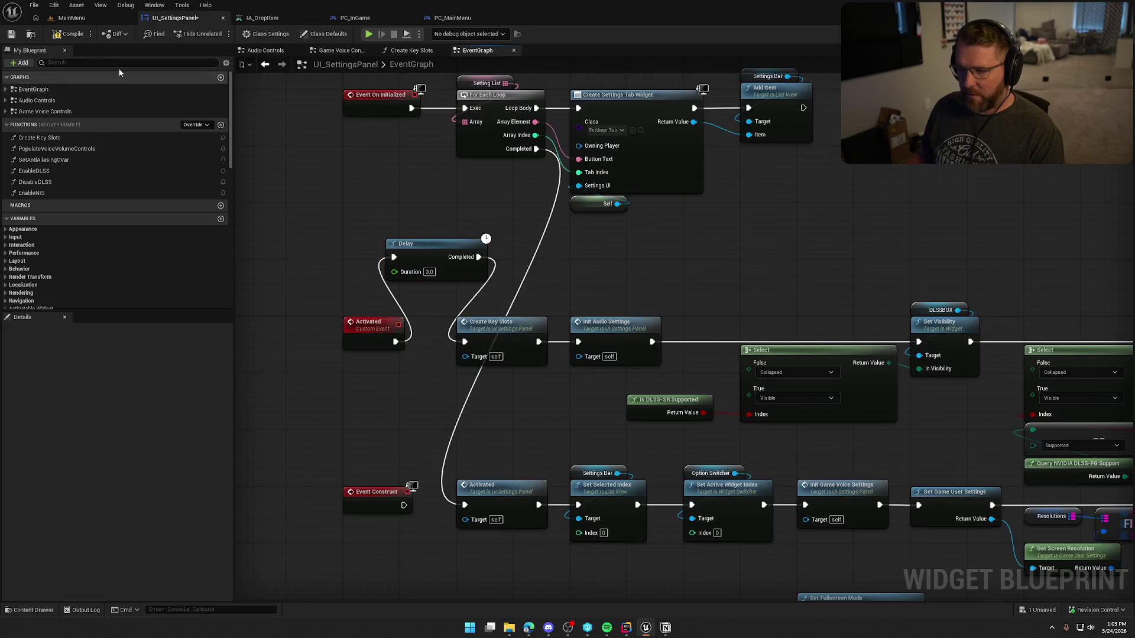
# Play-test the MainMenu level and view the Settings Inputs page with its single placeholder keybind row.
pyautogui.click(117, 19)
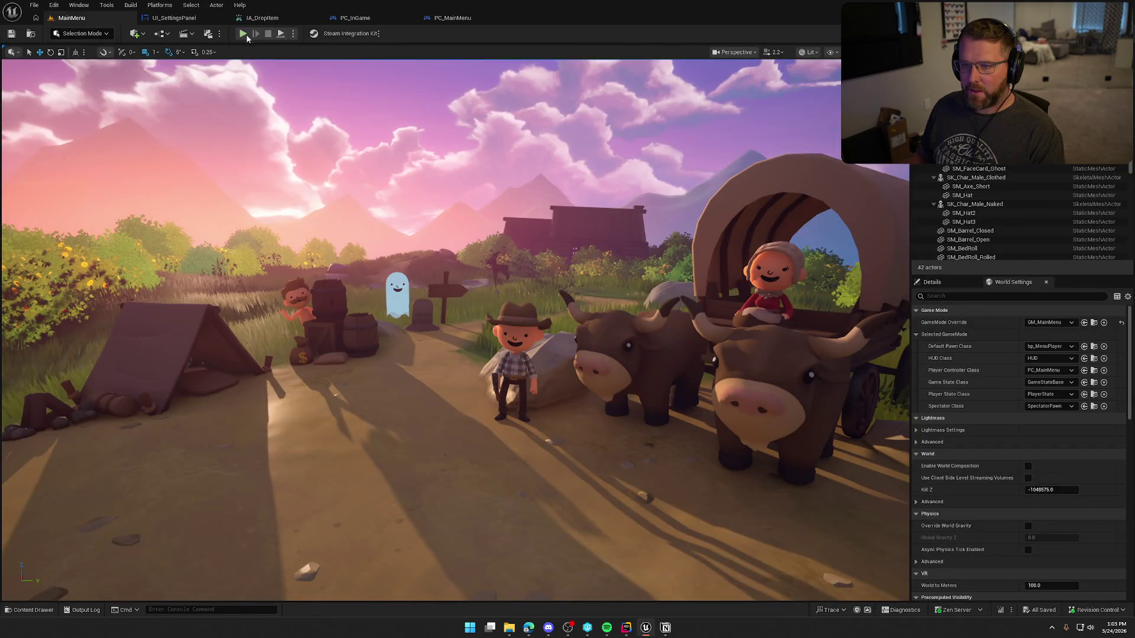
pyautogui.click(242, 34)
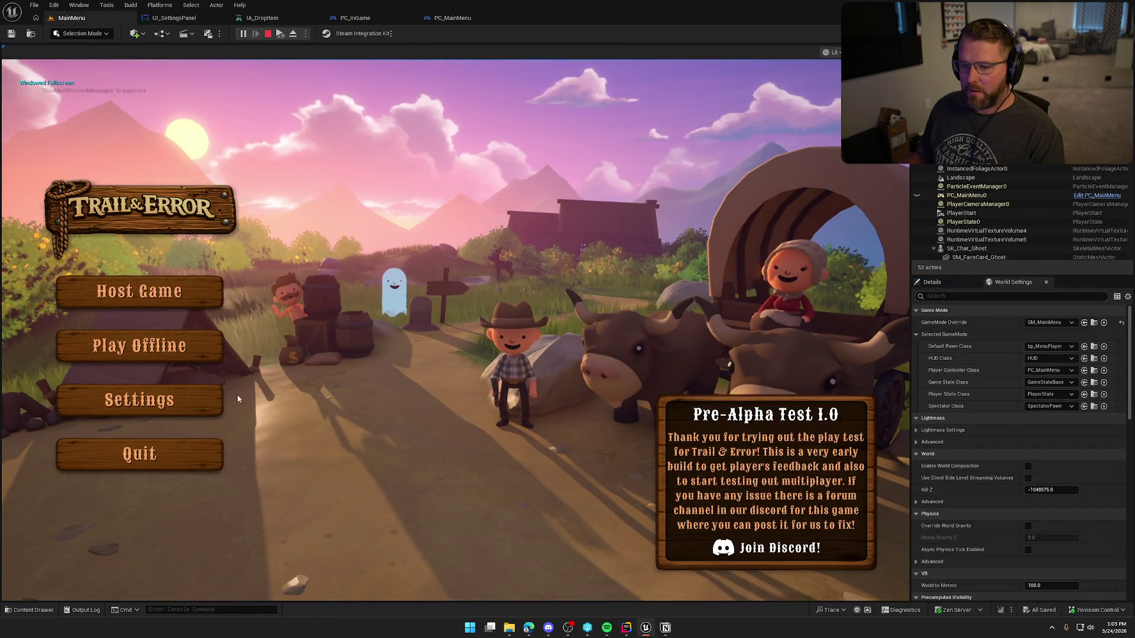
pyautogui.click(190, 396)
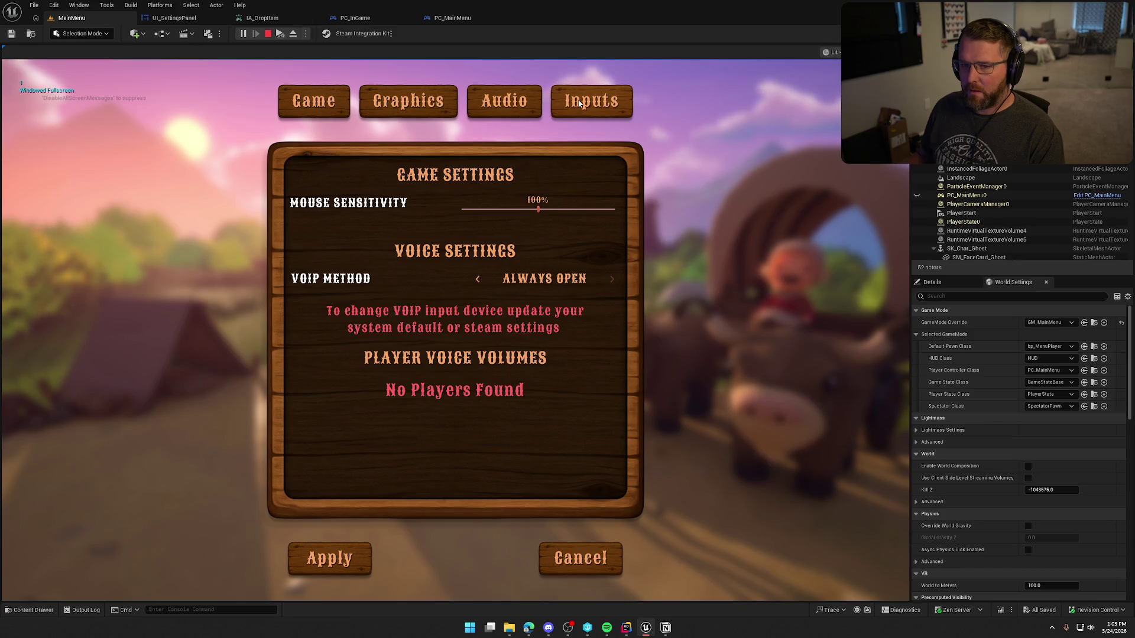
pyautogui.click(615, 112)
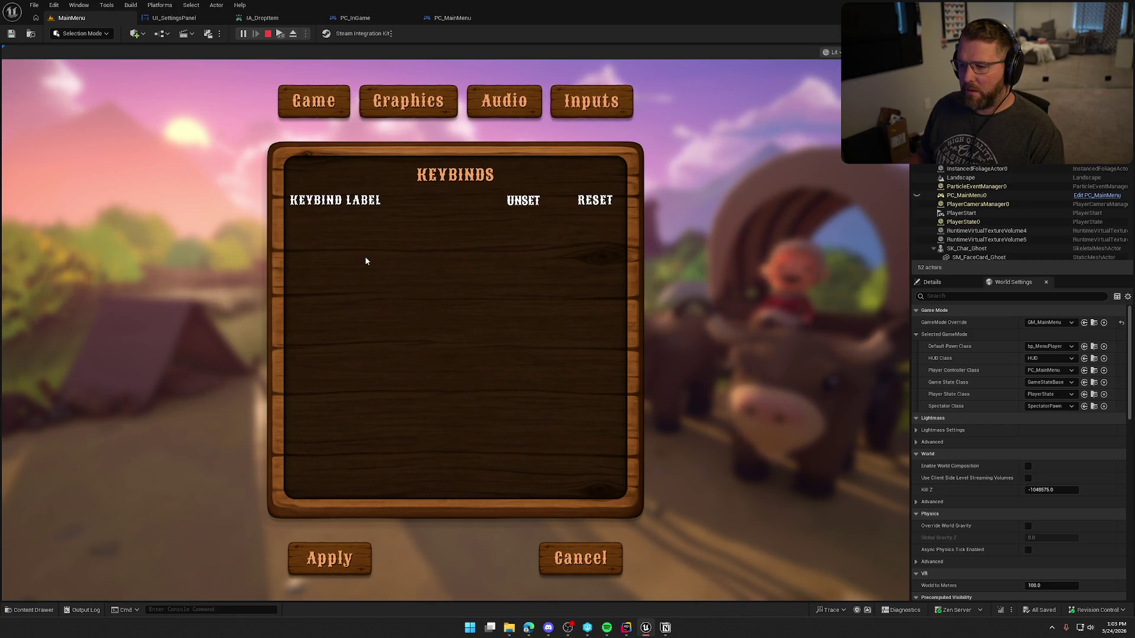
pyautogui.click(597, 557)
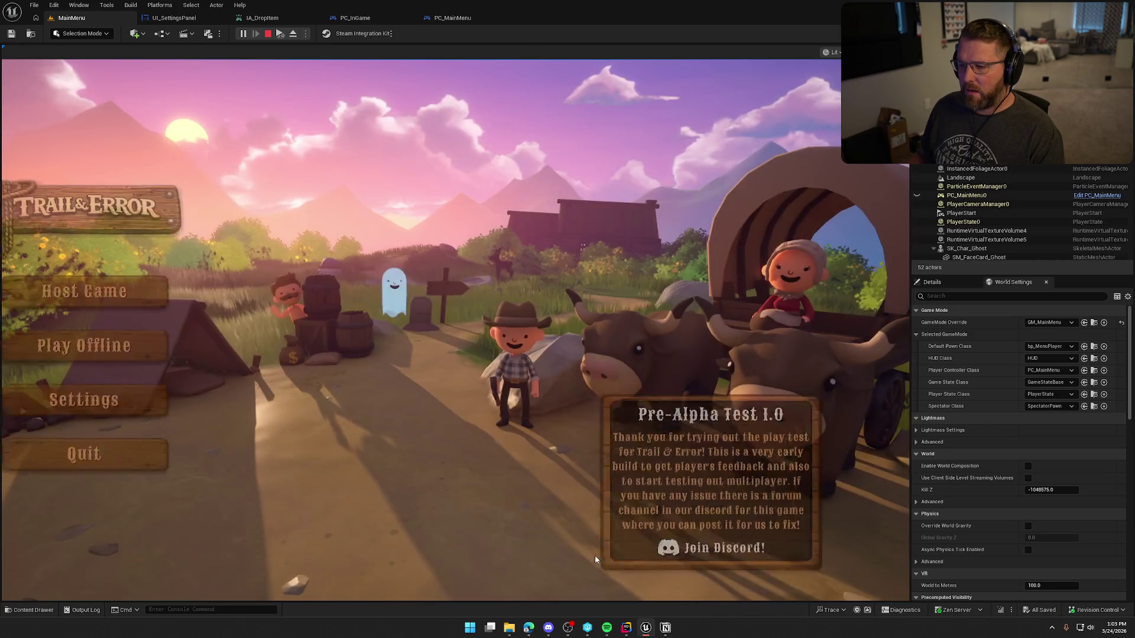
# Reopen Settings, check the Audio and Inputs pages, cancel, and end the play session.
pyautogui.click(177, 403)
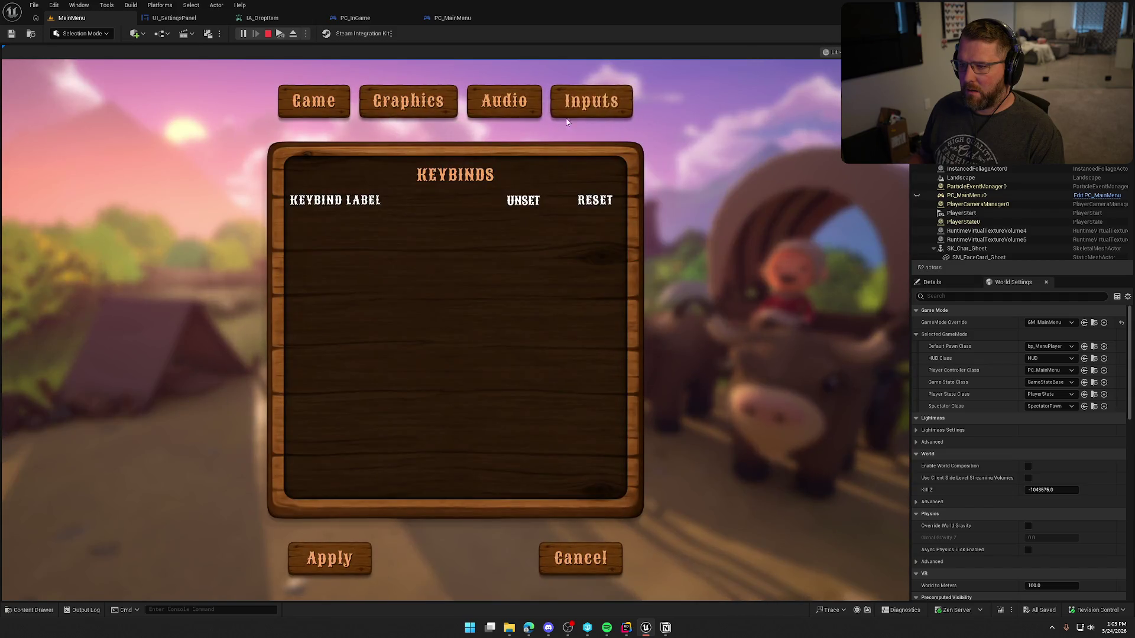
pyautogui.click(505, 105)
pyautogui.click(588, 108)
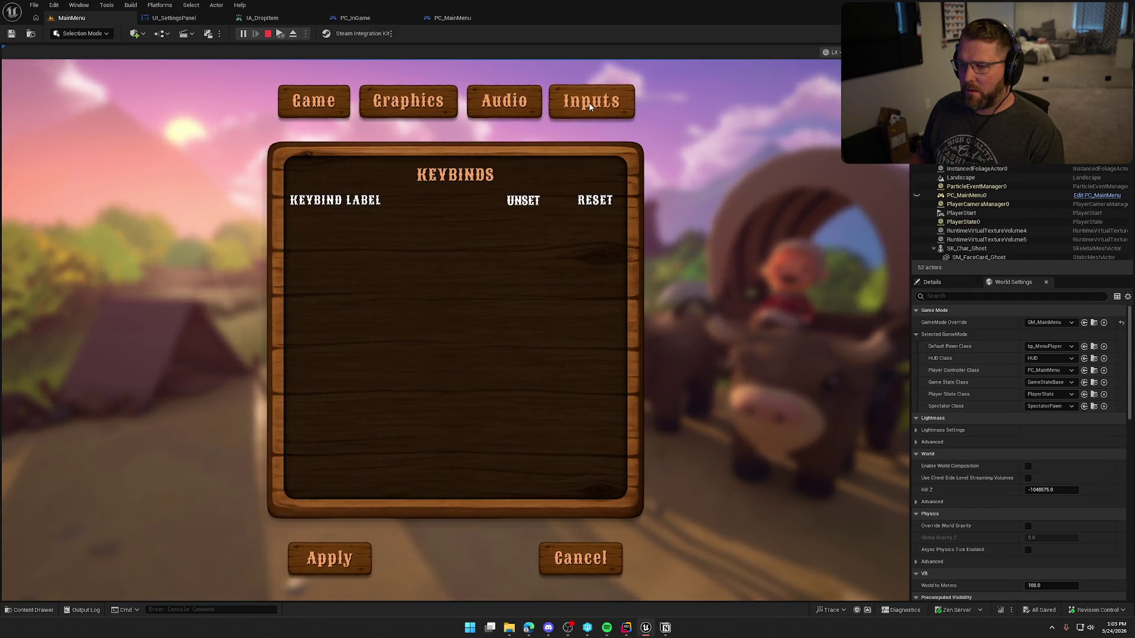
pyautogui.click(538, 563)
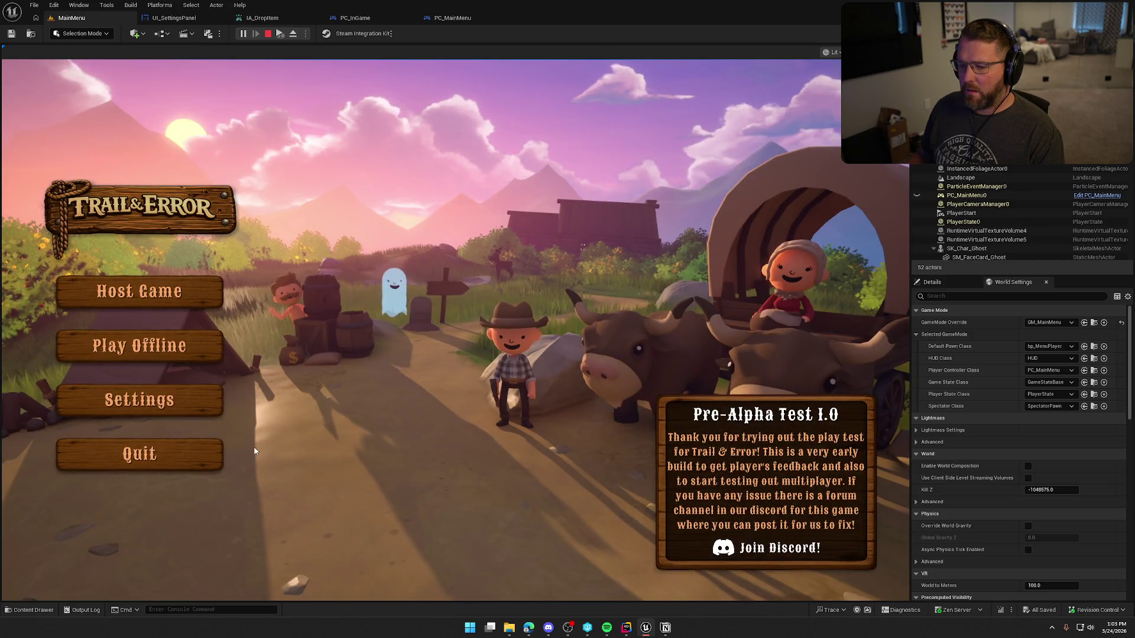
pyautogui.press('Escape')
# Replay the game, recheck the Inputs keybinds page, and stop Play-in-Editor.
pyautogui.click(242, 33)
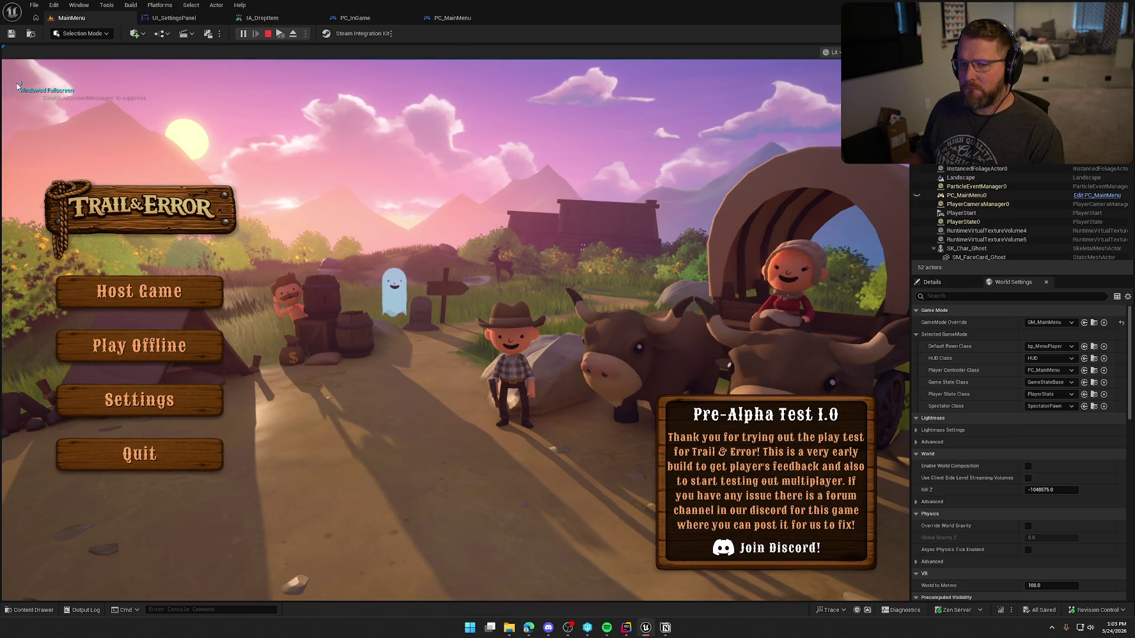
pyautogui.click(139, 399)
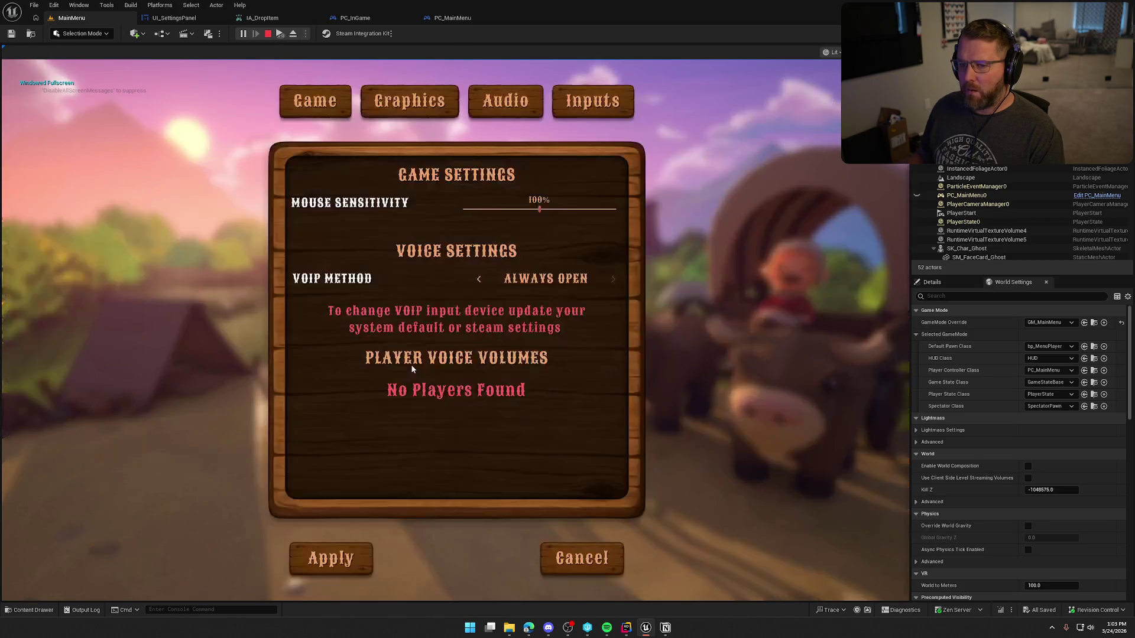
pyautogui.click(590, 101)
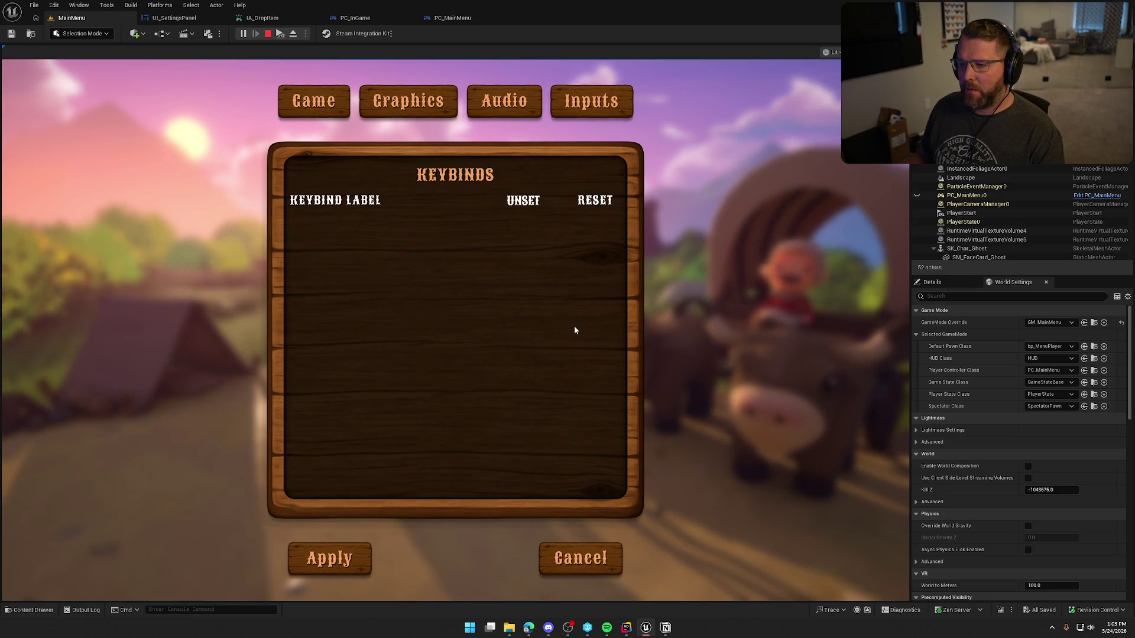
pyautogui.press('Escape')
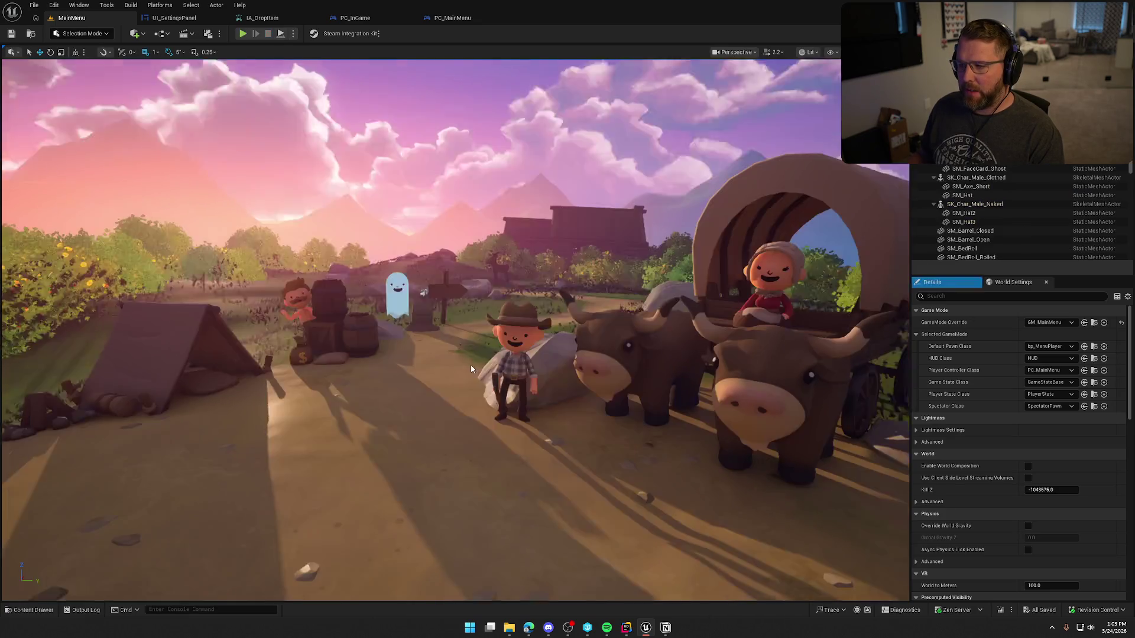
# Open UI_SettingsPanel's Create Key Slots function and bring its loop and Add Child nodes into view.
pyautogui.click(174, 19)
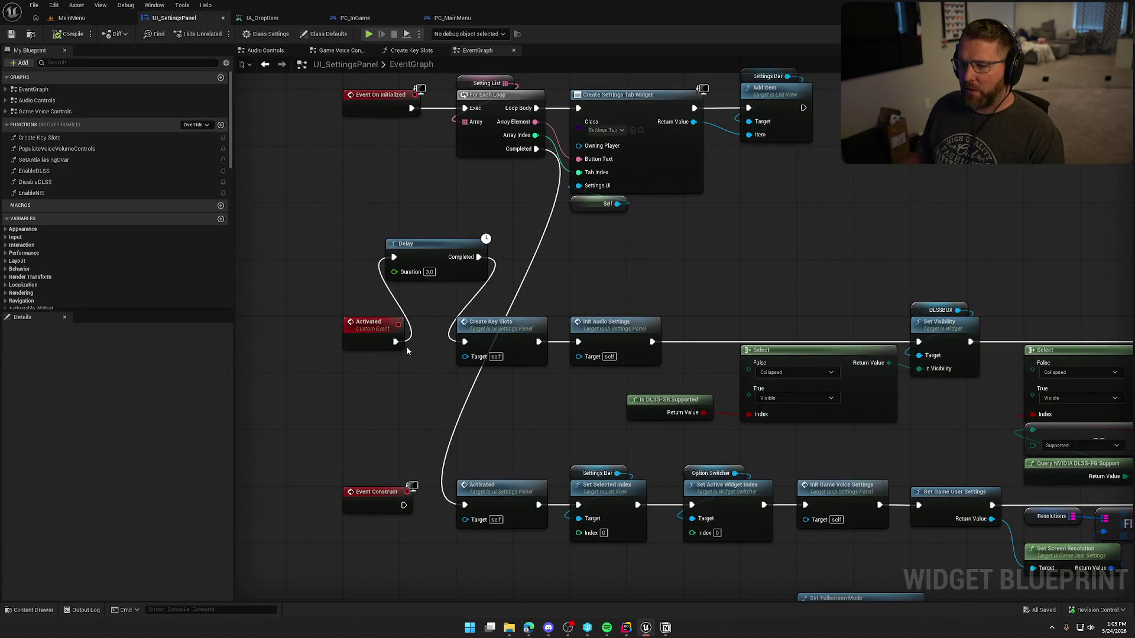
pyautogui.click(486, 330)
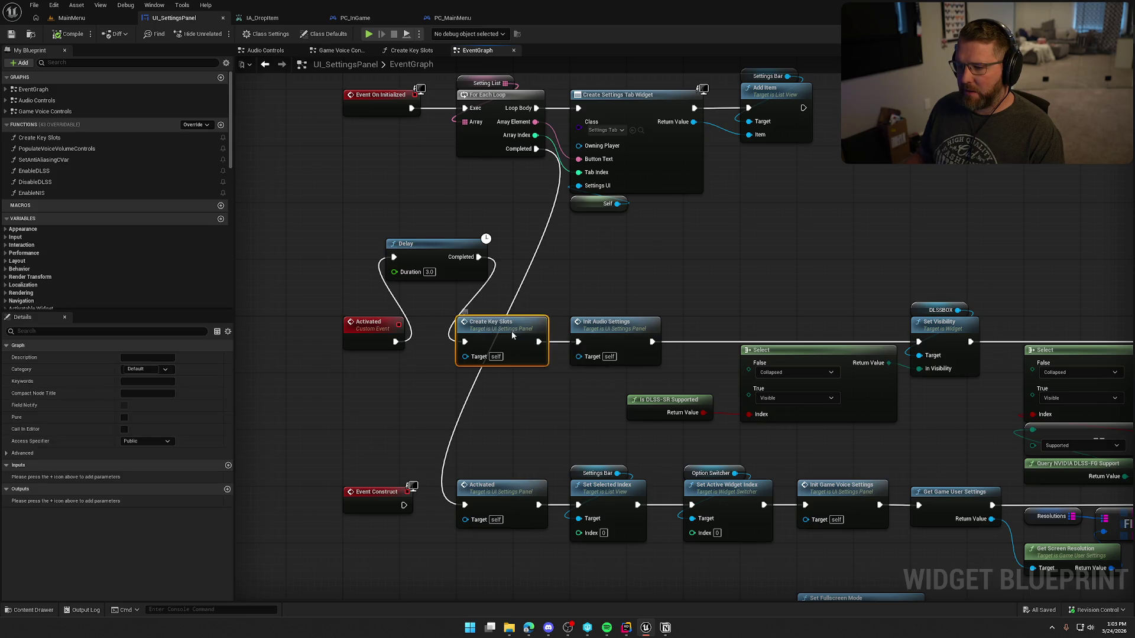
pyautogui.doubleClick(511, 331)
pyautogui.moveTo(636, 371)
pyautogui.mouseDown()
pyautogui.moveTo(458, 356)
pyautogui.moveTo(472, 283)
pyautogui.mouseUp()
# Browse to UI_SettingsRow_Keybind, open it, and view its designer layout.
pyautogui.click(533, 197)
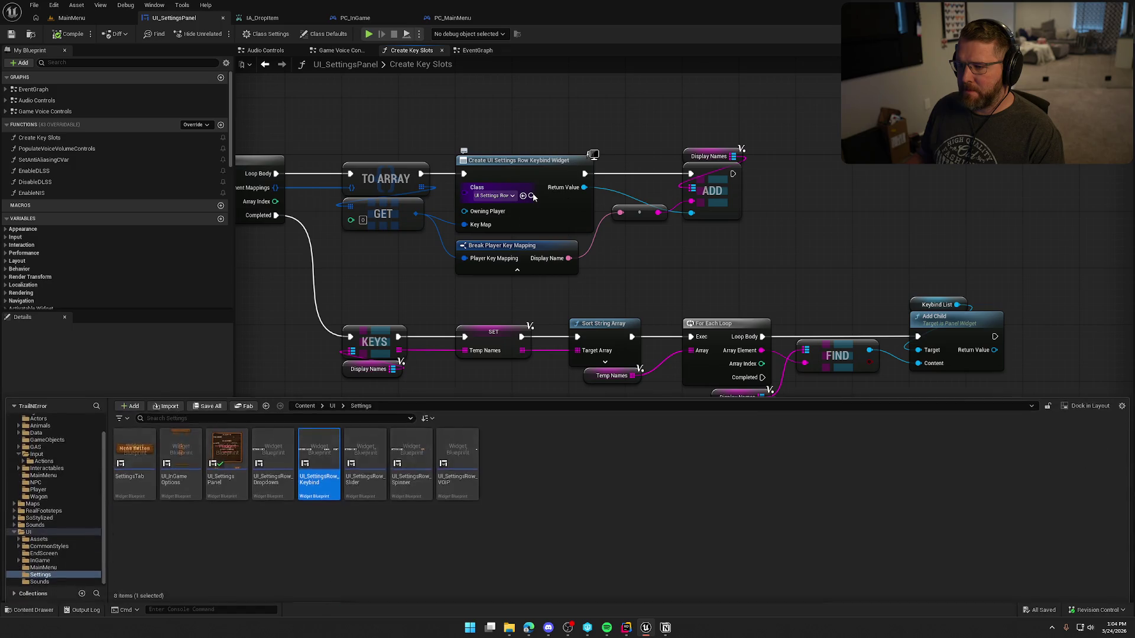
pyautogui.doubleClick(319, 461)
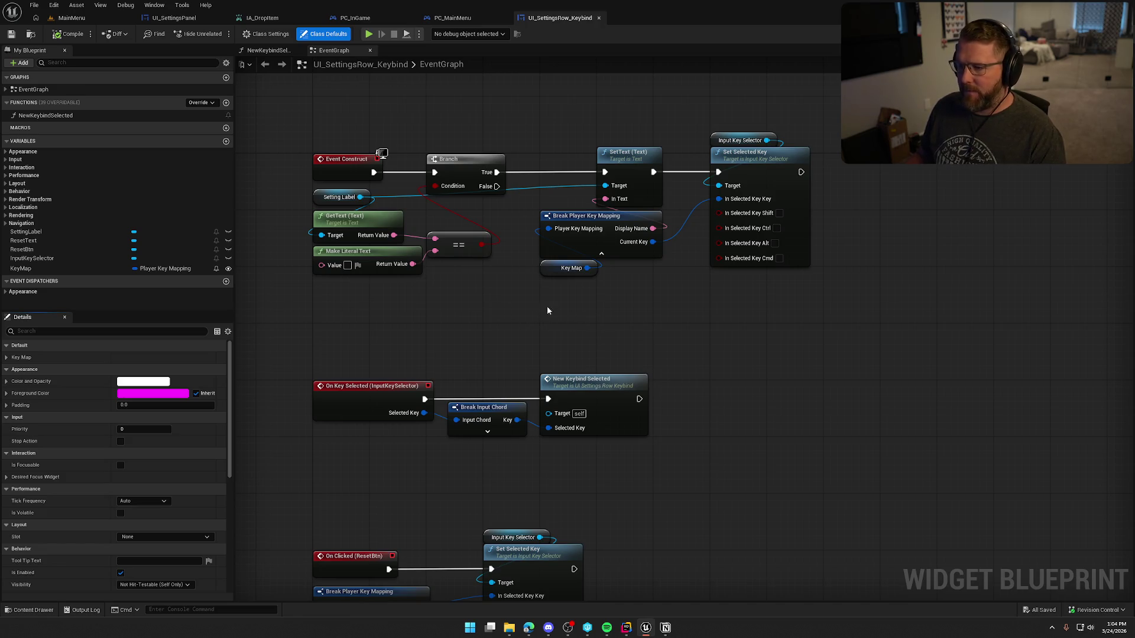
pyautogui.click(1096, 34)
# Return to the keybind row's event graph and clear space above the Event Construct node.
pyautogui.scroll(3, 466, 352)
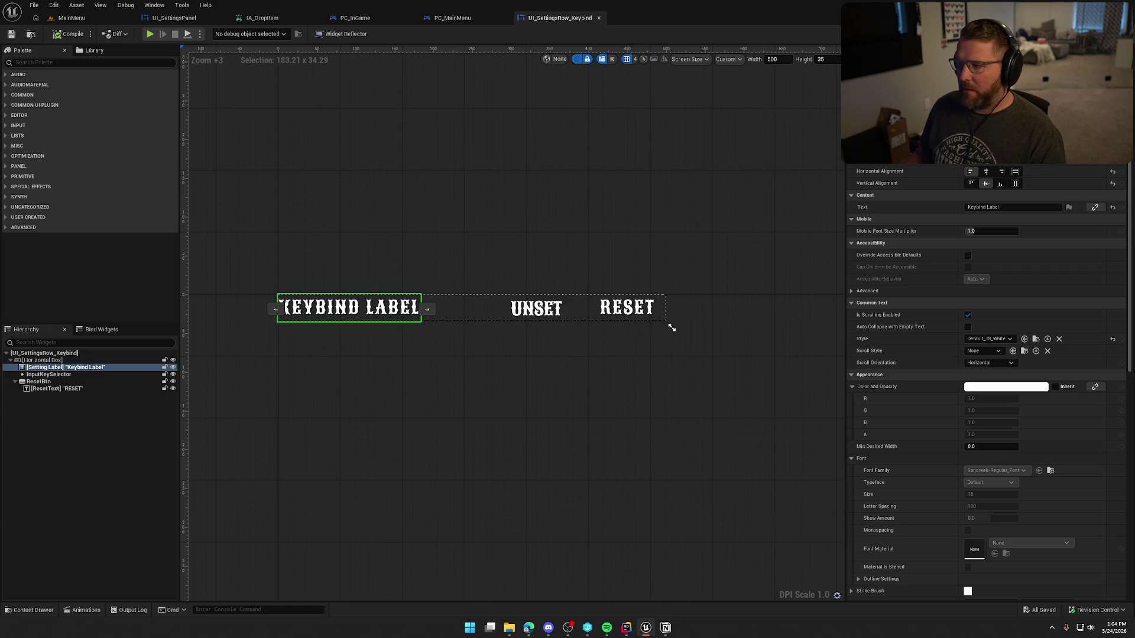
pyautogui.click(1118, 34)
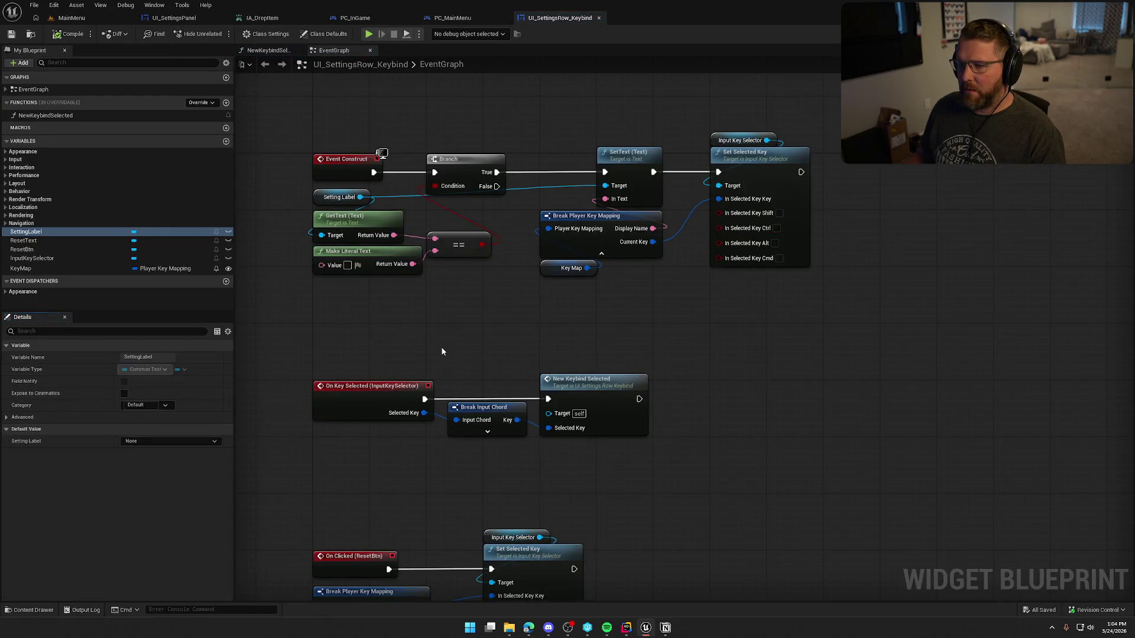
pyautogui.moveTo(278, 121); pyautogui.dragTo(836, 296)
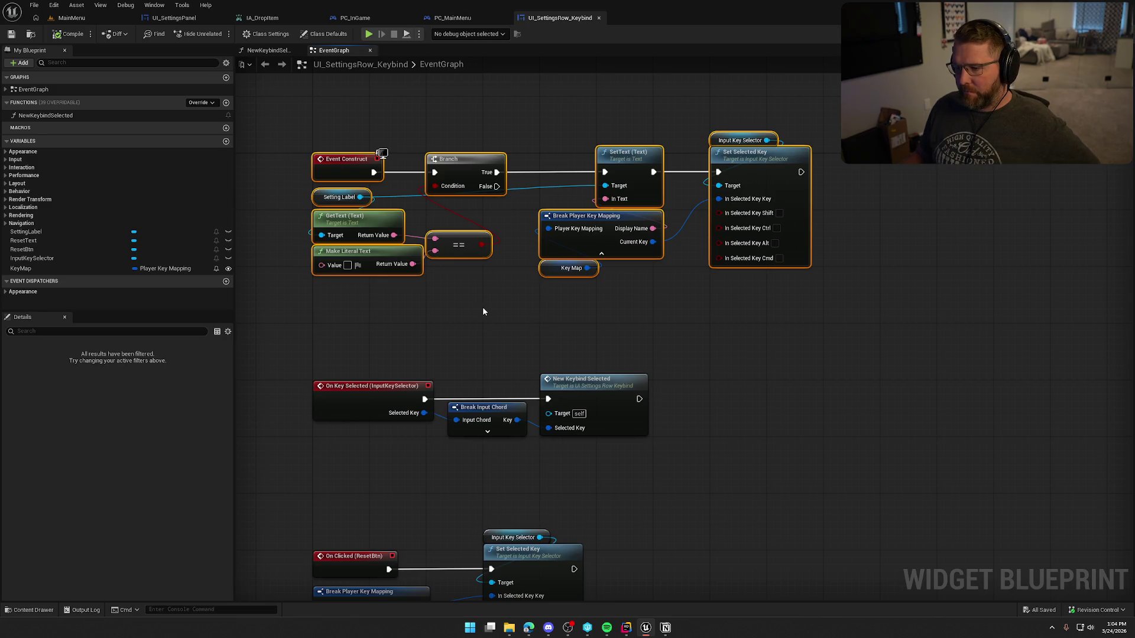
pyautogui.moveTo(481, 309)
pyautogui.mouseDown()
pyautogui.moveTo(613, 195)
pyautogui.moveTo(491, 199)
pyautogui.mouseUp()
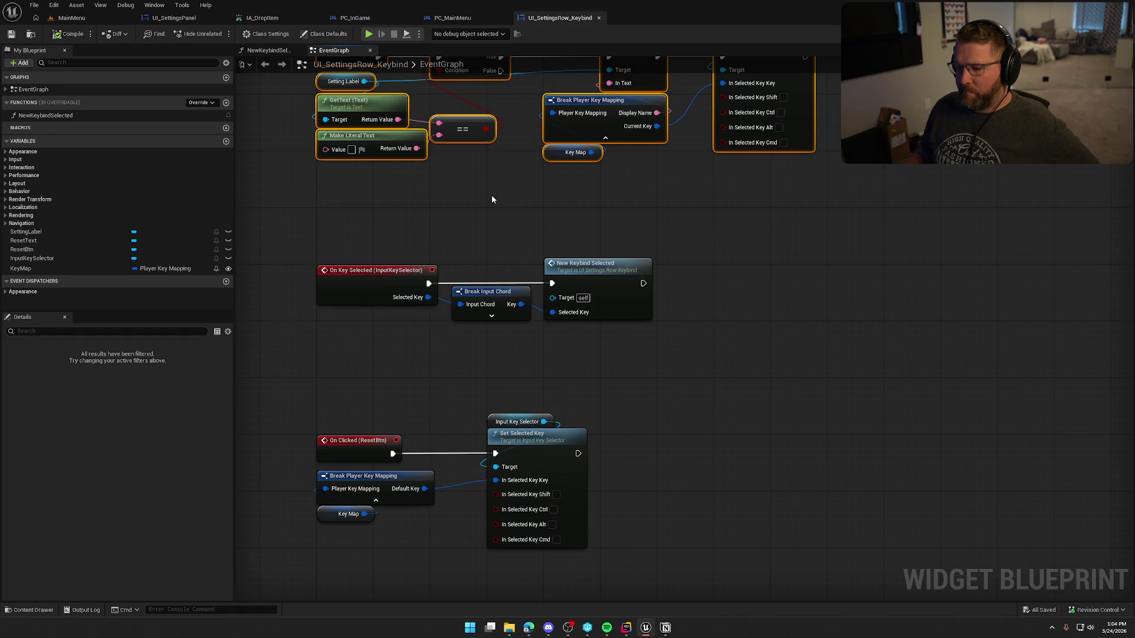
pyautogui.moveTo(491, 200); pyautogui.dragTo(484, 333)
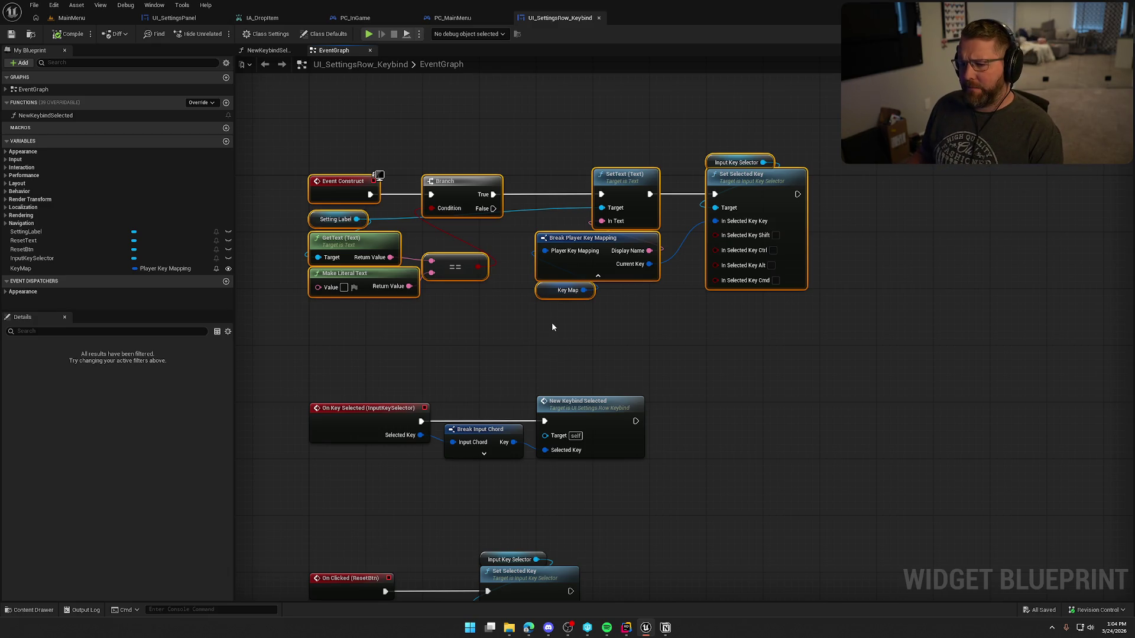
pyautogui.click(402, 158)
pyautogui.moveTo(386, 187); pyautogui.dragTo(440, 266)
# Insert a Delay of 3 seconds between Event Construct and Branch, then compile and save.
pyautogui.moveTo(398, 133)
pyautogui.mouseDown()
pyautogui.moveTo(435, 260)
pyautogui.moveTo(425, 274)
pyautogui.mouseUp()
pyautogui.click(422, 126)
pyautogui.moveTo(512, 139); pyautogui.dragTo(485, 273)
pyautogui.write('3')
pyautogui.click(477, 208)
pyautogui.hotkey('ctrl', 's')
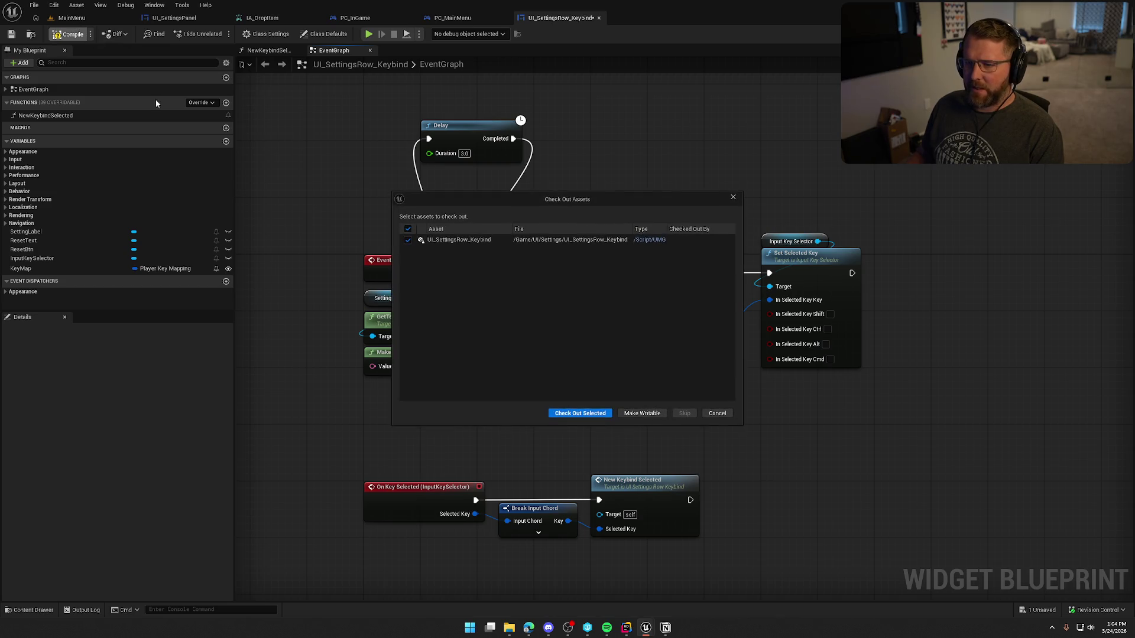
pyautogui.click(575, 413)
# Play-test the Inputs page, binding the keybind row to Right Mouse Button twice, then cancel.
pyautogui.click(368, 34)
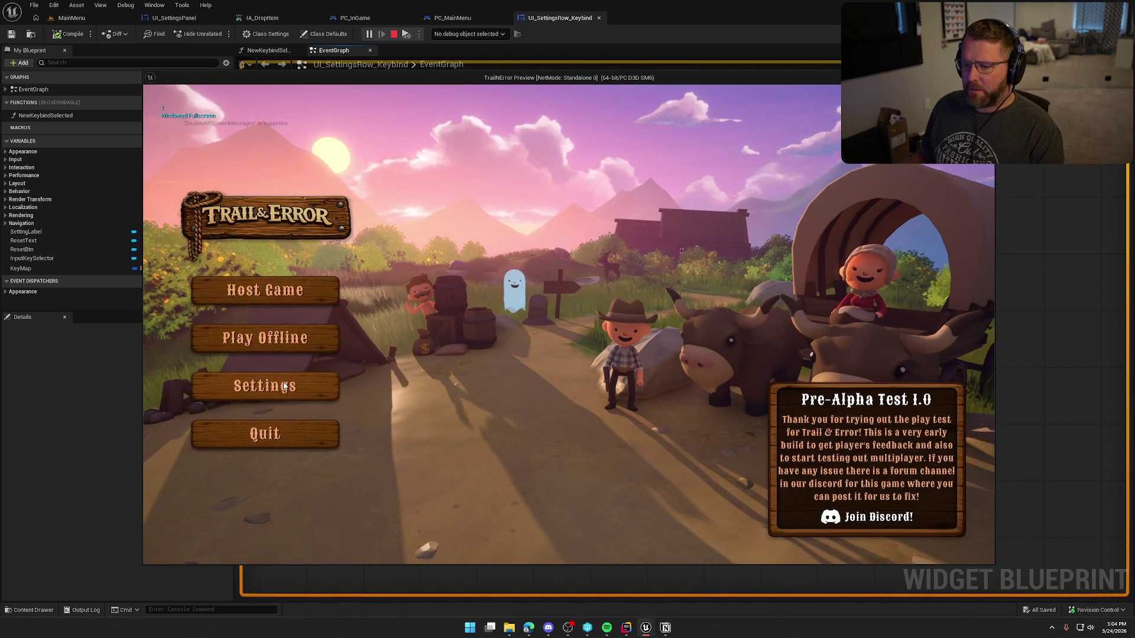
pyautogui.click(284, 386)
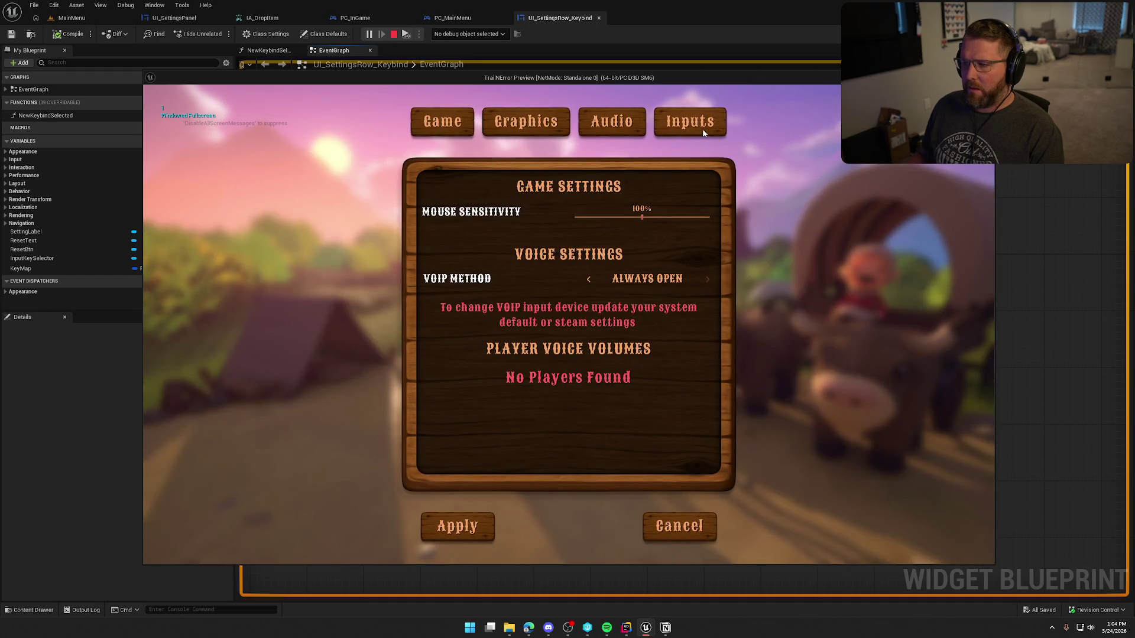
pyautogui.click(698, 121)
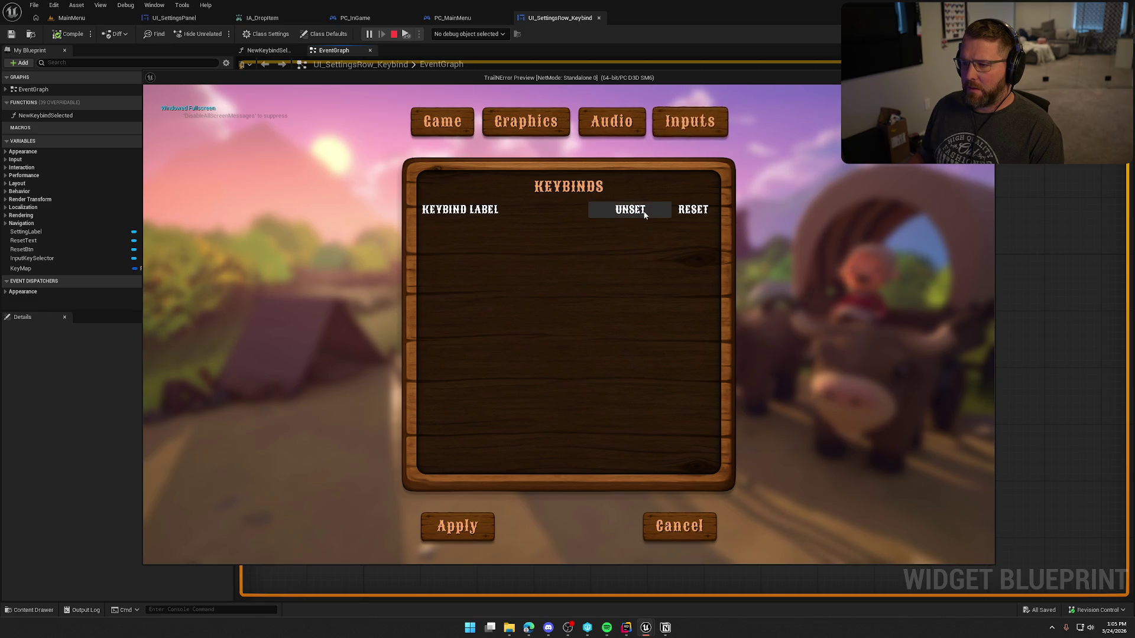
pyautogui.click(630, 209)
pyautogui.rightClick(691, 218)
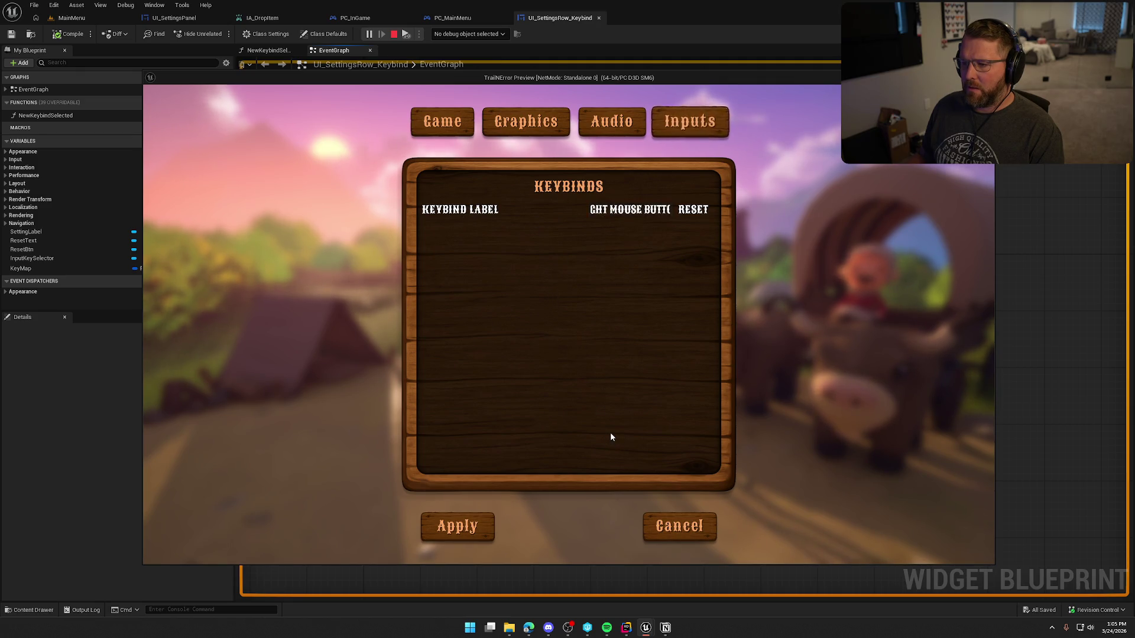
pyautogui.click(606, 207)
pyautogui.rightClick(607, 209)
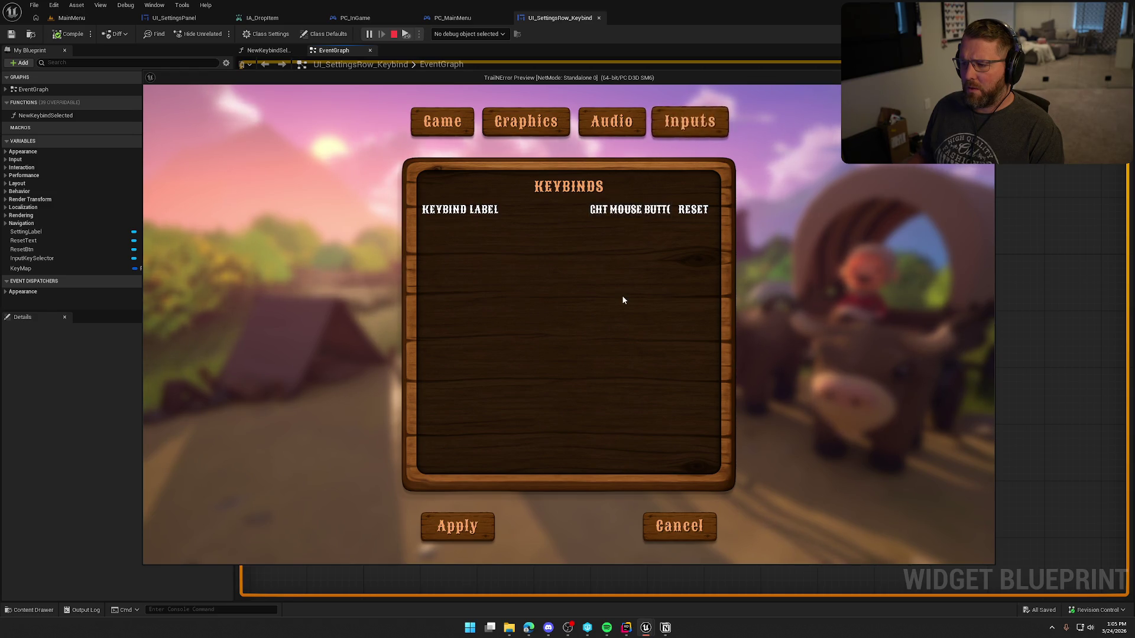
pyautogui.click(681, 527)
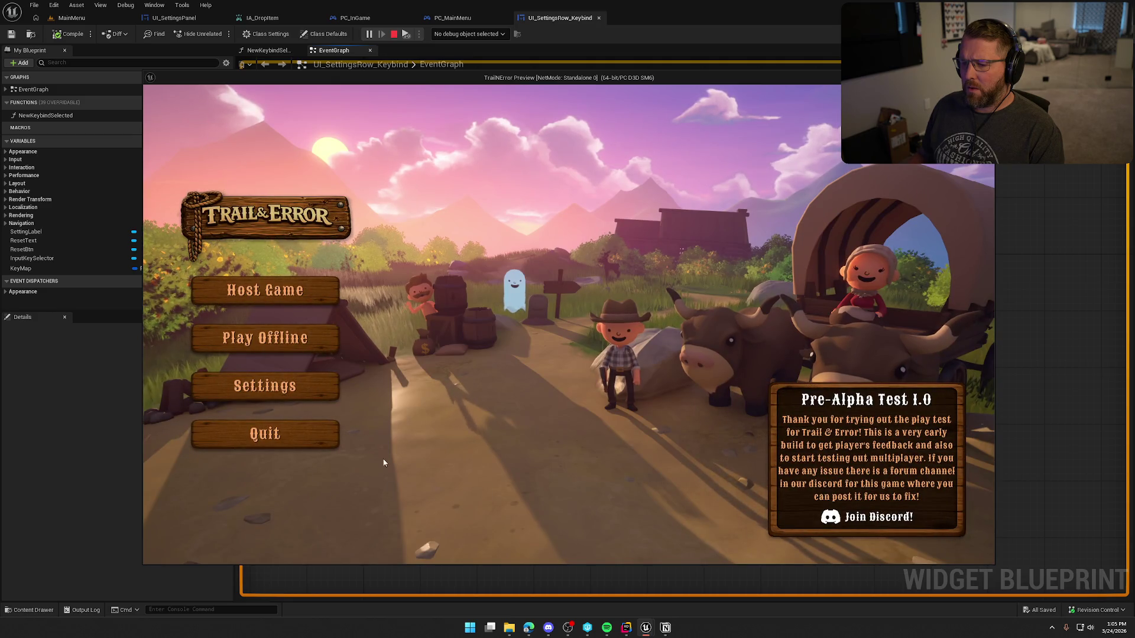
# Stop playing and wire Event Construct straight to the Branch, bypassing the Delay.
pyautogui.click(310, 432)
pyautogui.moveTo(424, 273); pyautogui.dragTo(485, 273)
pyautogui.click(449, 142)
# Delete the leftover Delay node and compile the UI_SettingsRow_Keybind blueprint.
pyautogui.press('Delete')
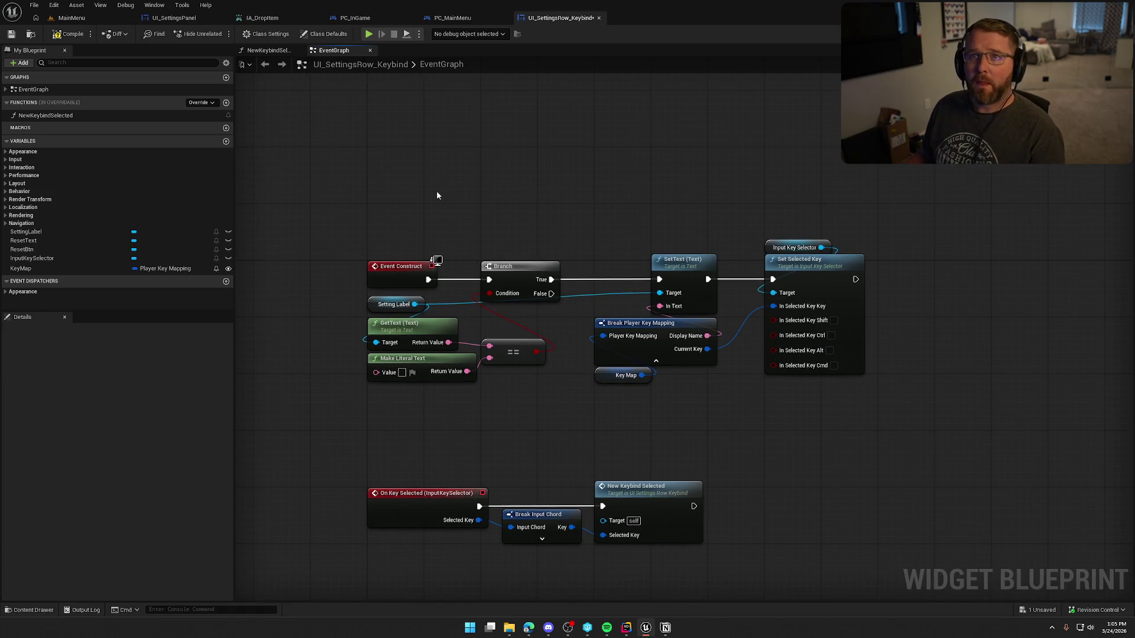
pyautogui.click(72, 36)
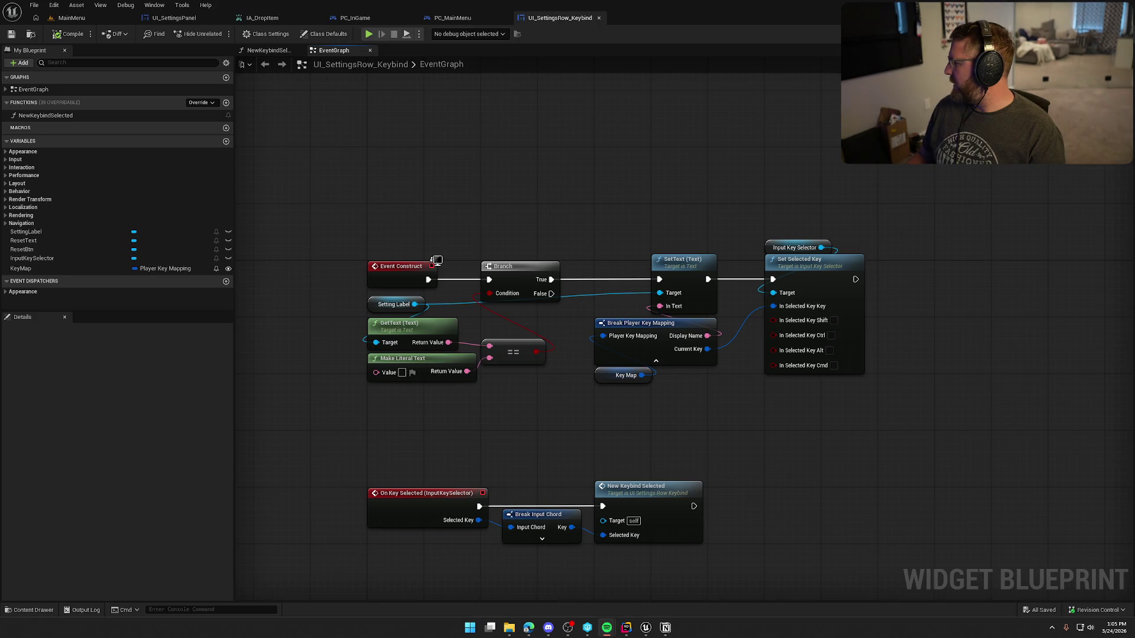
pyautogui.click(472, 19)
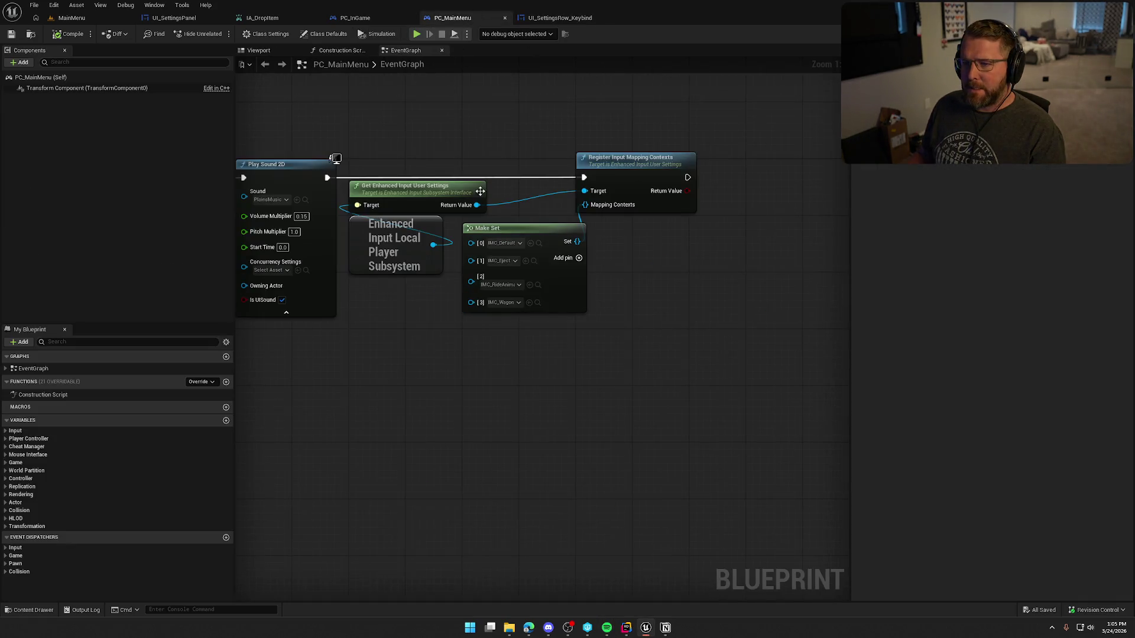
# In PC_MainMenu, move the input-mapping nodes below and shift the Create Widget chain right.
pyautogui.moveTo(628, 381)
pyautogui.mouseDown()
pyautogui.moveTo(1005, 375)
pyautogui.moveTo(822, 371)
pyautogui.mouseUp()
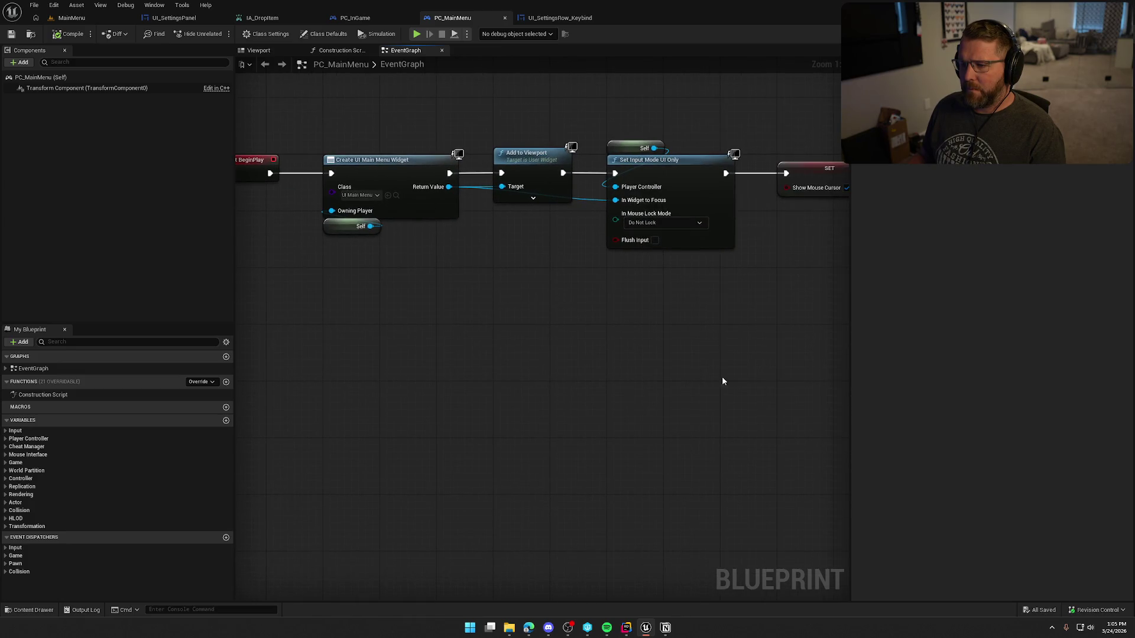
pyautogui.scroll(-3, 354, 175)
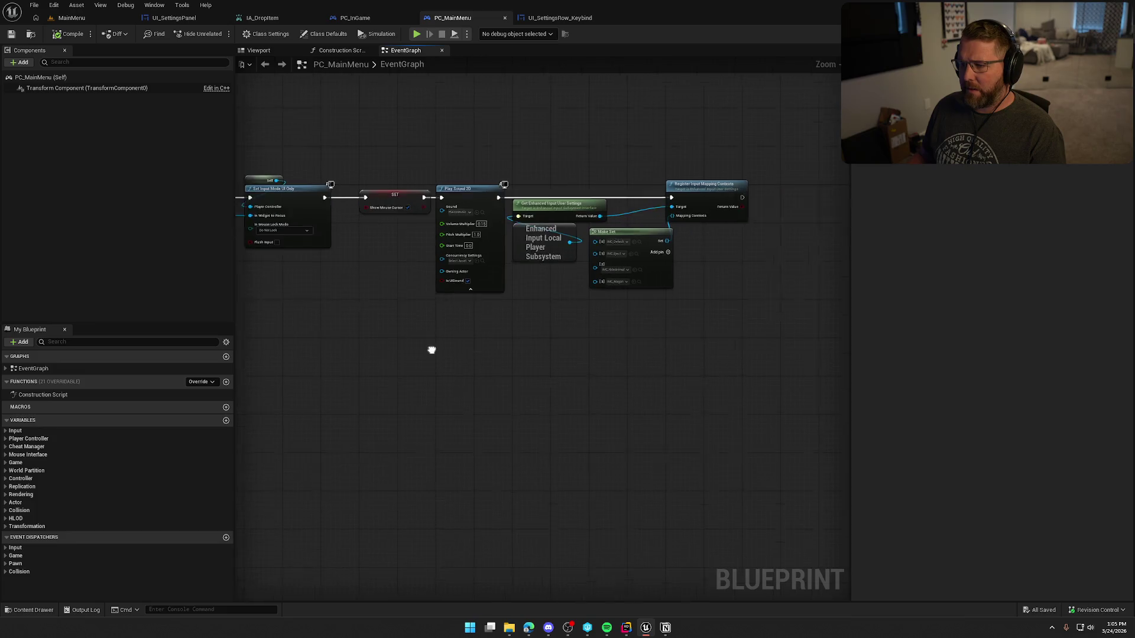
pyautogui.moveTo(525, 165); pyautogui.dragTo(768, 346)
pyautogui.moveTo(549, 202)
pyautogui.mouseDown()
pyautogui.moveTo(369, 356)
pyautogui.moveTo(501, 367)
pyautogui.mouseUp()
pyautogui.moveTo(329, 140)
pyautogui.mouseDown()
pyautogui.moveTo(620, 254)
pyautogui.moveTo(791, 287)
pyautogui.mouseUp()
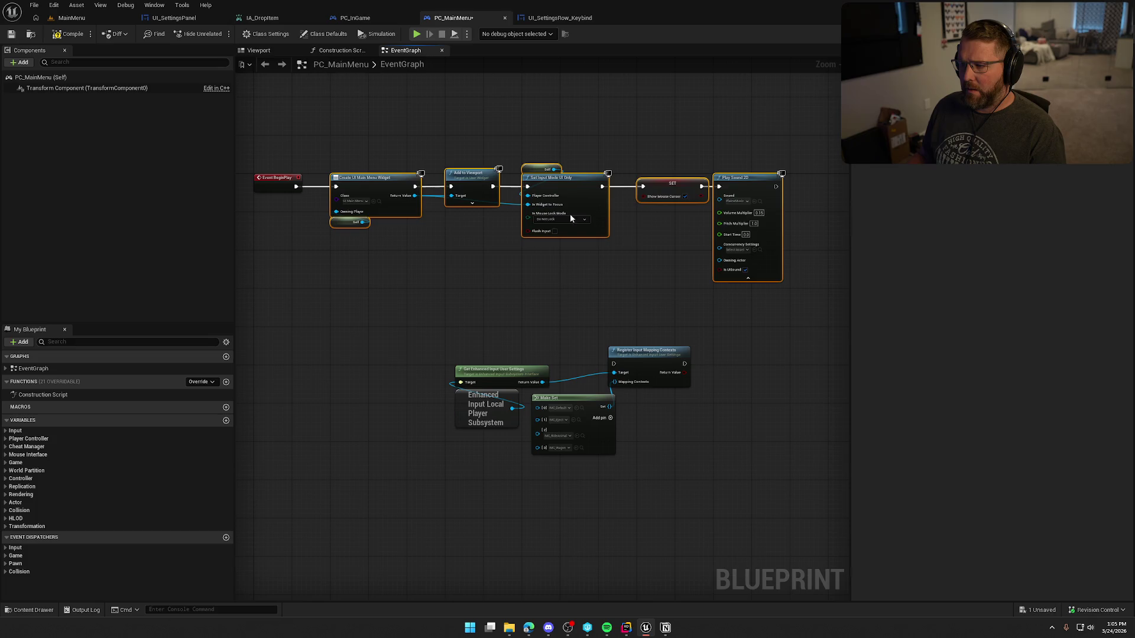
pyautogui.moveTo(365, 179); pyautogui.dragTo(555, 183)
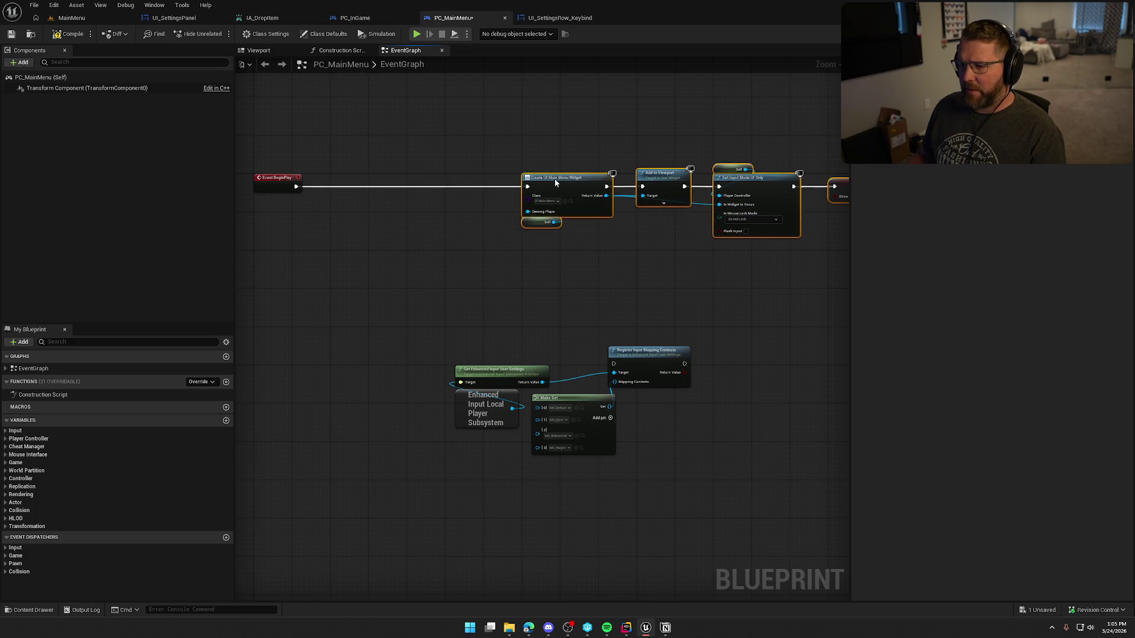
pyautogui.scroll(3, 649, 280)
pyautogui.moveTo(648, 280)
pyautogui.mouseDown()
pyautogui.moveTo(494, 270)
pyautogui.moveTo(372, 306)
pyautogui.moveTo(618, 296)
pyautogui.moveTo(508, 253)
pyautogui.mouseUp()
# Wire Event BeginPlay into Register Input Mapping Contexts ahead of Create Widget.
pyautogui.moveTo(420, 481)
pyautogui.mouseDown()
pyautogui.moveTo(712, 364)
pyautogui.moveTo(404, 243)
pyautogui.mouseUp()
pyautogui.moveTo(483, 231); pyautogui.dragTo(696, 391)
pyautogui.moveTo(632, 367)
pyautogui.mouseDown()
pyautogui.moveTo(655, 238)
pyautogui.moveTo(421, 234)
pyautogui.mouseUp()
pyautogui.moveTo(656, 236); pyautogui.dragTo(656, 229)
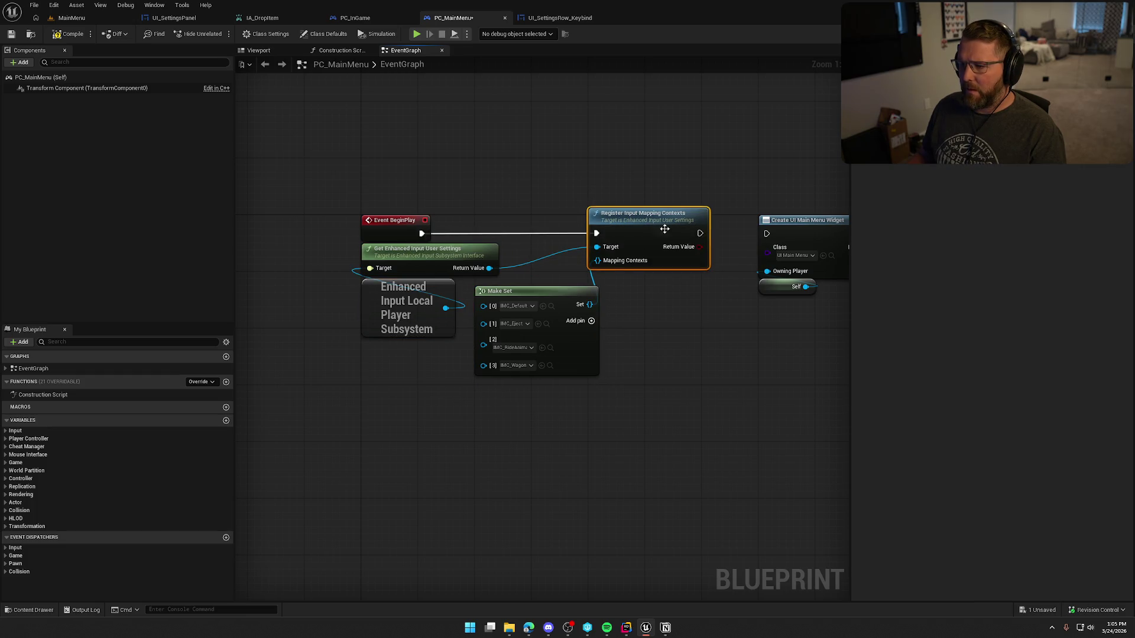
pyautogui.moveTo(742, 390)
pyautogui.mouseDown()
pyautogui.moveTo(564, 376)
pyautogui.moveTo(641, 348)
pyautogui.mouseUp()
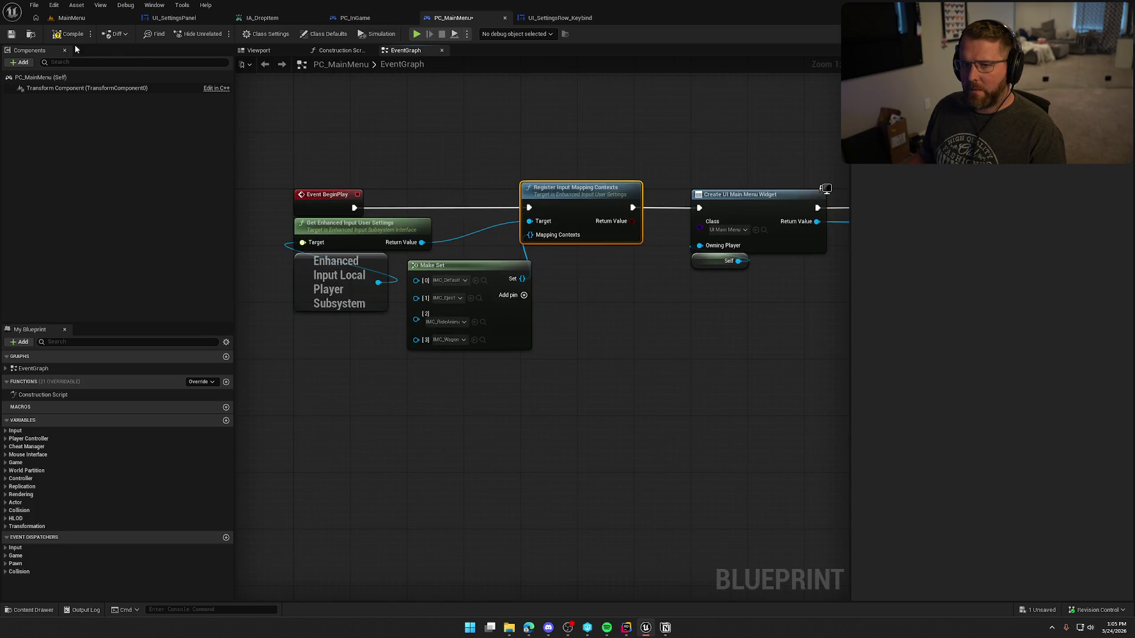
# Save PC_MainMenu past the check-out prompt and switch to UI_SettingsPanel.
pyautogui.hotkey('ctrl', 's')
pyautogui.click(553, 414)
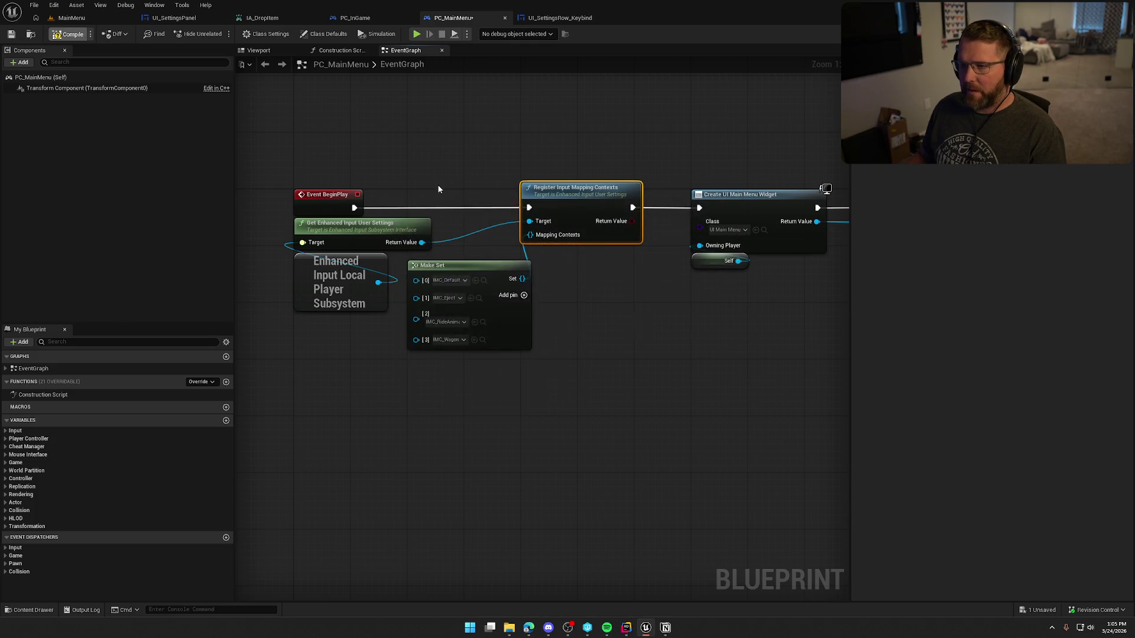
pyautogui.click(168, 19)
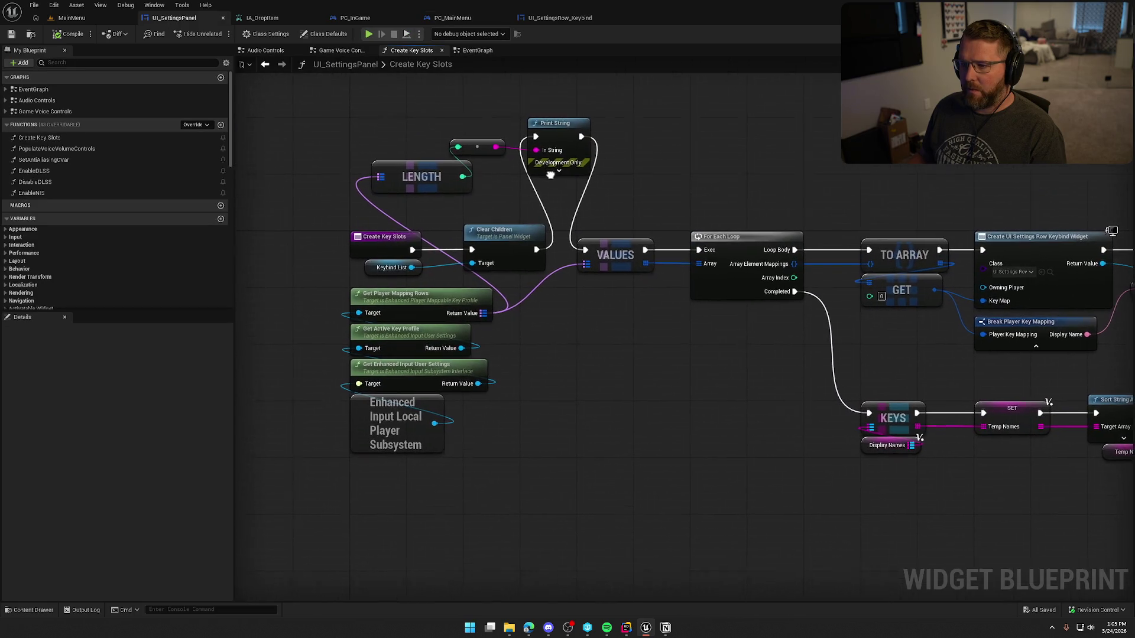
# Delete the Delay node so Activated calls Create Key Slots directly.
pyautogui.click(474, 52)
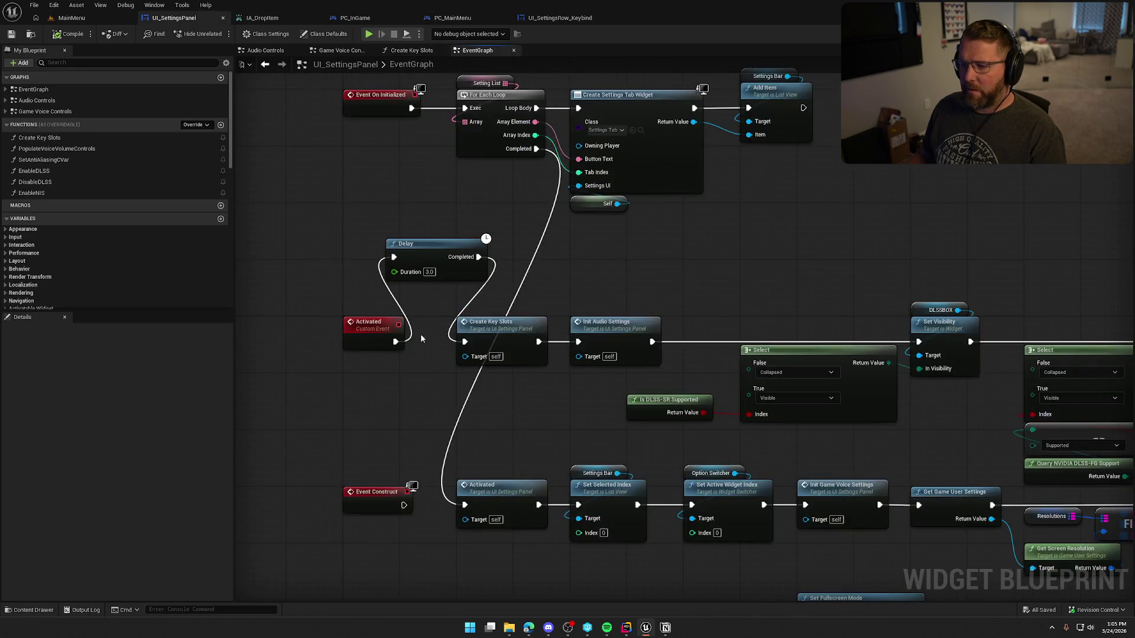
pyautogui.moveTo(394, 341); pyautogui.dragTo(478, 348)
pyautogui.press('Escape')
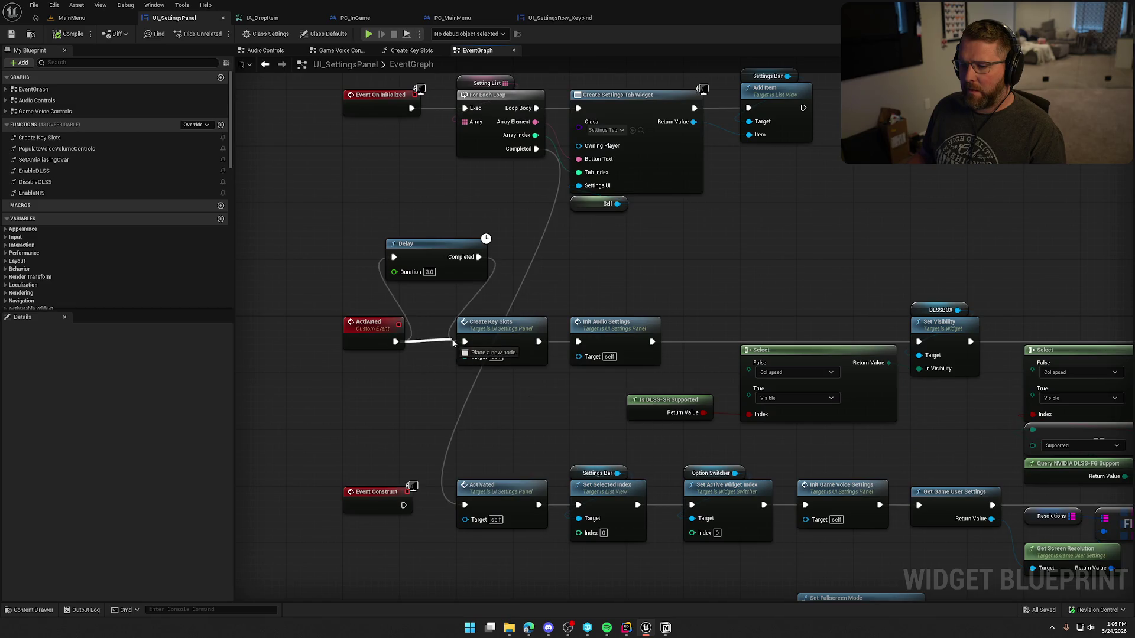
pyautogui.press('Delete')
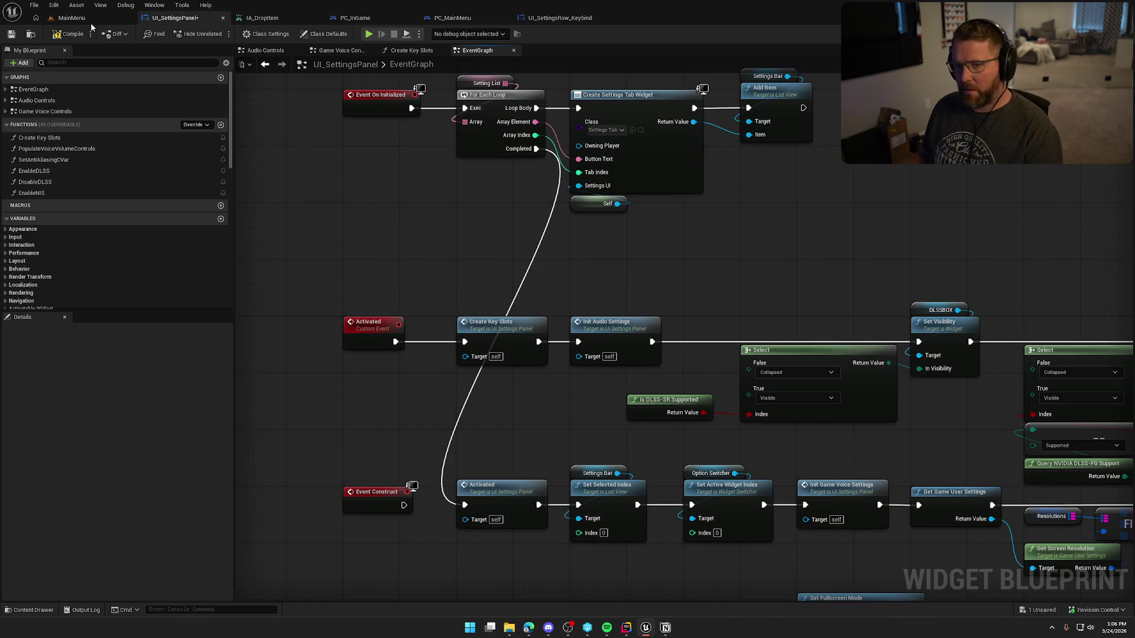
# Compile and play-test the Inputs settings page, finding the keybind list still empty, then stop.
pyautogui.click(68, 35)
pyautogui.hotkey('alt', 'p')
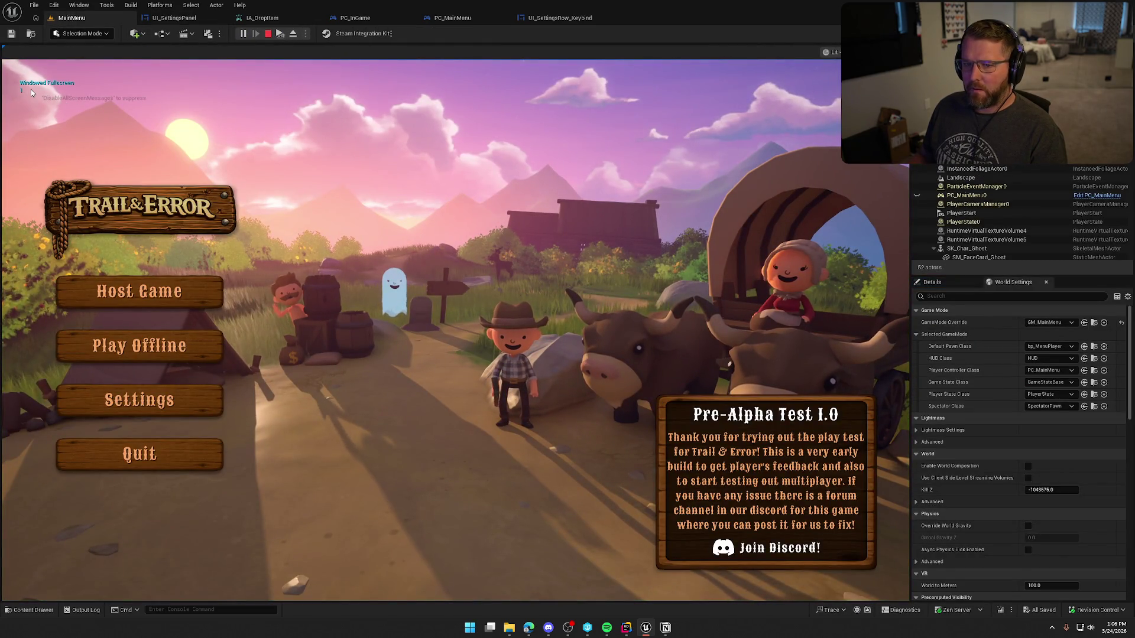
pyautogui.click(139, 399)
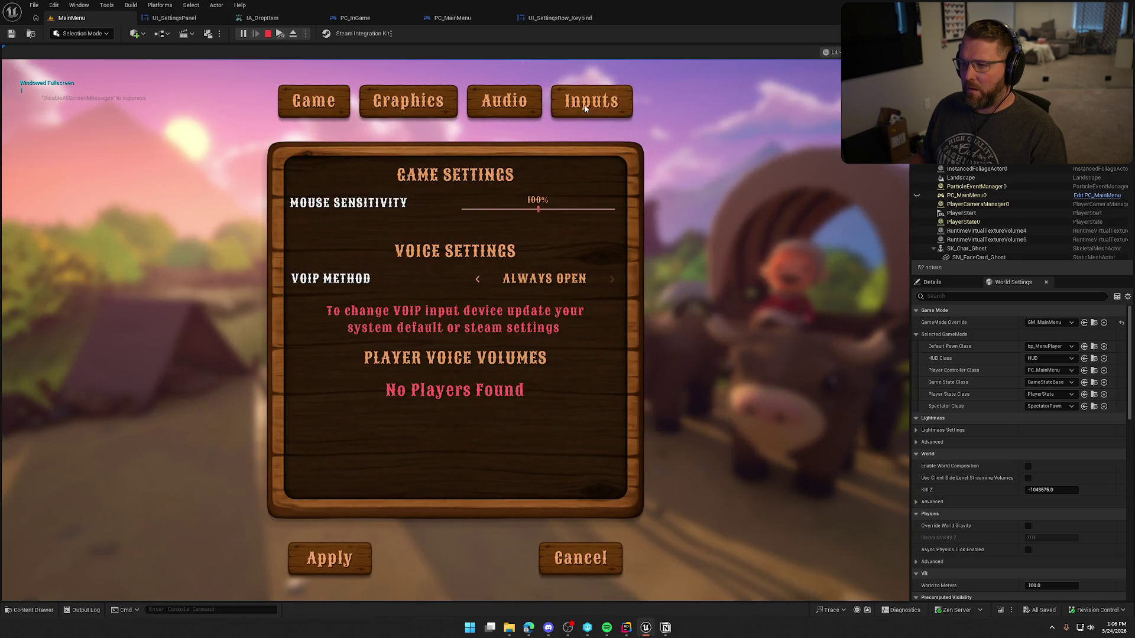
pyautogui.click(585, 108)
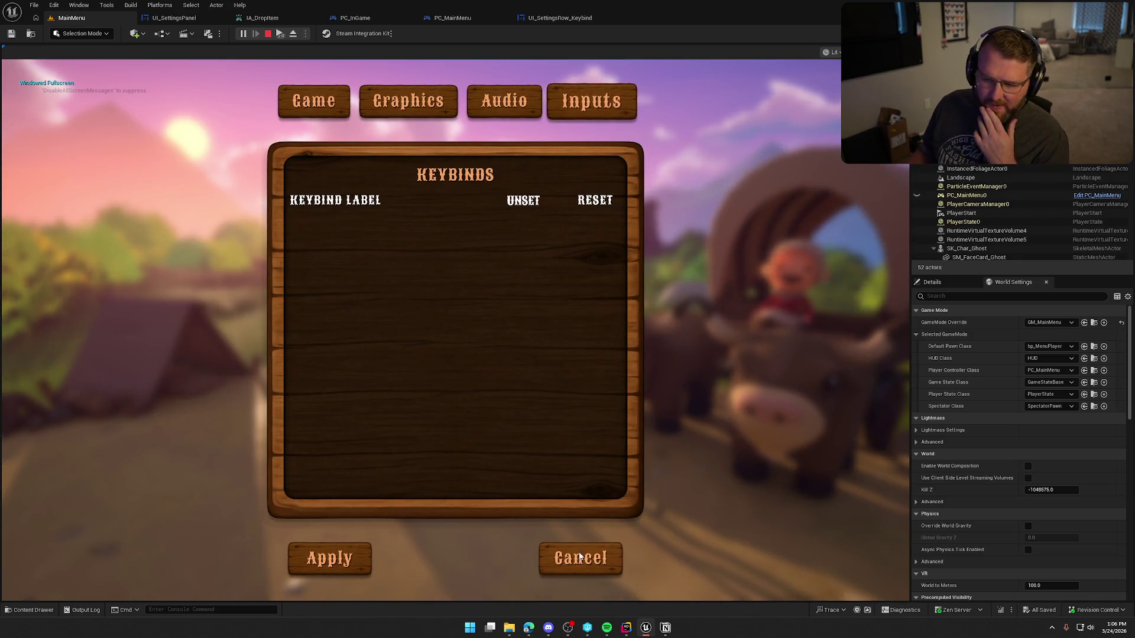
pyautogui.click(579, 557)
pyautogui.press('Escape')
pyautogui.click(560, 18)
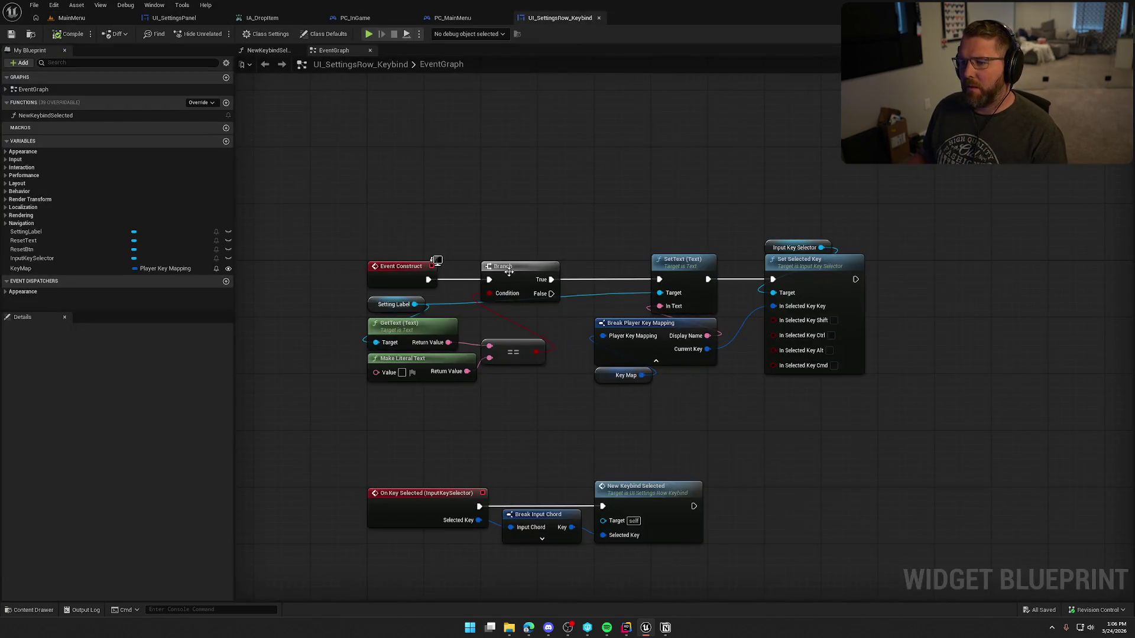
# Remove the Print String node, wiring Get Game User Settings directly into Update Options.
pyautogui.hotkey('ctrl', 'Tab')
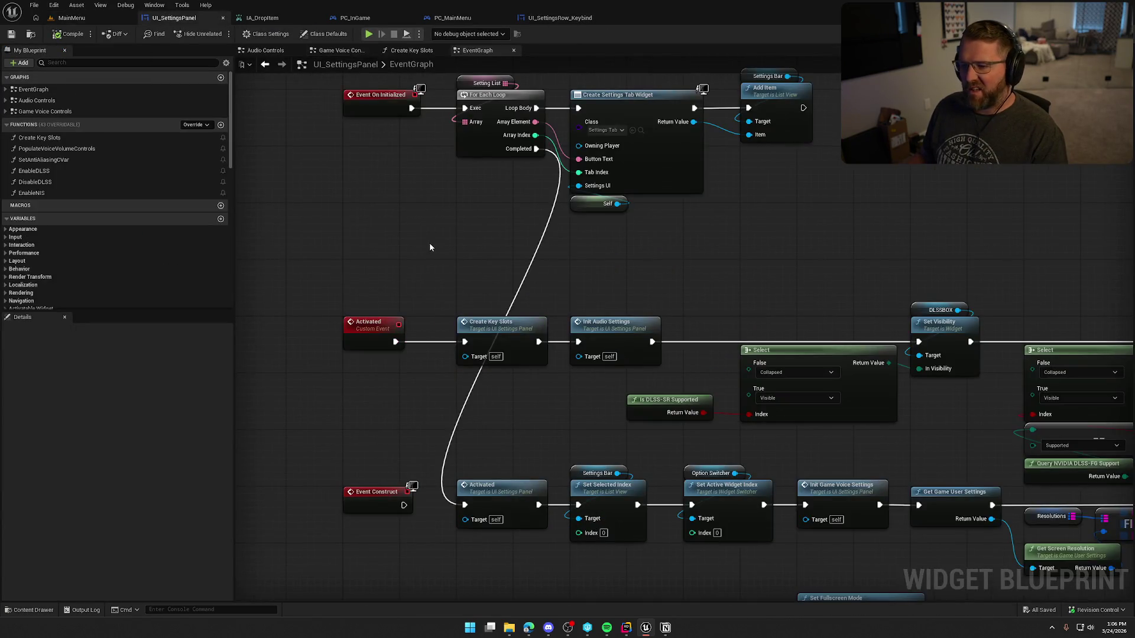
pyautogui.scroll(-2, 514, 419)
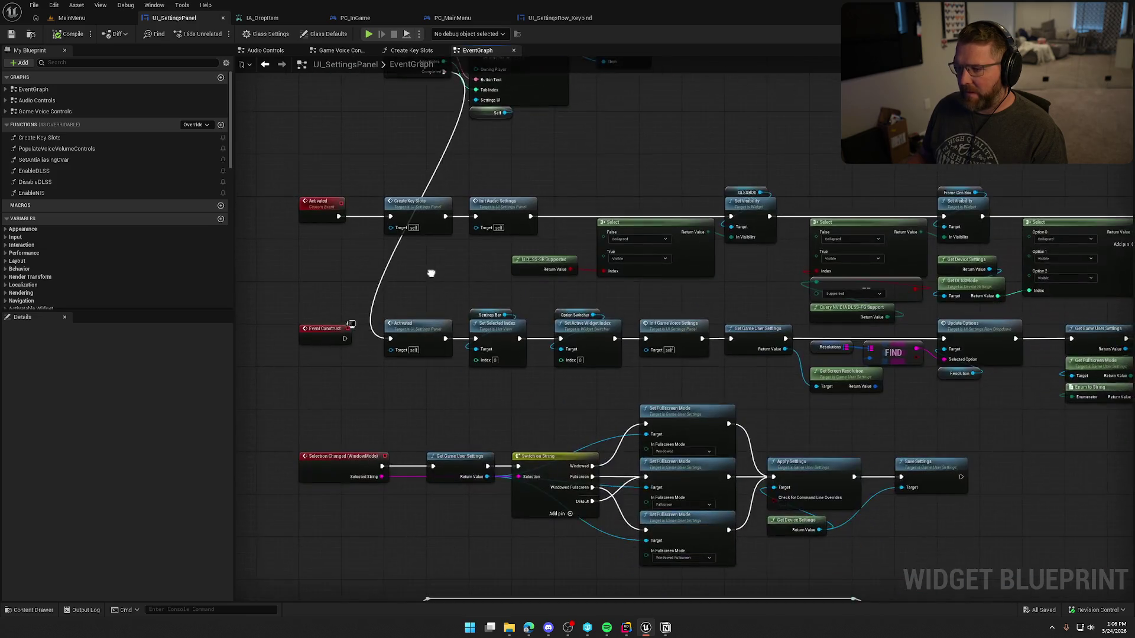
pyautogui.moveTo(481, 275); pyautogui.dragTo(505, 289)
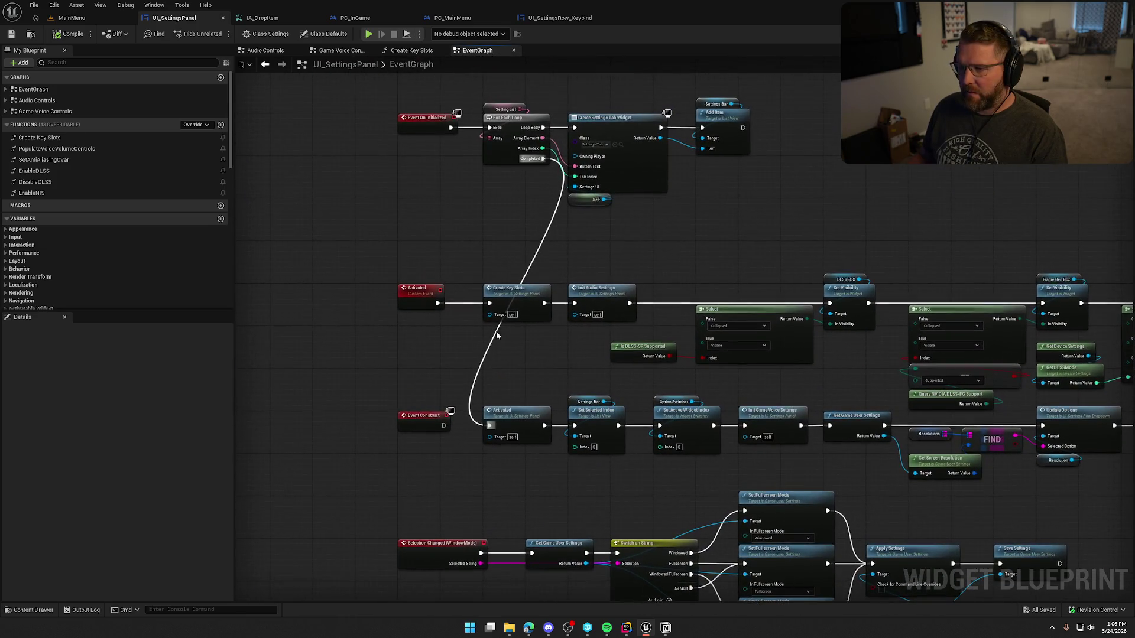
pyautogui.moveTo(530, 346)
pyautogui.mouseDown()
pyautogui.moveTo(438, 221)
pyautogui.moveTo(362, 217)
pyautogui.mouseUp()
pyautogui.scroll(2, 650, 363)
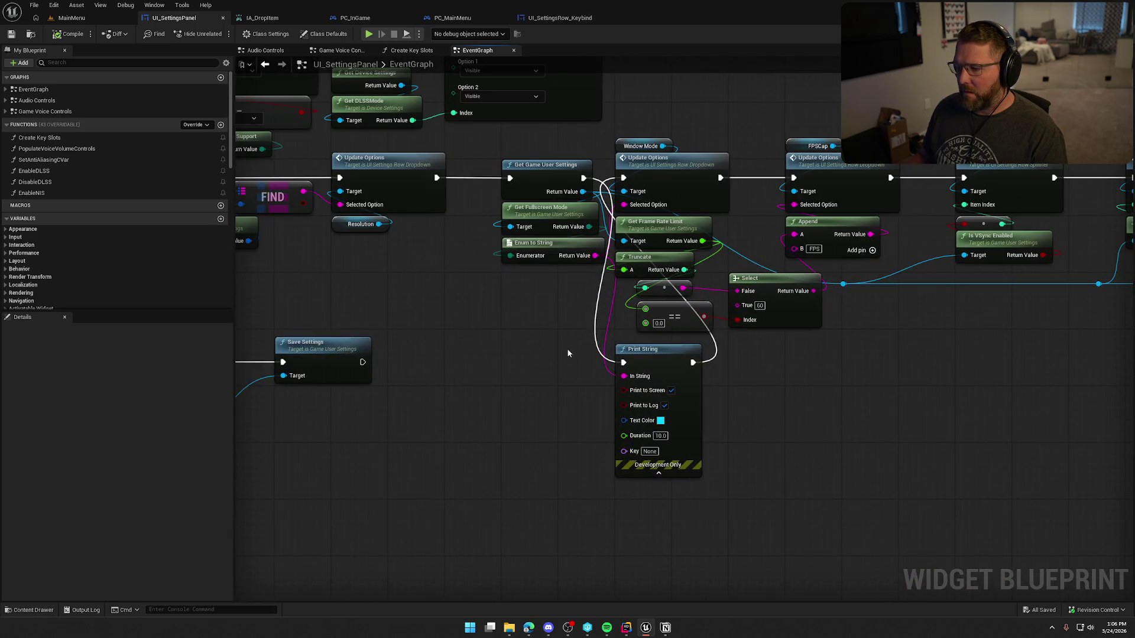
pyautogui.moveTo(671, 363); pyautogui.dragTo(618, 361)
pyautogui.moveTo(582, 178); pyautogui.dragTo(623, 178)
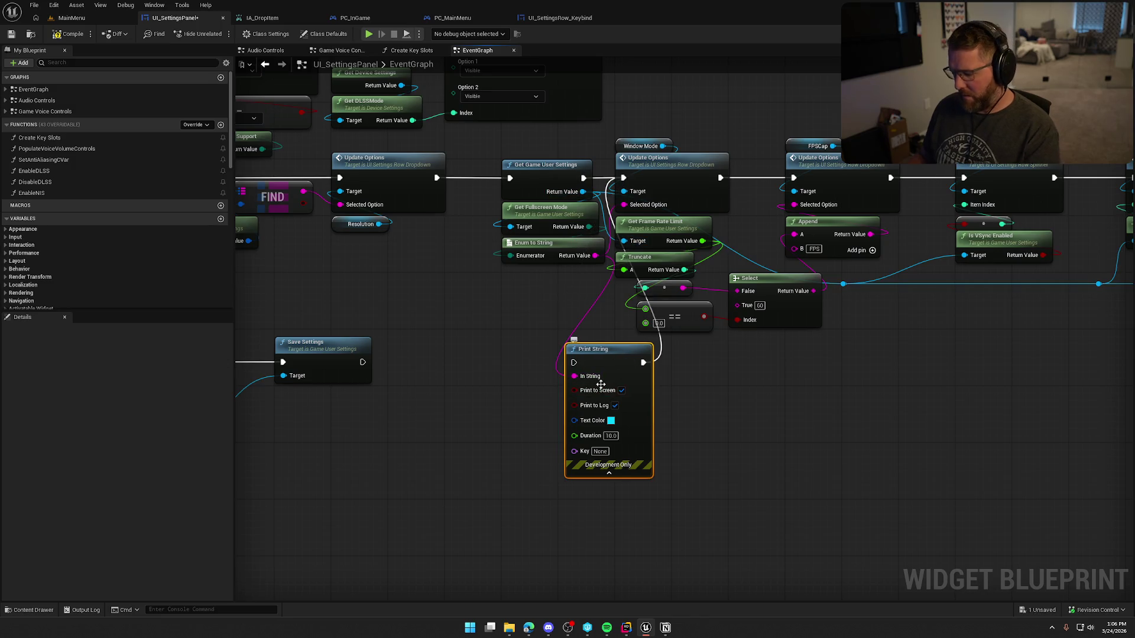
pyautogui.press('Delete')
# Move the Activated row of Set Index nodes up beside the top event chain.
pyautogui.scroll(-5, 414, 405)
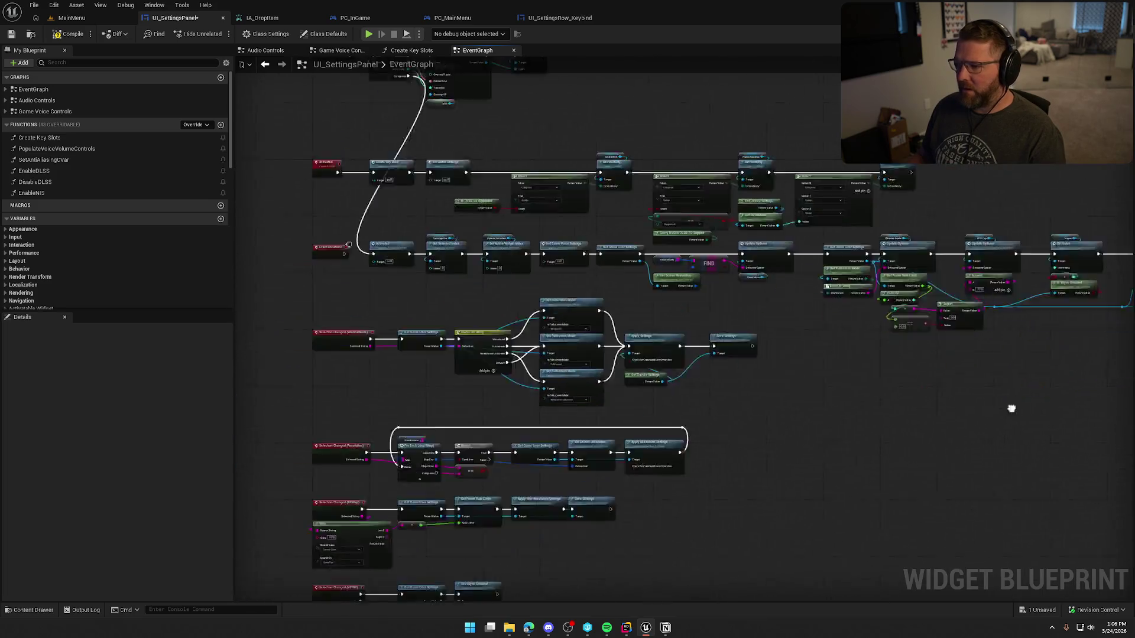
pyautogui.scroll(-2, 912, 271)
pyautogui.scroll(2, 582, 221)
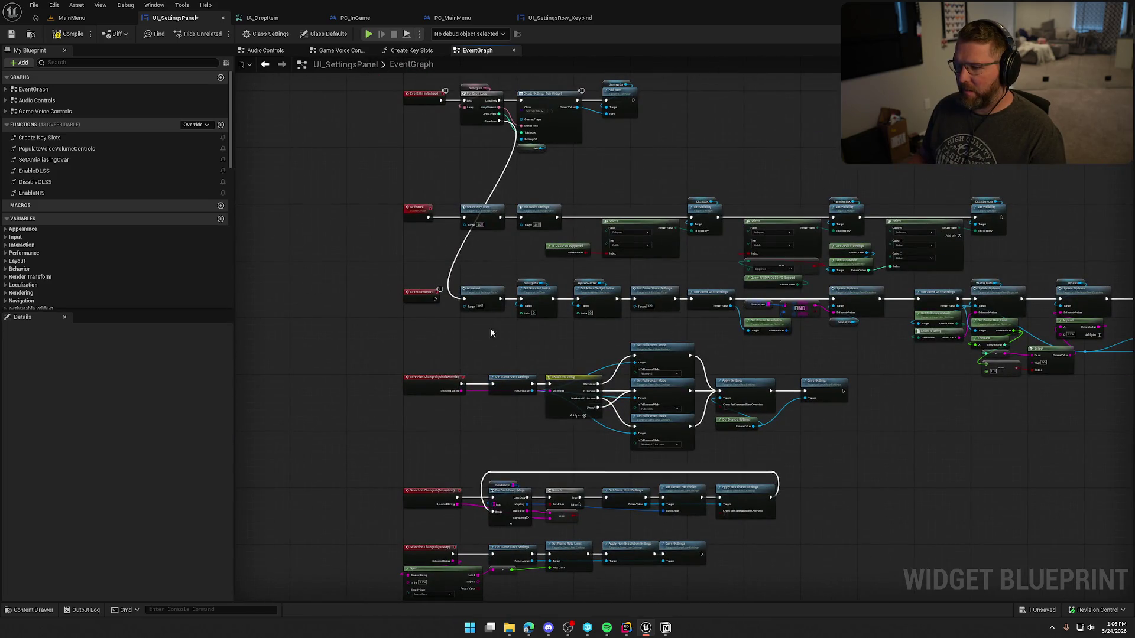
pyautogui.moveTo(430, 323)
pyautogui.mouseDown()
pyautogui.moveTo(609, 279)
pyautogui.moveTo(718, 280)
pyautogui.moveTo(881, 329)
pyautogui.moveTo(445, 264)
pyautogui.moveTo(1097, 385)
pyautogui.moveTo(1070, 378)
pyautogui.moveTo(1065, 363)
pyautogui.mouseUp()
pyautogui.moveTo(524, 397); pyautogui.dragTo(1108, 423)
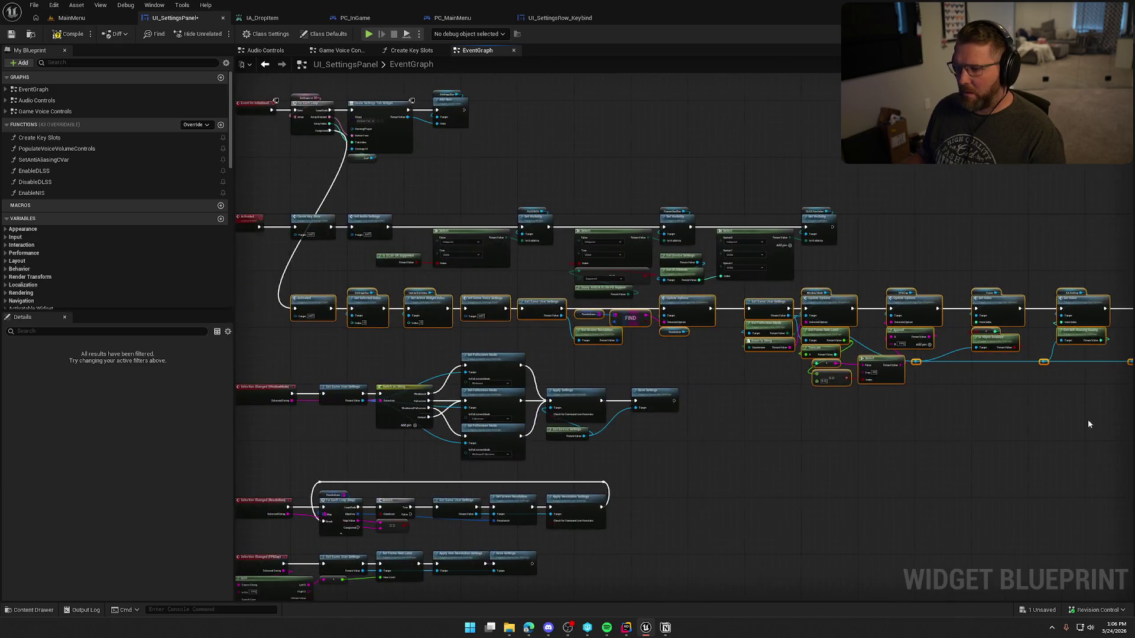
pyautogui.moveTo(325, 310)
pyautogui.mouseDown()
pyautogui.moveTo(467, 155)
pyautogui.moveTo(469, 140)
pyautogui.moveTo(452, 140)
pyautogui.mouseUp()
pyautogui.scroll(4, 452, 140)
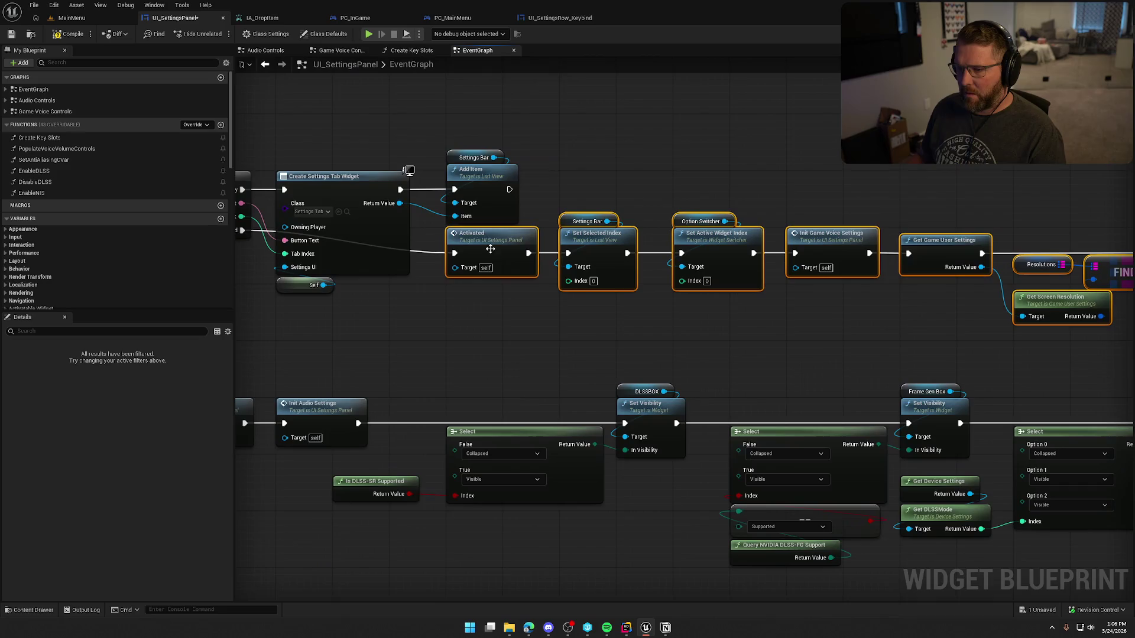
pyautogui.scroll(-6, 556, 177)
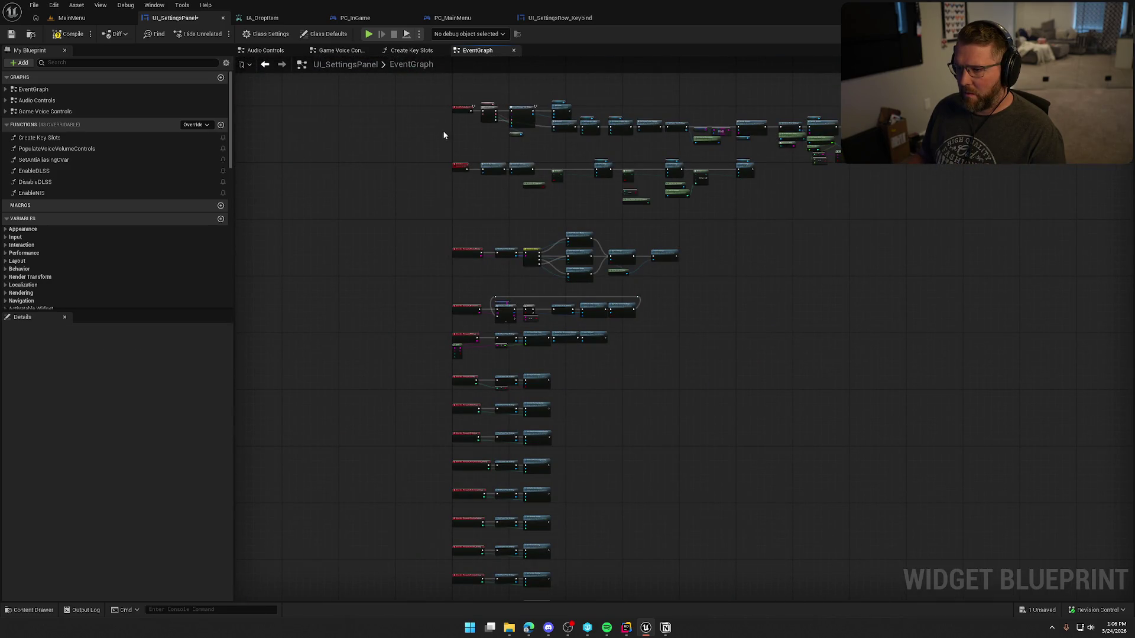
# Shift the top row of nodes down slightly in the UI_SettingsPanel graph.
pyautogui.moveTo(425, 93)
pyautogui.mouseDown()
pyautogui.moveTo(985, 216)
pyautogui.moveTo(835, 217)
pyautogui.moveTo(1069, 222)
pyautogui.mouseUp()
pyautogui.scroll(4, 981, 336)
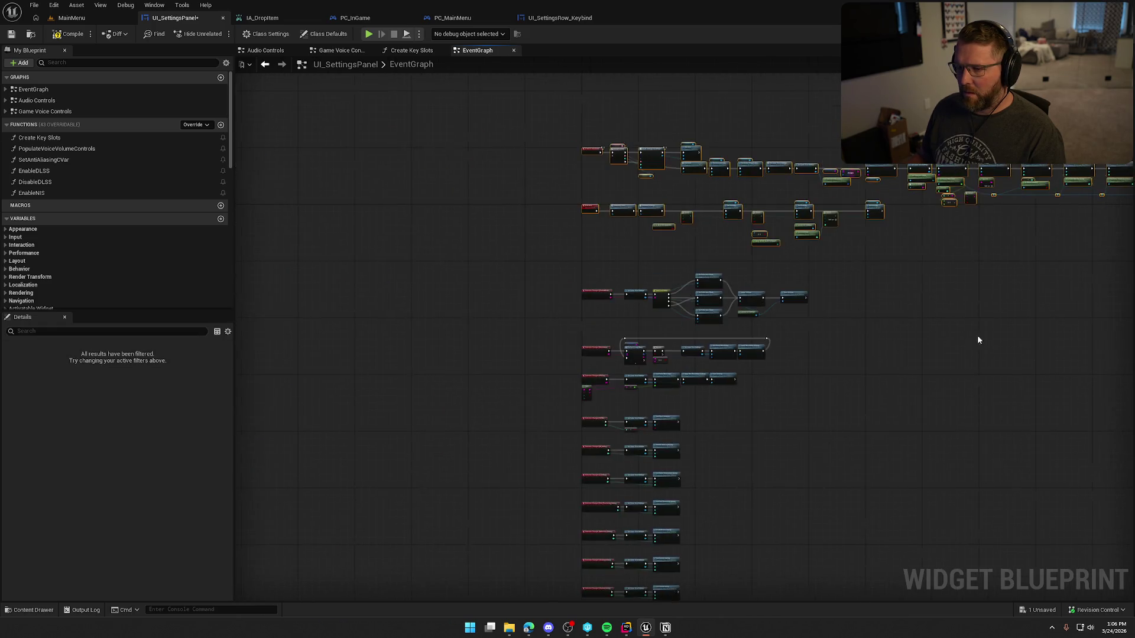
pyautogui.moveTo(350, 105); pyautogui.dragTo(350, 198)
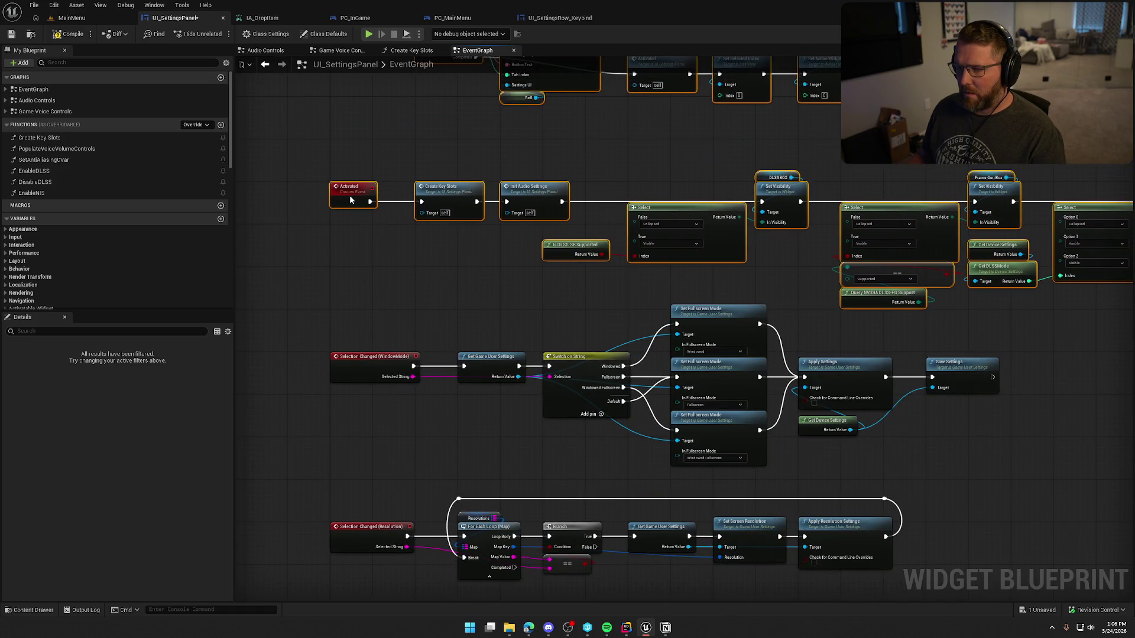
pyautogui.click(363, 263)
pyautogui.moveTo(417, 131); pyautogui.dragTo(412, 343)
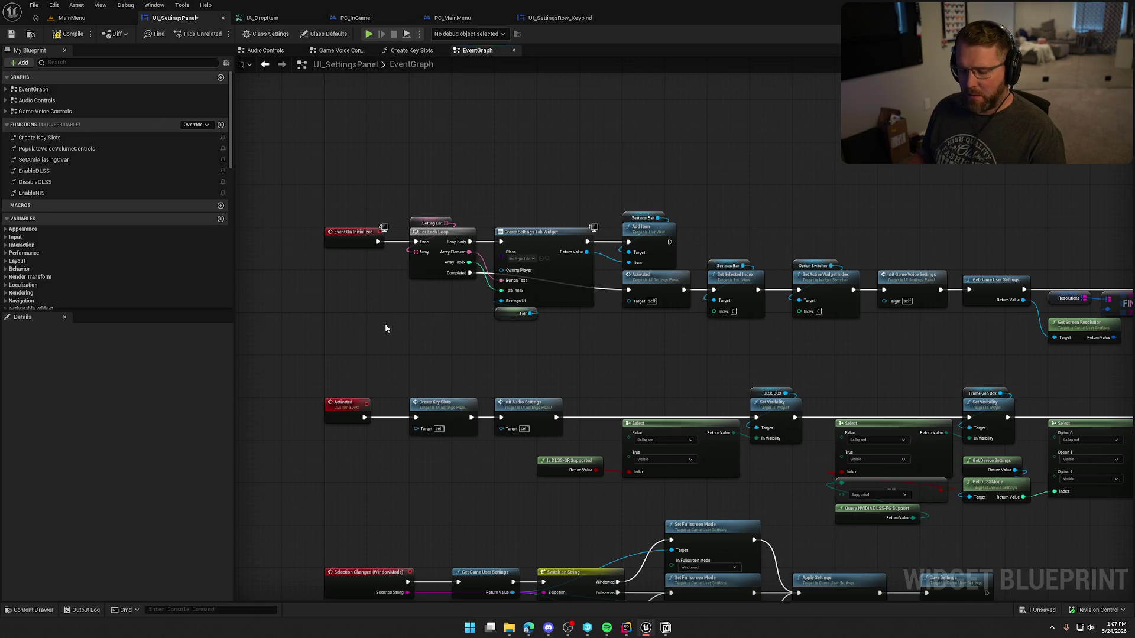
# Select all nodes, move them lower on the canvas, then compile and save.
pyautogui.hotkey('ctrl', 'a')
pyautogui.moveTo(344, 238); pyautogui.dragTo(346, 329)
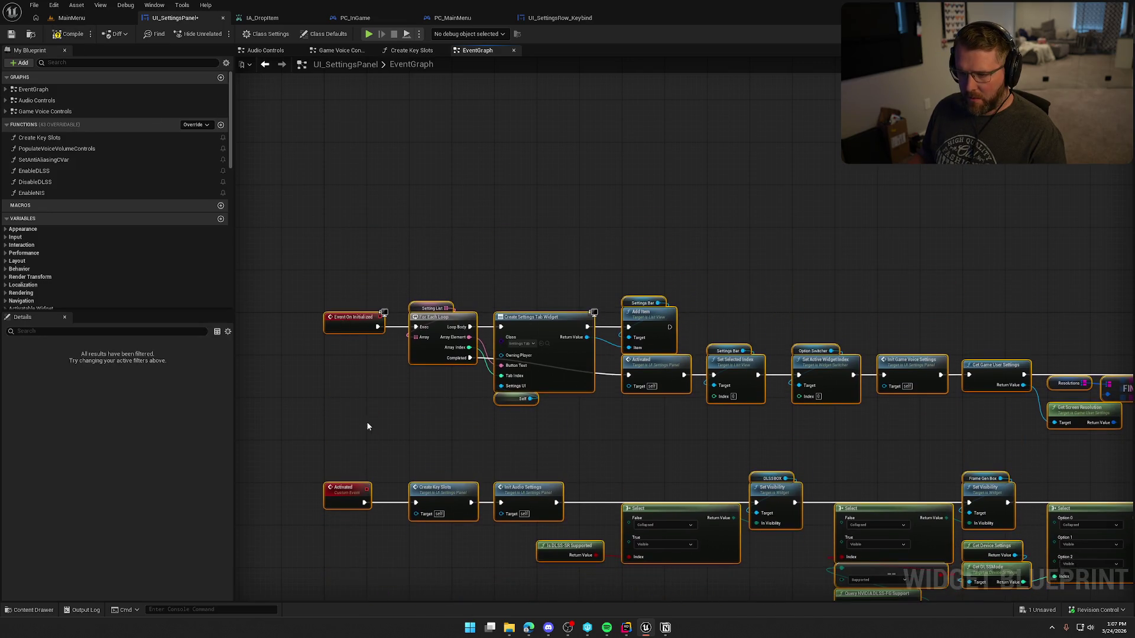
pyautogui.click(368, 425)
pyautogui.moveTo(367, 425); pyautogui.dragTo(362, 303)
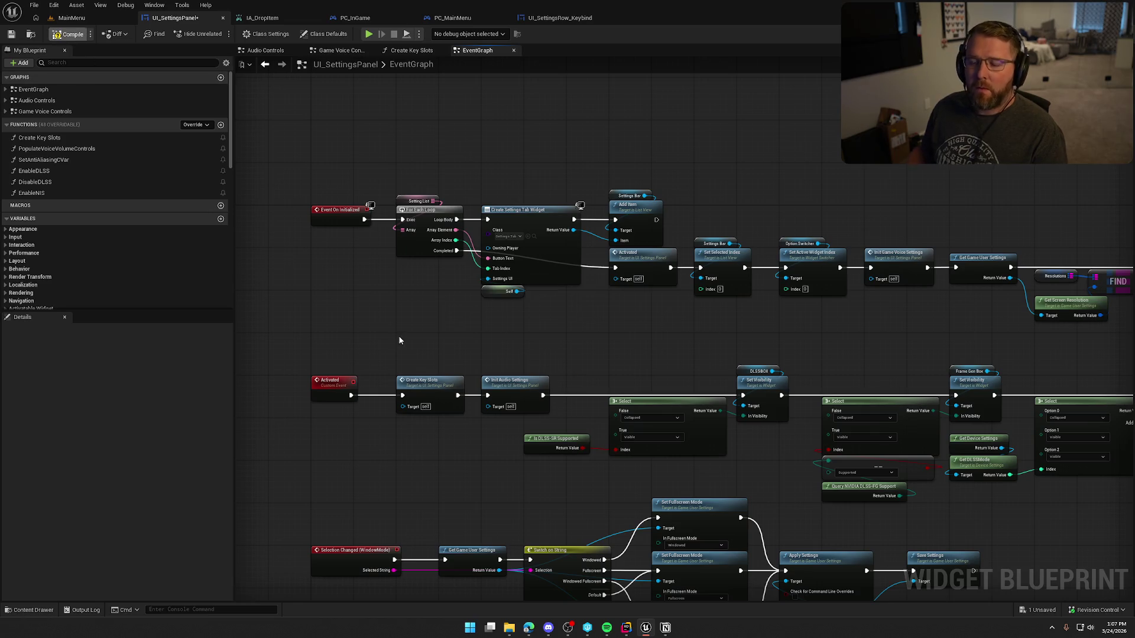
pyautogui.hotkey('ctrl', 's')
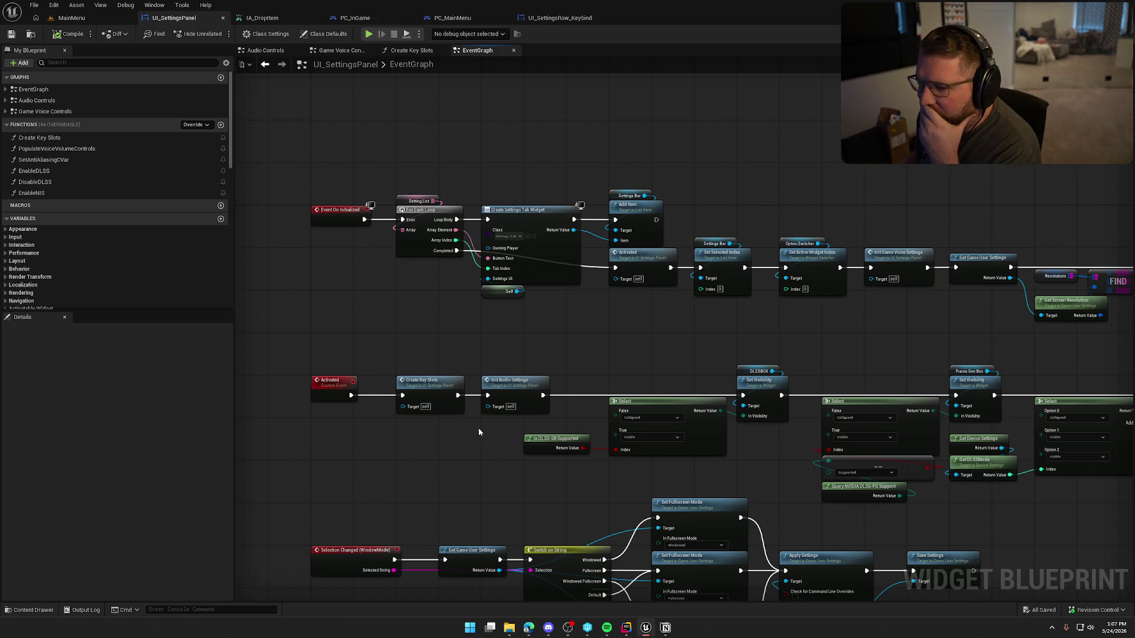
pyautogui.moveTo(479, 438); pyautogui.dragTo(498, 347)
pyautogui.scroll(3, 492, 379)
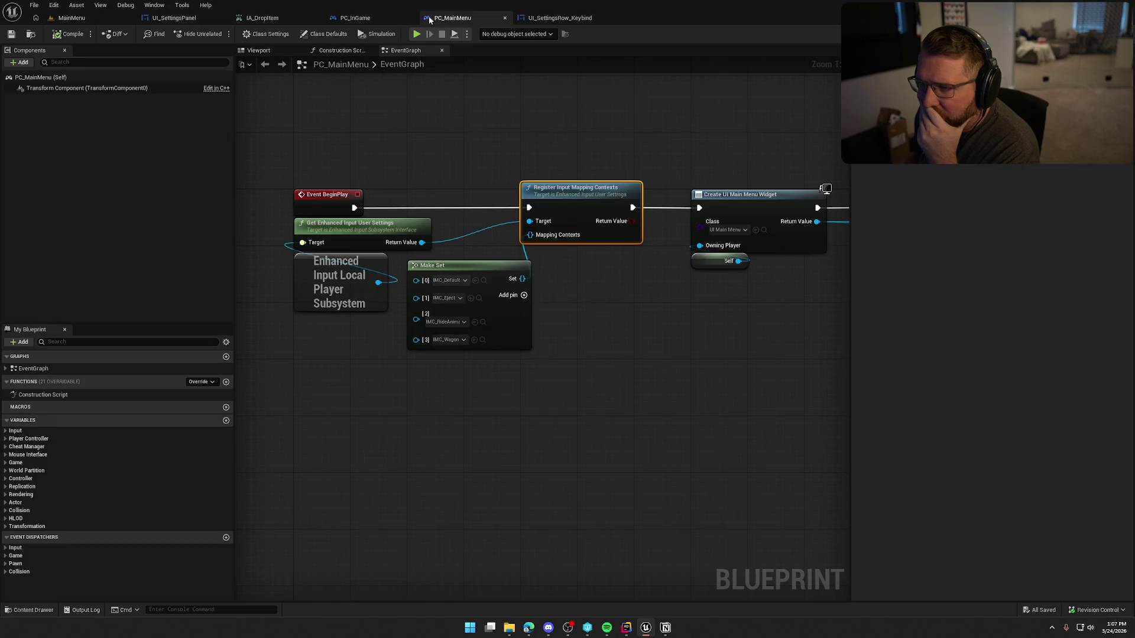
# Close PC_InGame, check IMC_Default in the Content Drawer, and switch to the maximized YouTube tutorial.
pyautogui.click(452, 18)
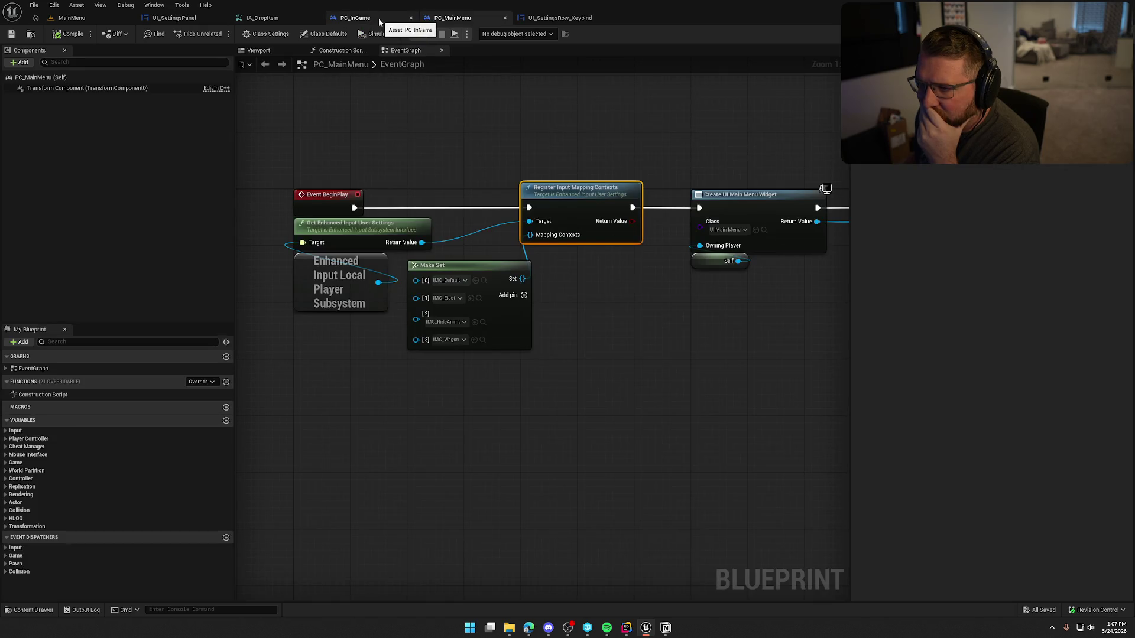
pyautogui.click(411, 18)
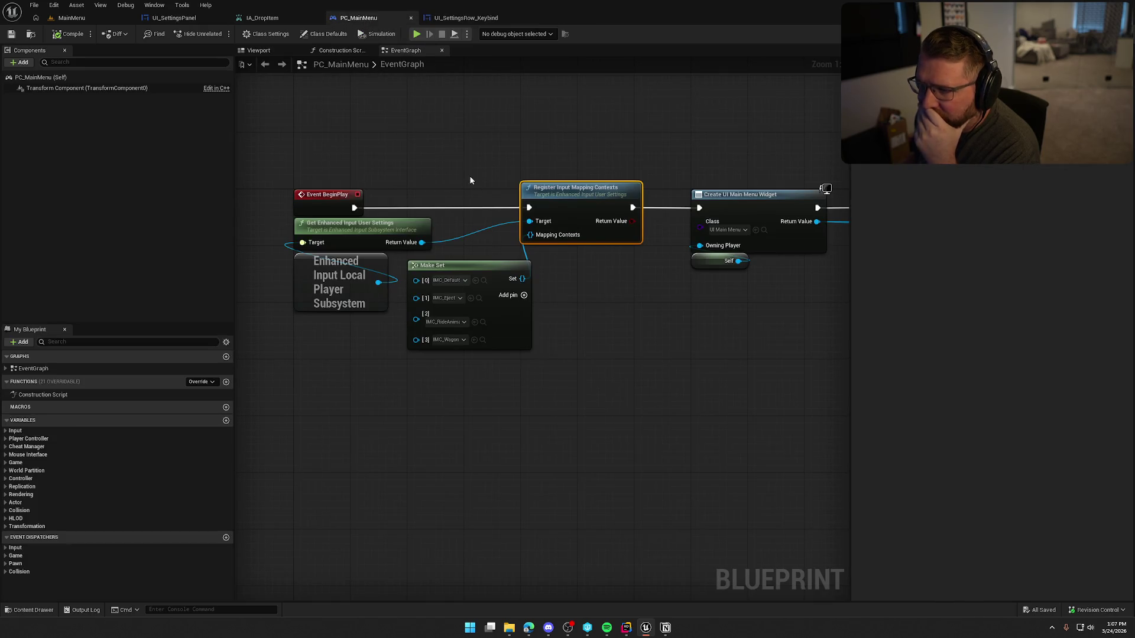
pyautogui.click(402, 165)
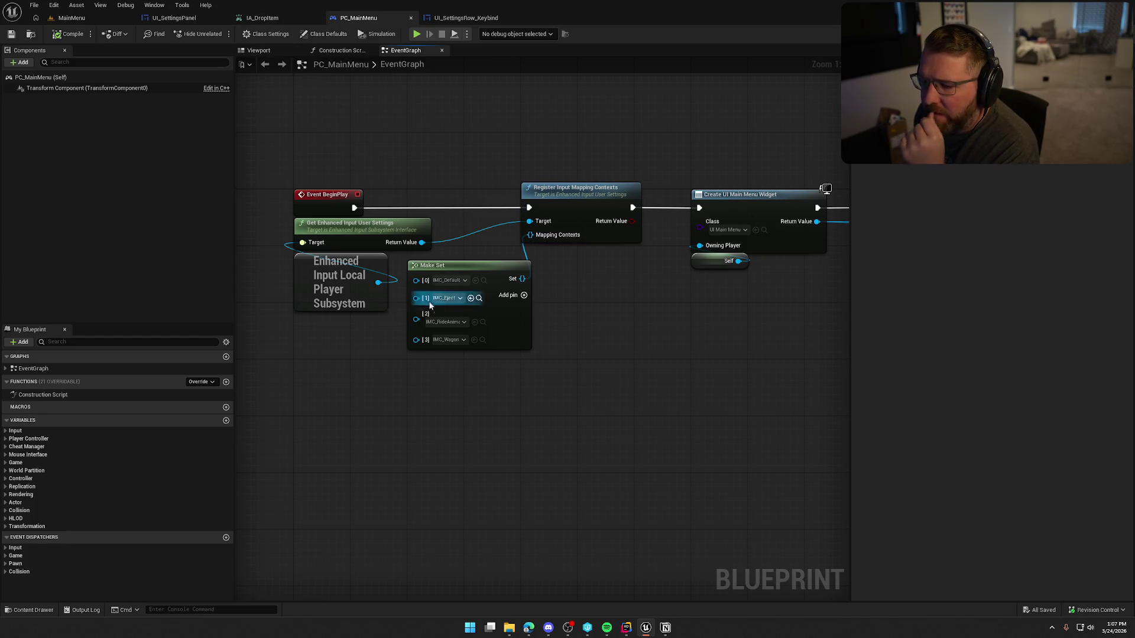
pyautogui.click(483, 281)
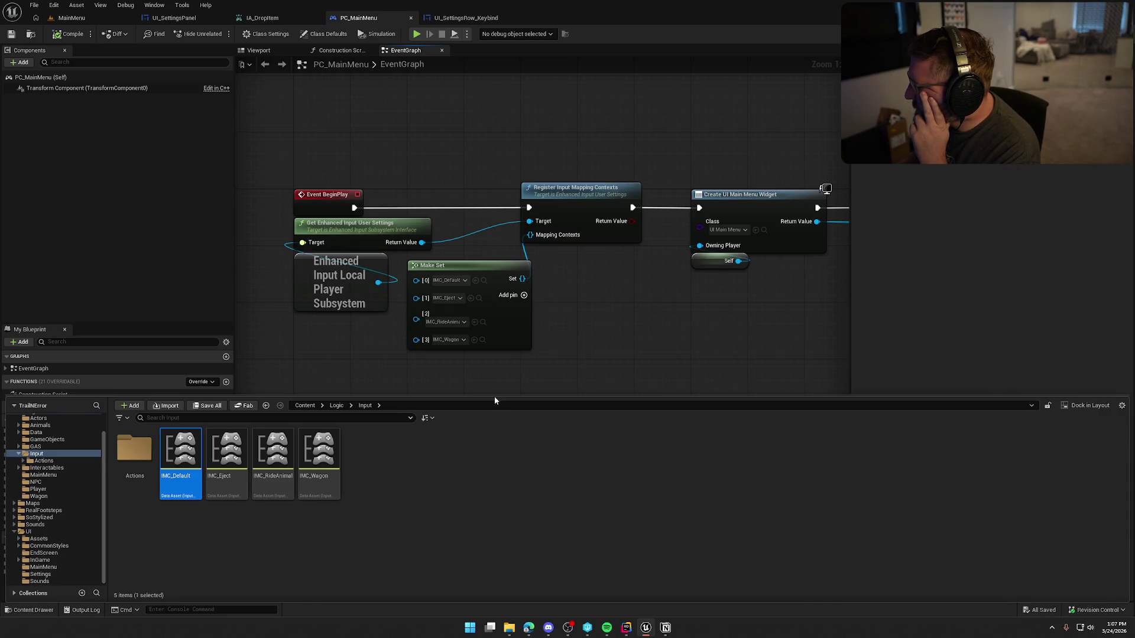
pyautogui.click(584, 346)
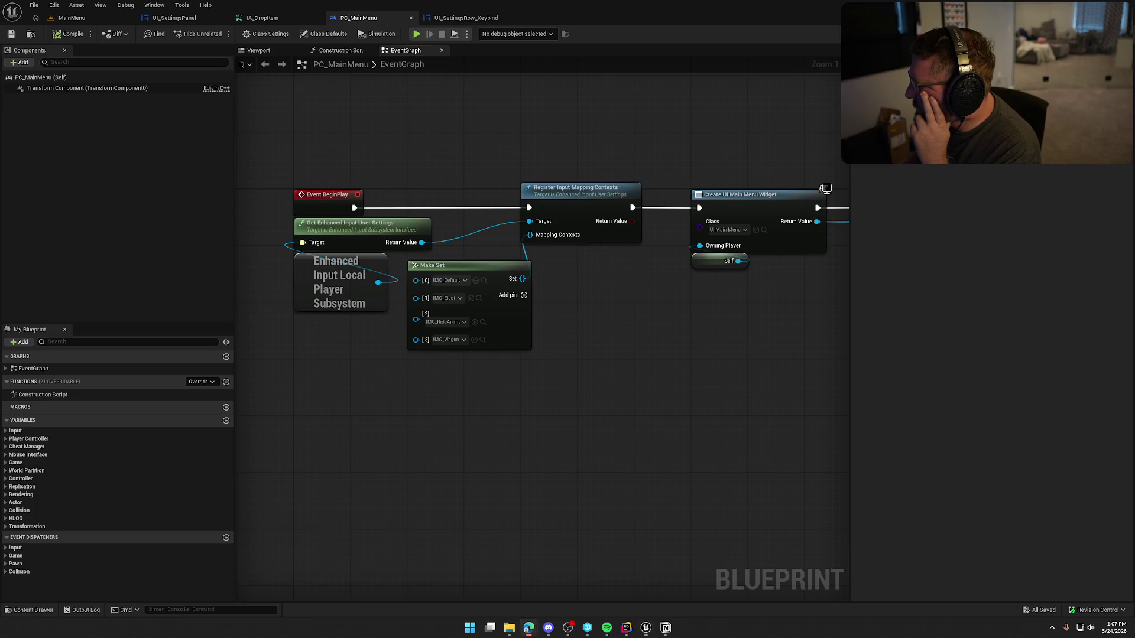
pyautogui.hotkey('alt', 'Tab')
pyautogui.doubleClick(653, 117)
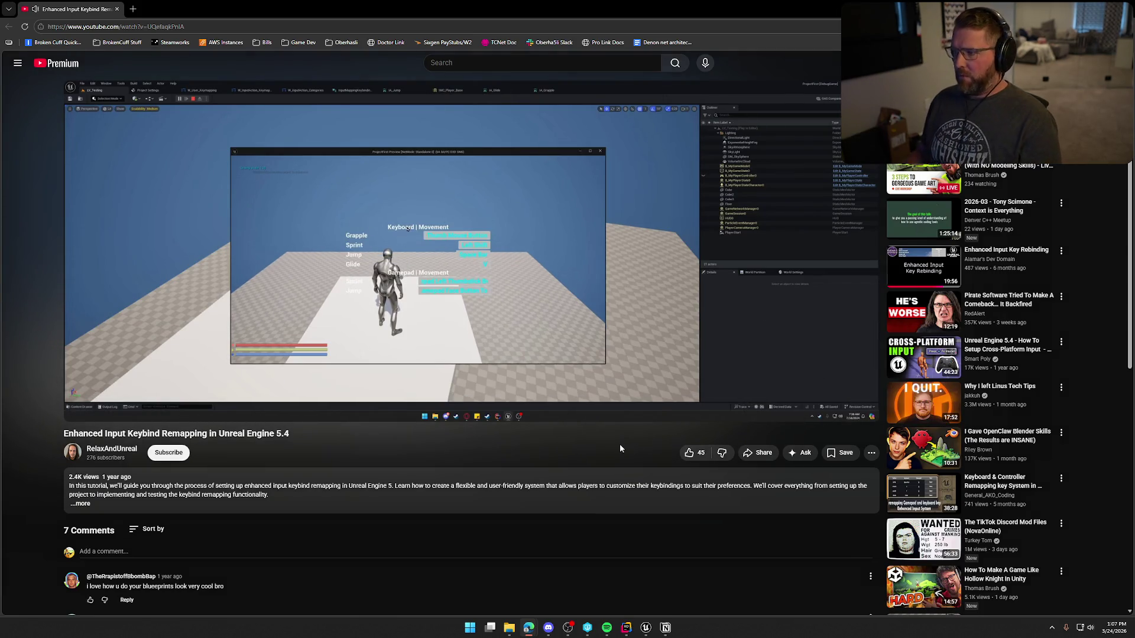
# Watch the tutorial in theater mode, pausing at 2:20 on IA_Jump's Player Mappable Key Settings.
pyautogui.press('t')
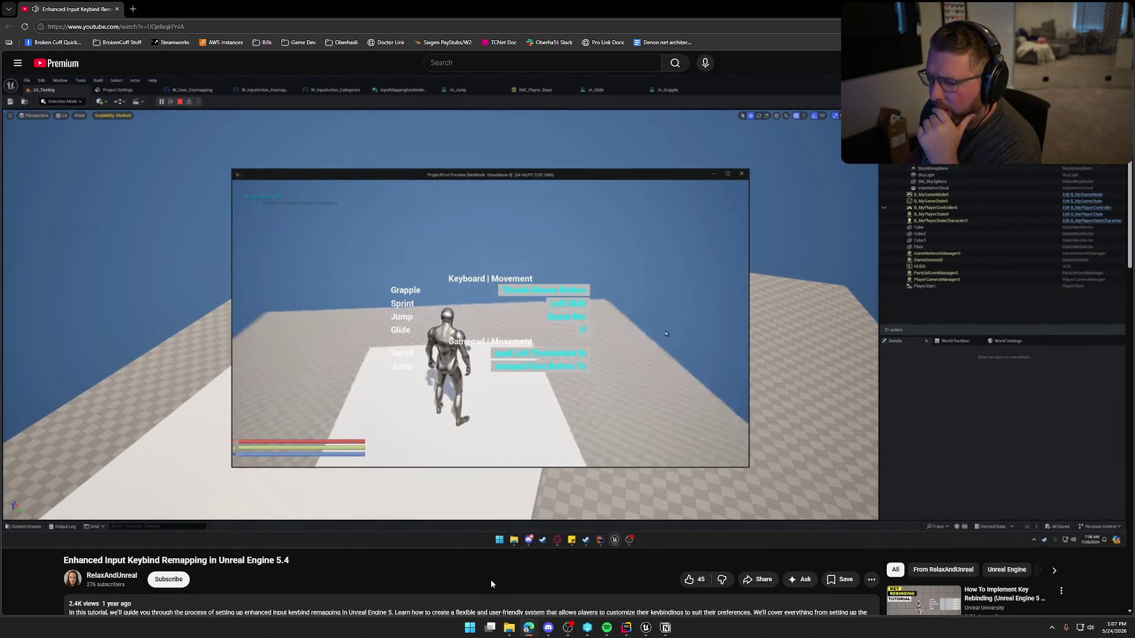
pyautogui.press('l')
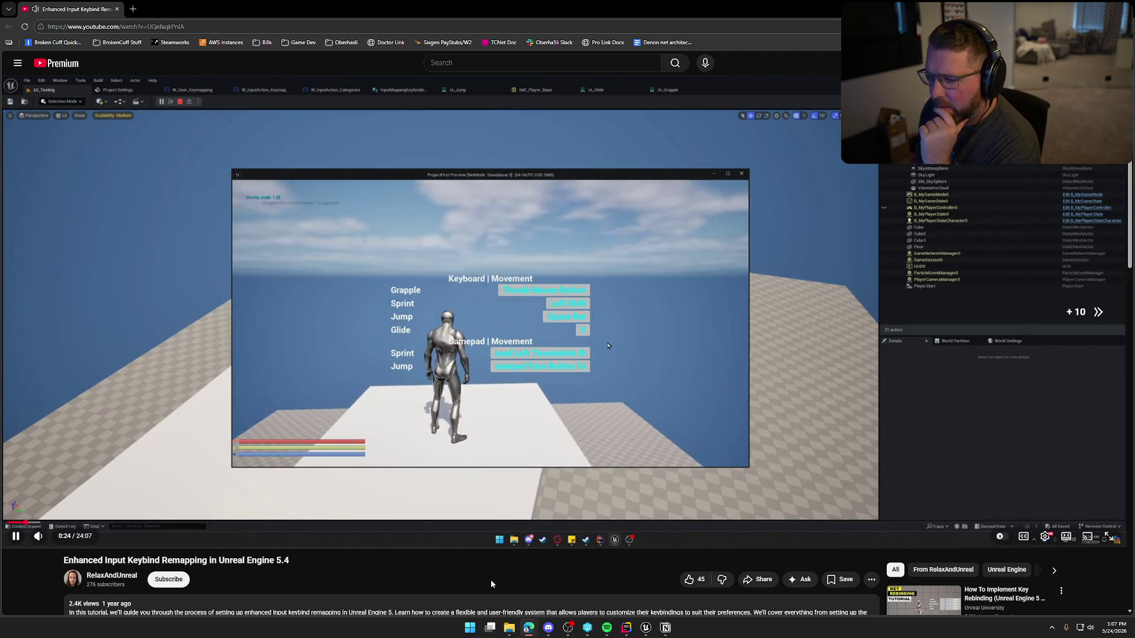
pyautogui.press('Right')
pyautogui.press('Right')
pyautogui.press('Right')
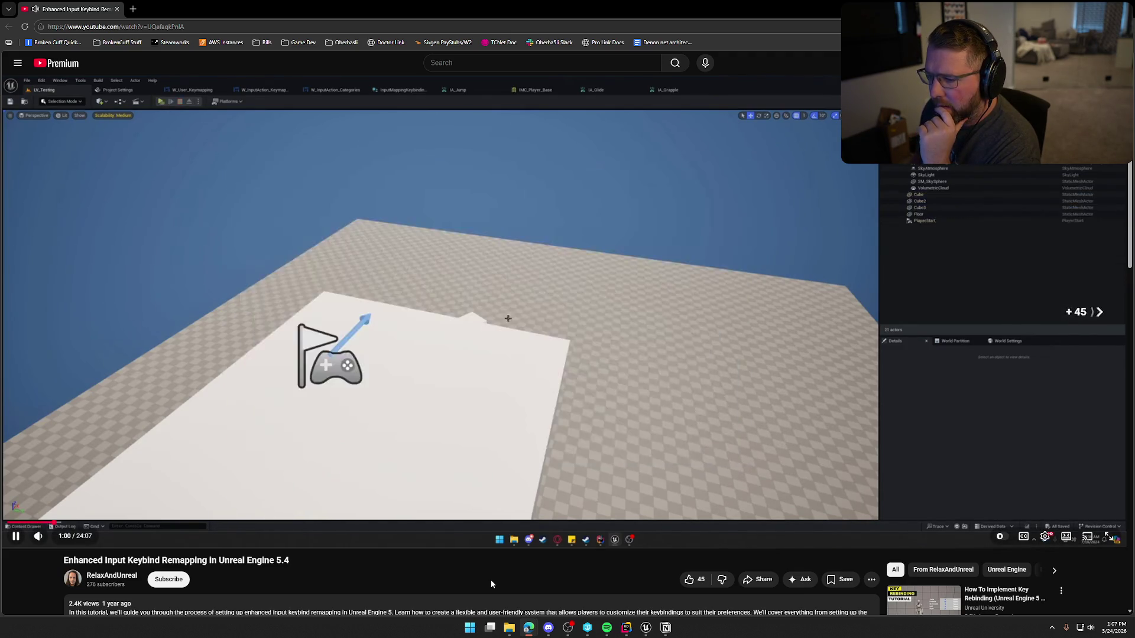
pyautogui.press('Right')
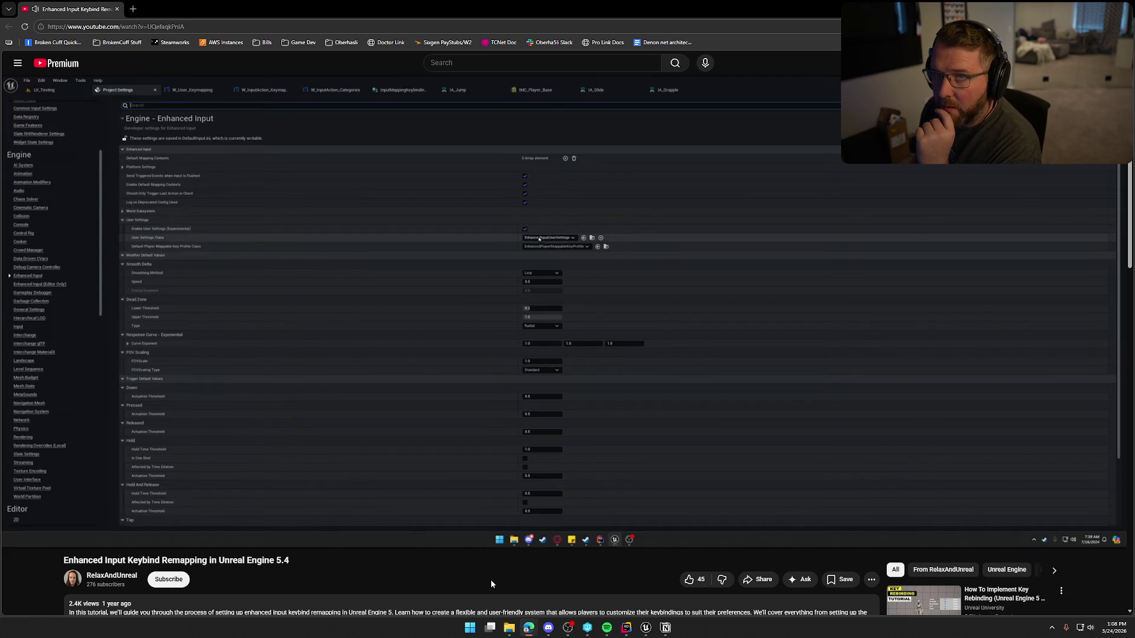
pyautogui.moveTo(54, 542)
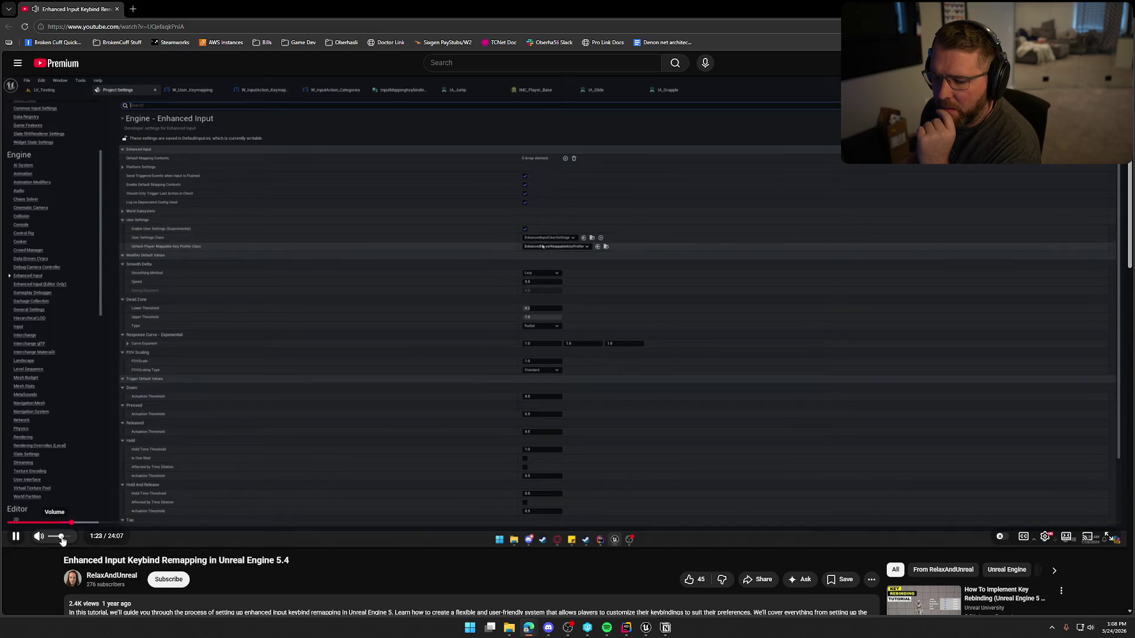
pyautogui.click(476, 400)
pyautogui.click(479, 393)
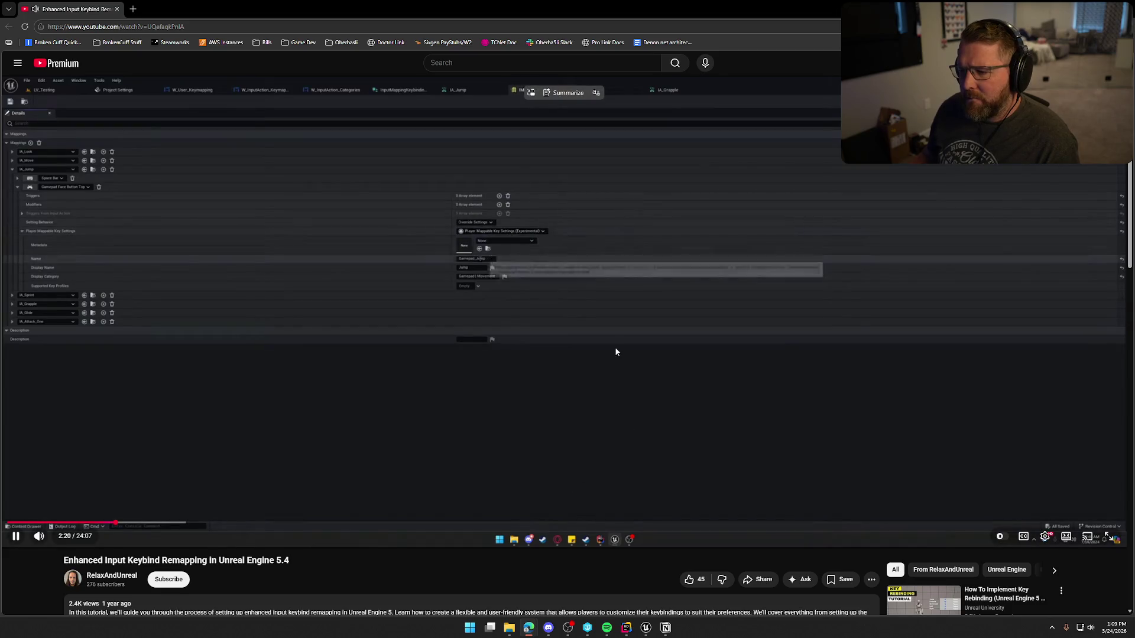
pyautogui.click(608, 371)
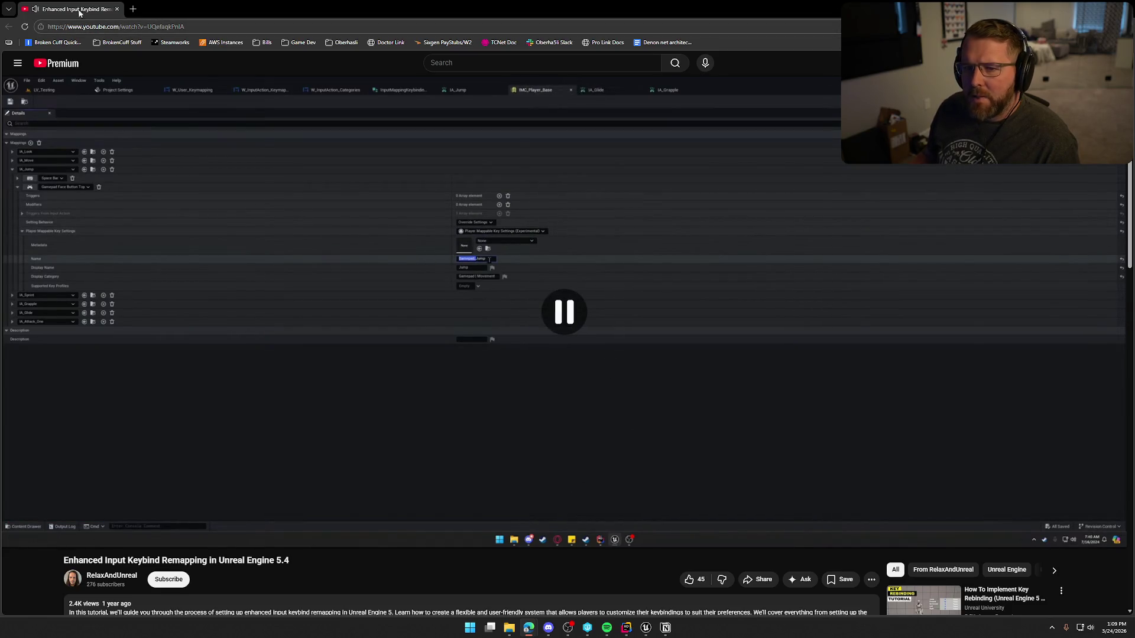
pyautogui.hotkey('alt', 'Tab')
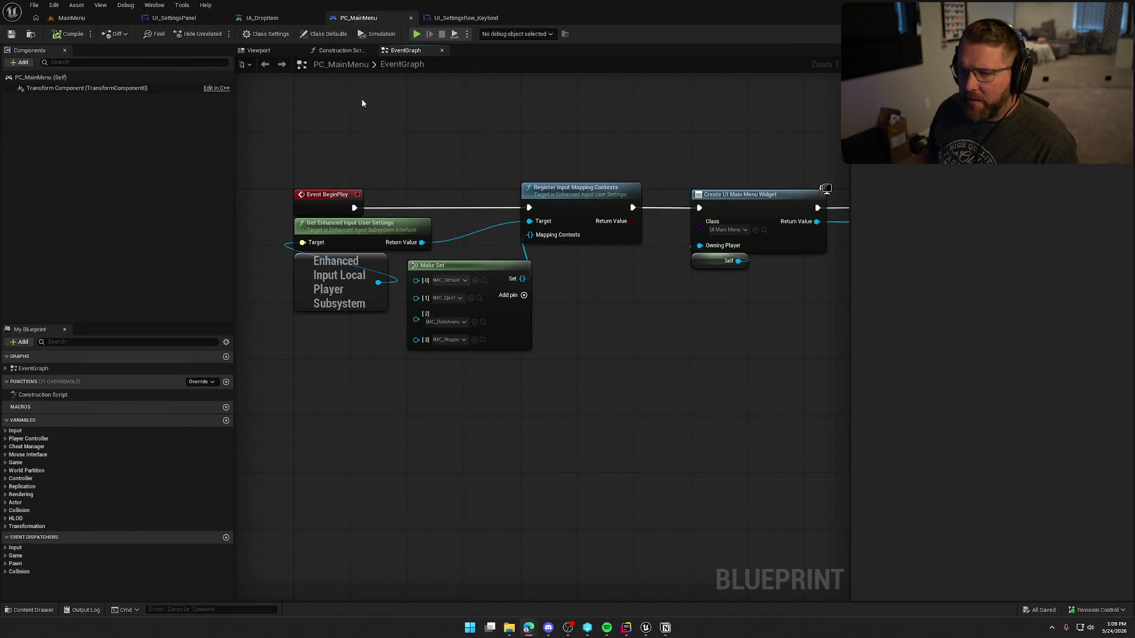
# Give IA_DropItem the mapping name KBM_DropItem and display category Keyboard, then save it.
pyautogui.click(266, 18)
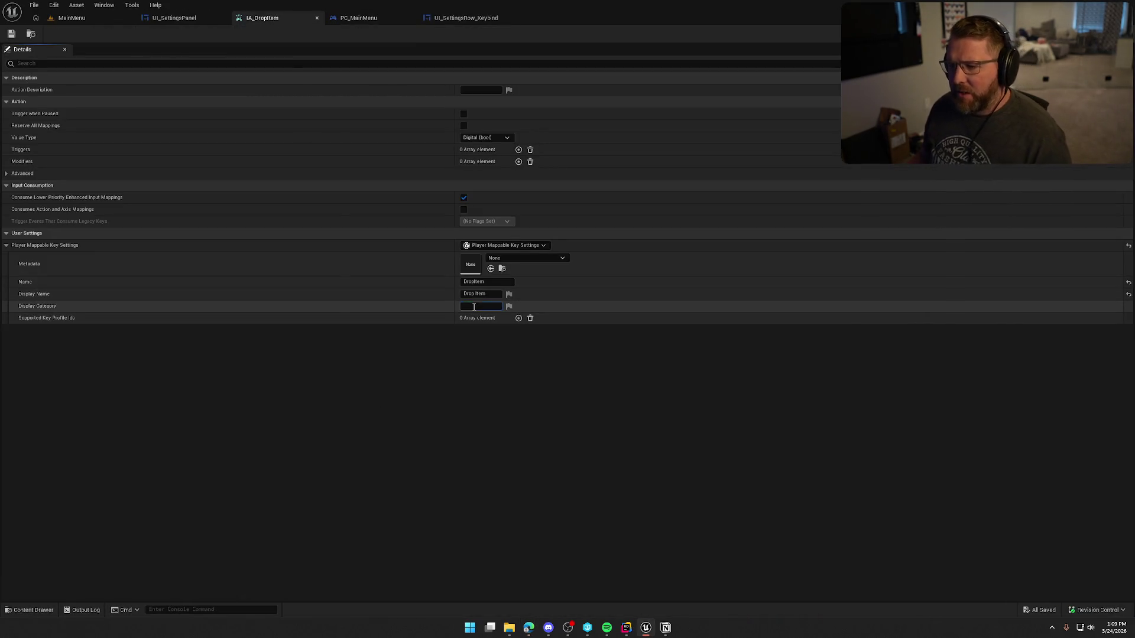
pyautogui.click(487, 282)
pyautogui.write('KBM_')
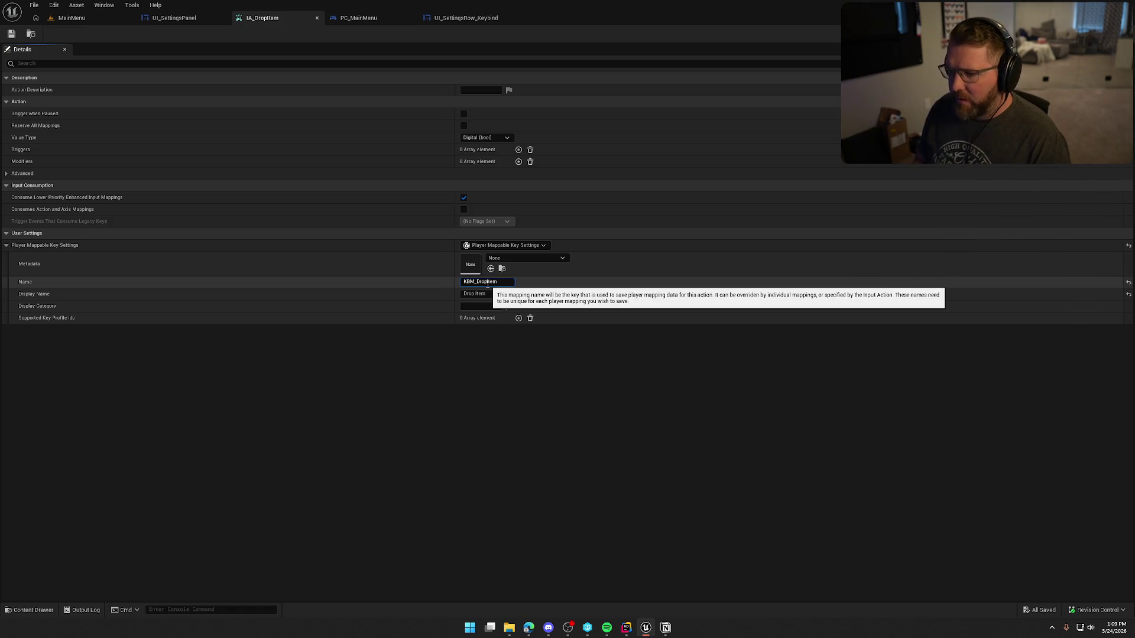
pyautogui.press('Return')
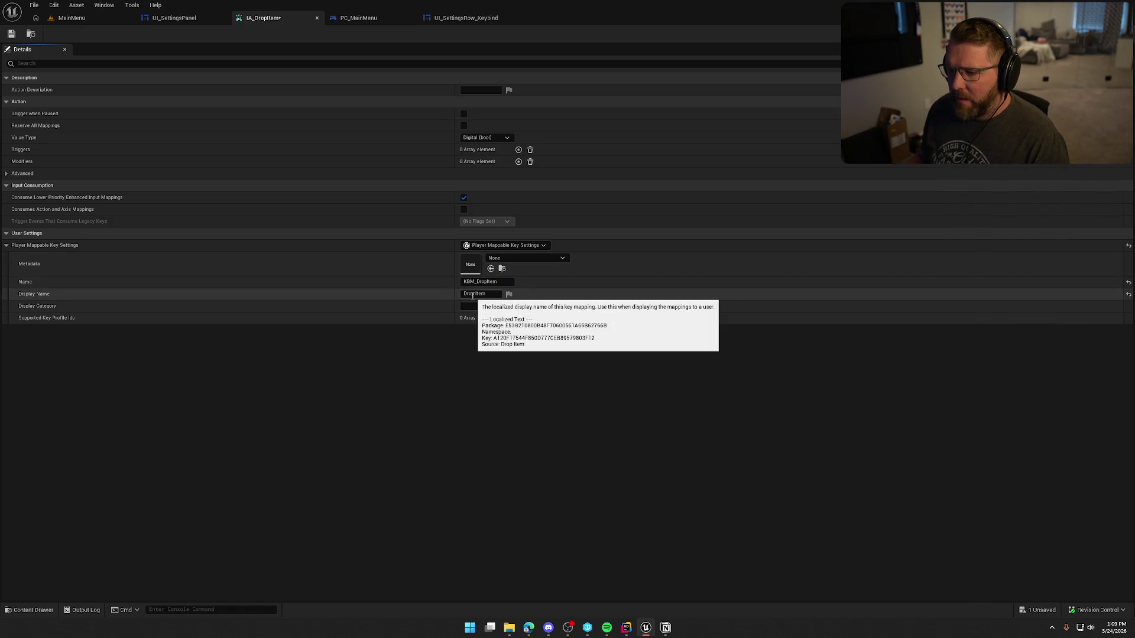
pyautogui.click(485, 306)
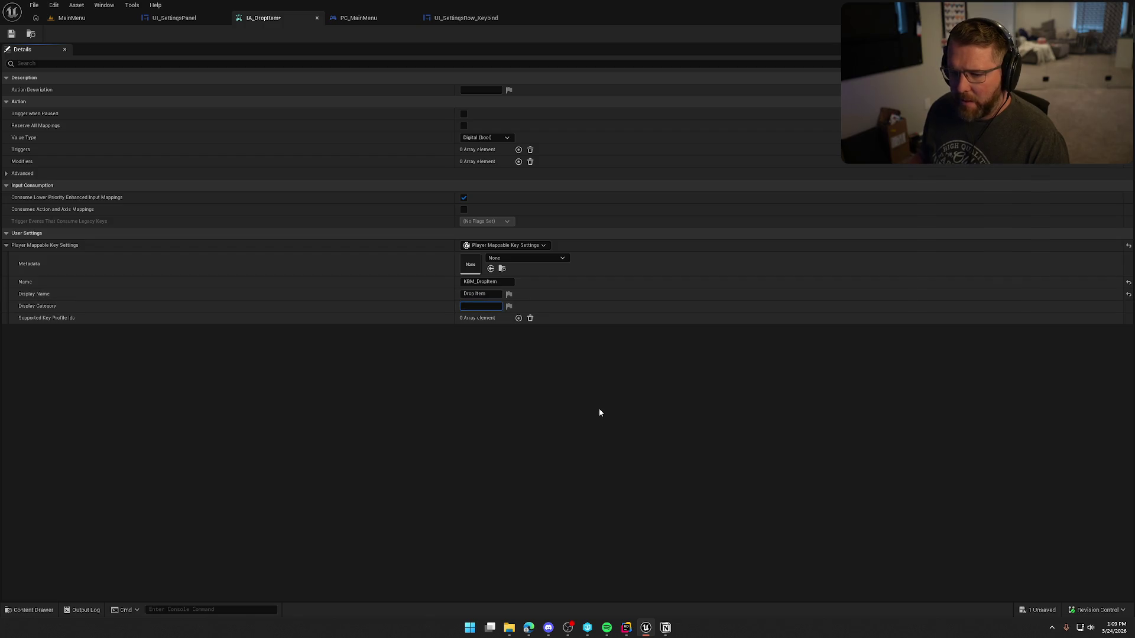
pyautogui.write('Keyboard')
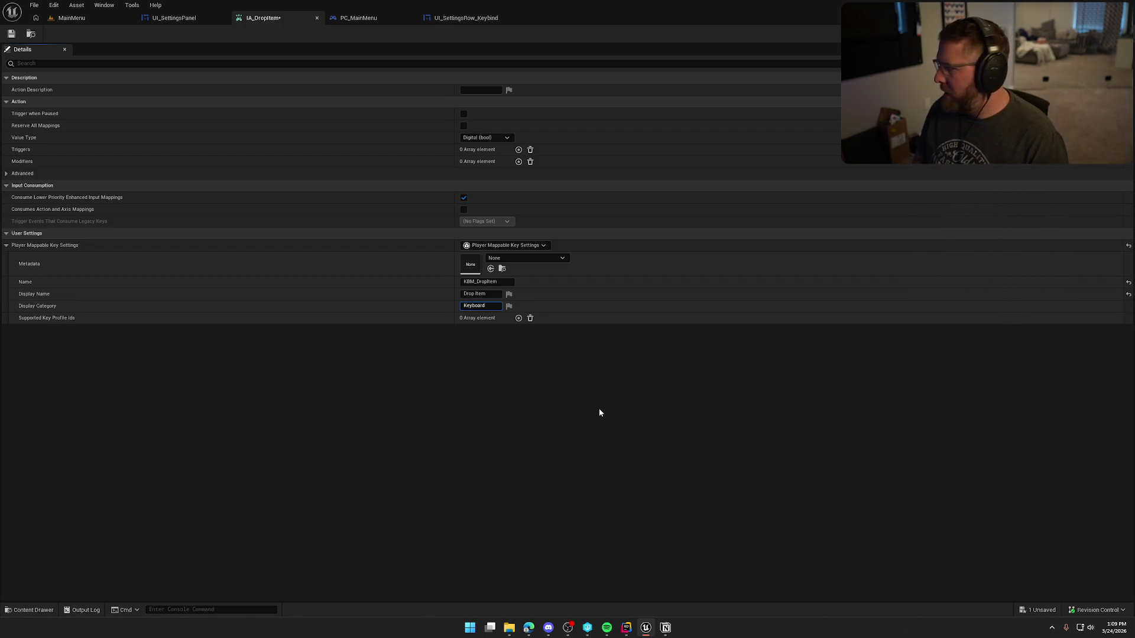
pyautogui.press('Return')
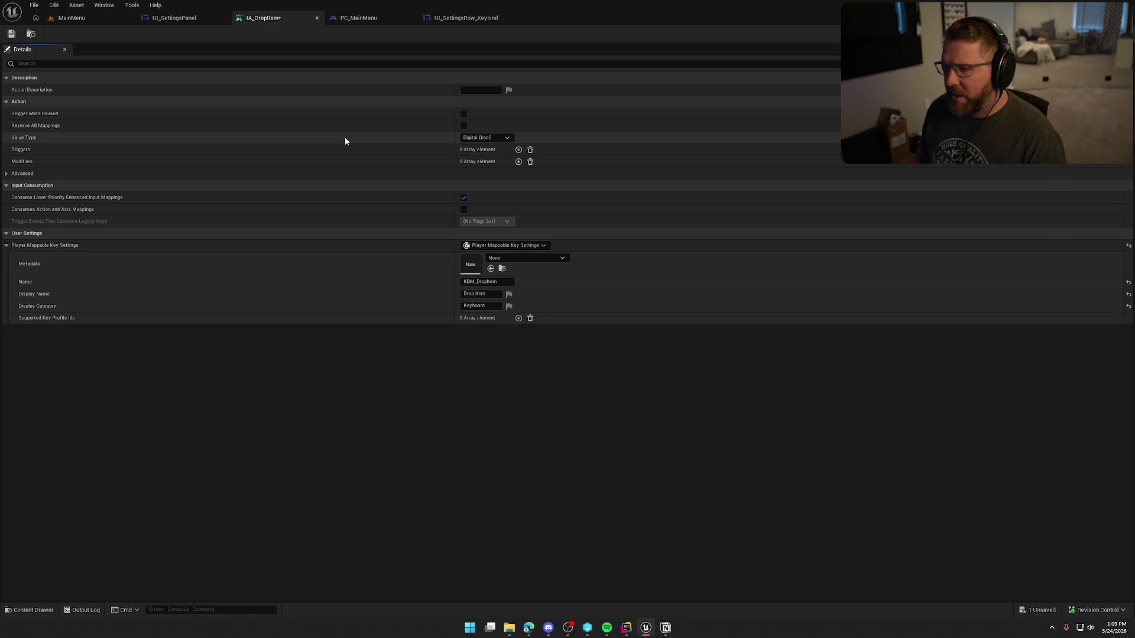
pyautogui.click(11, 36)
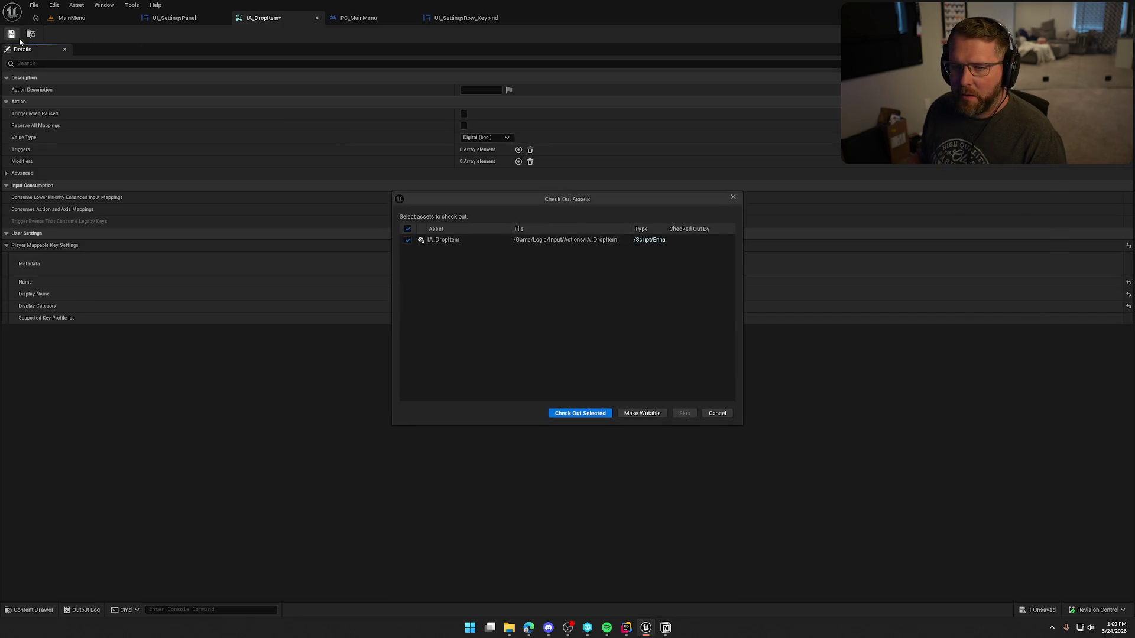
pyautogui.click(577, 414)
# Locate IMC_Default in the Input folder and open it in its editor.
pyautogui.click(481, 21)
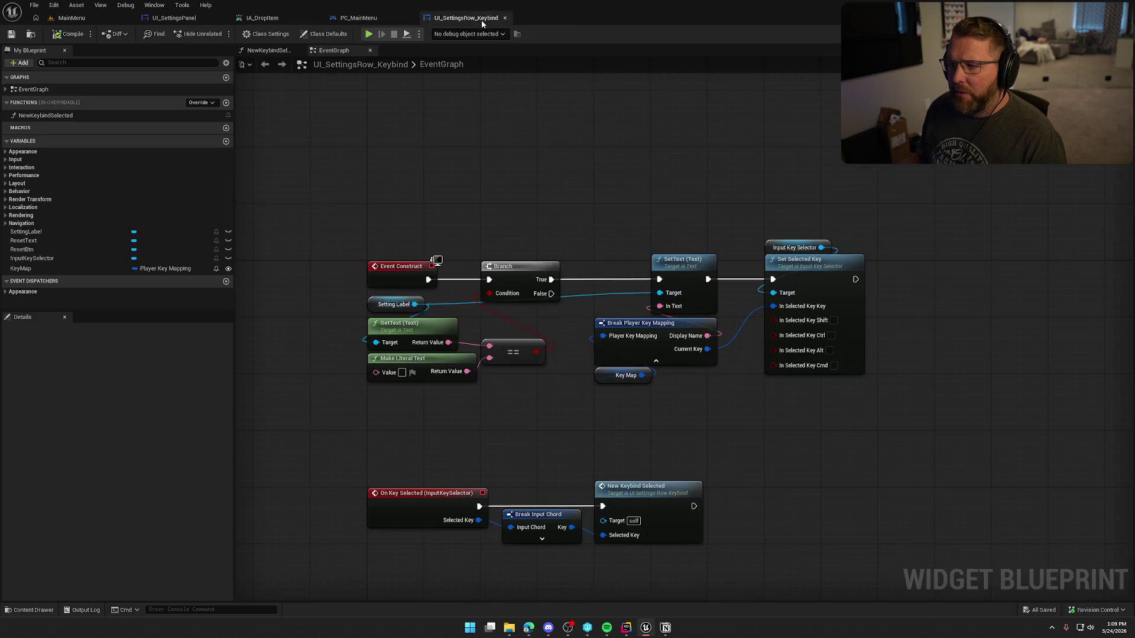
pyautogui.click(267, 18)
pyautogui.click(29, 34)
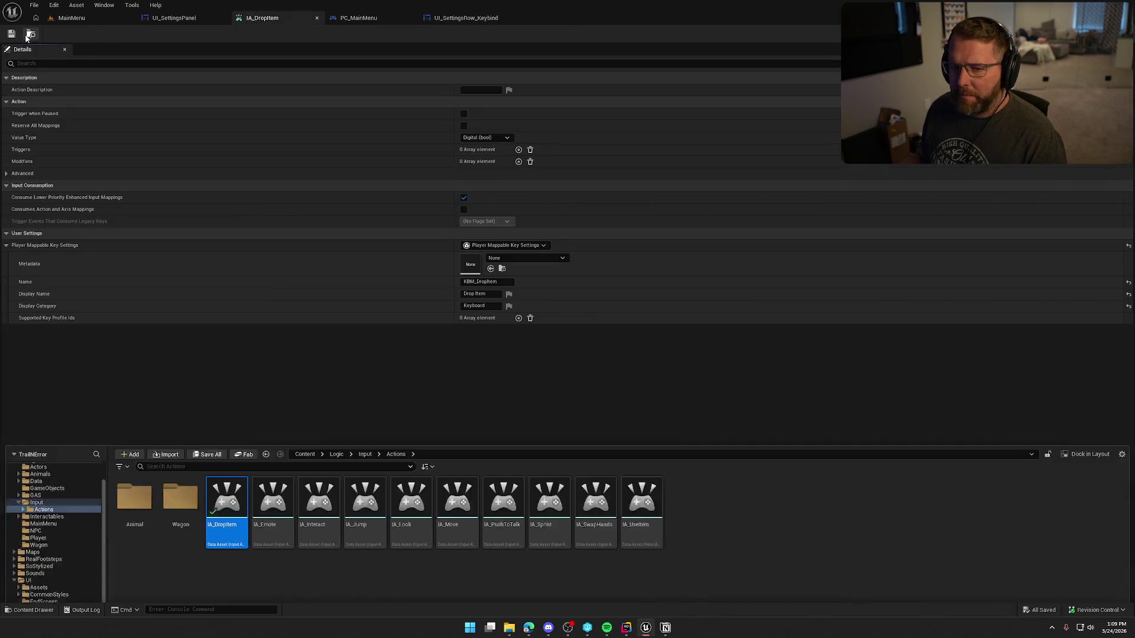
pyautogui.click(26, 453)
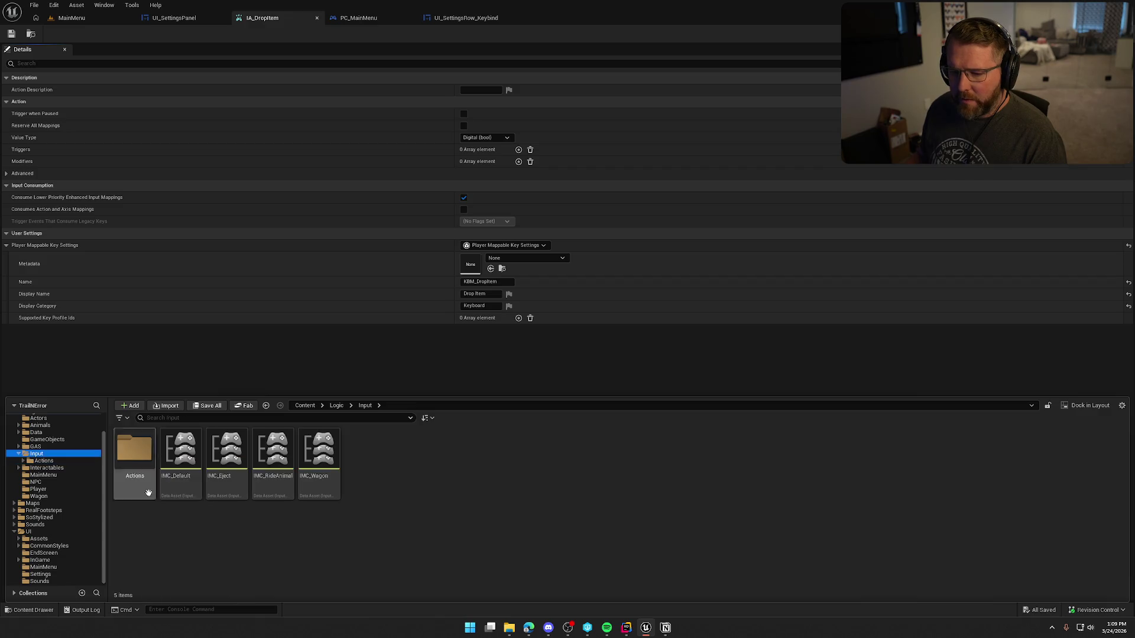
pyautogui.doubleClick(180, 460)
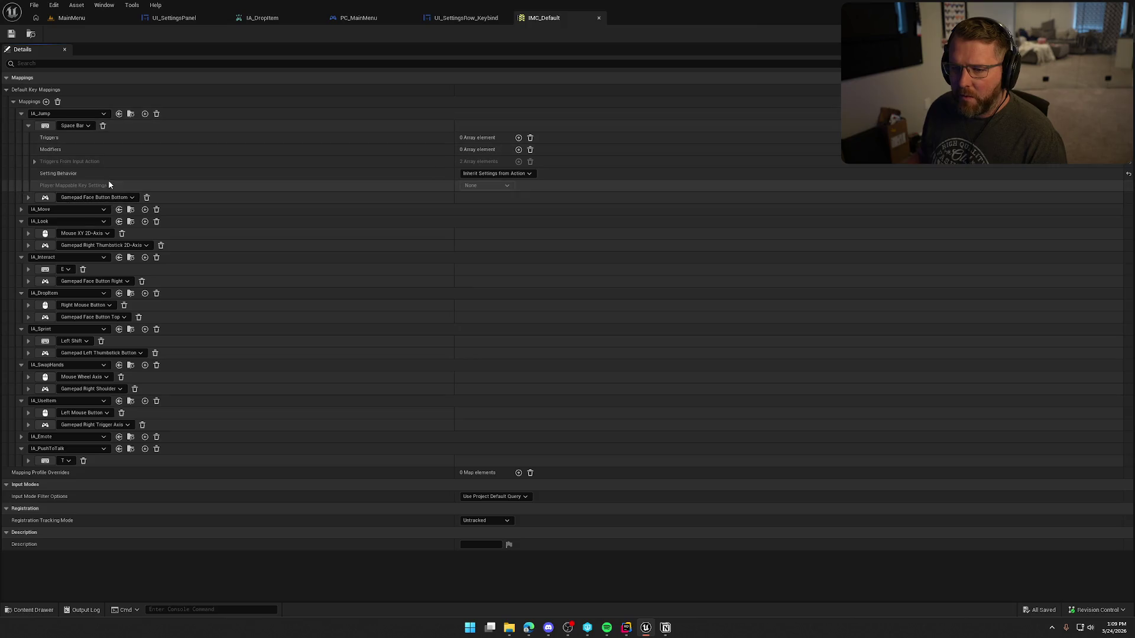
# Set IA_DropItem's Gamepad Face Button Top mapping to Override Settings with Player Mappable Key Settings.
pyautogui.click(27, 318)
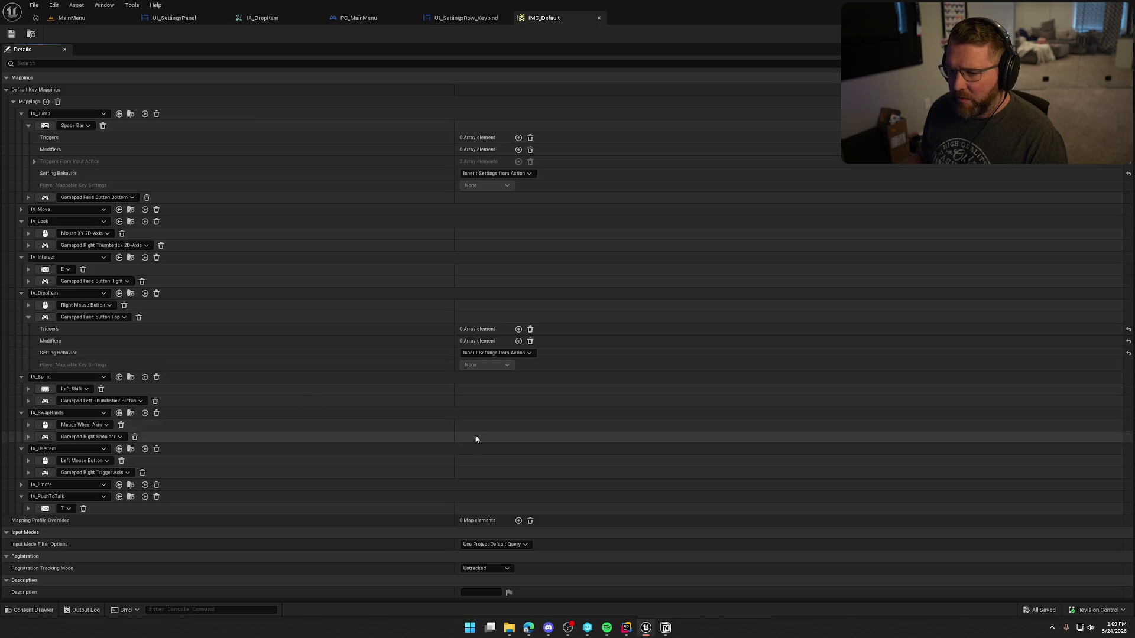
pyautogui.click(508, 354)
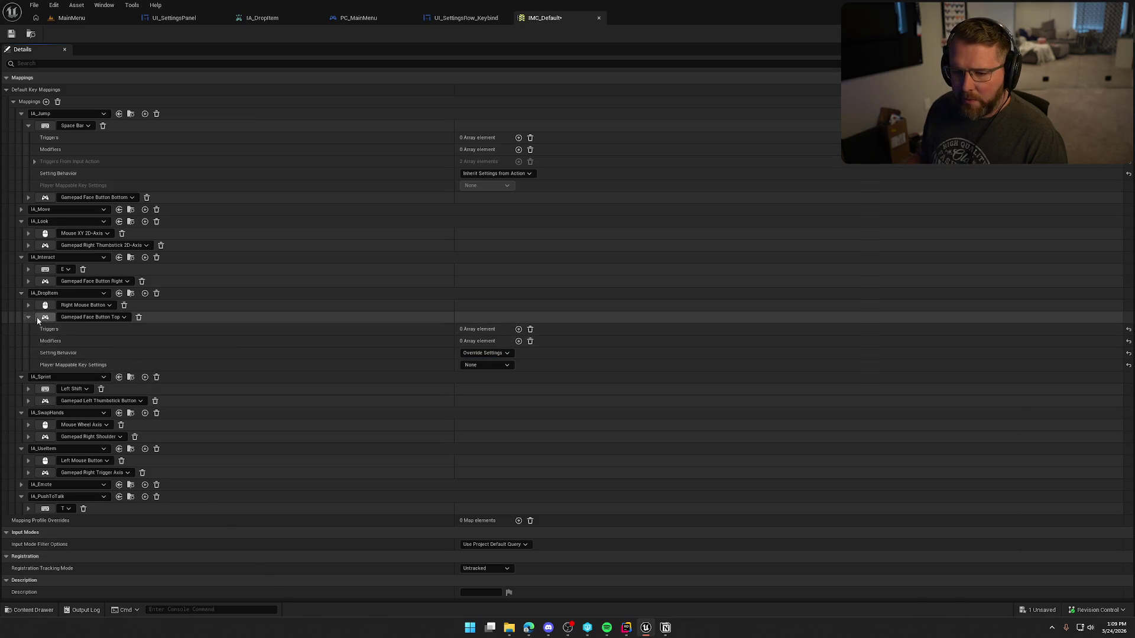
pyautogui.click(479, 365)
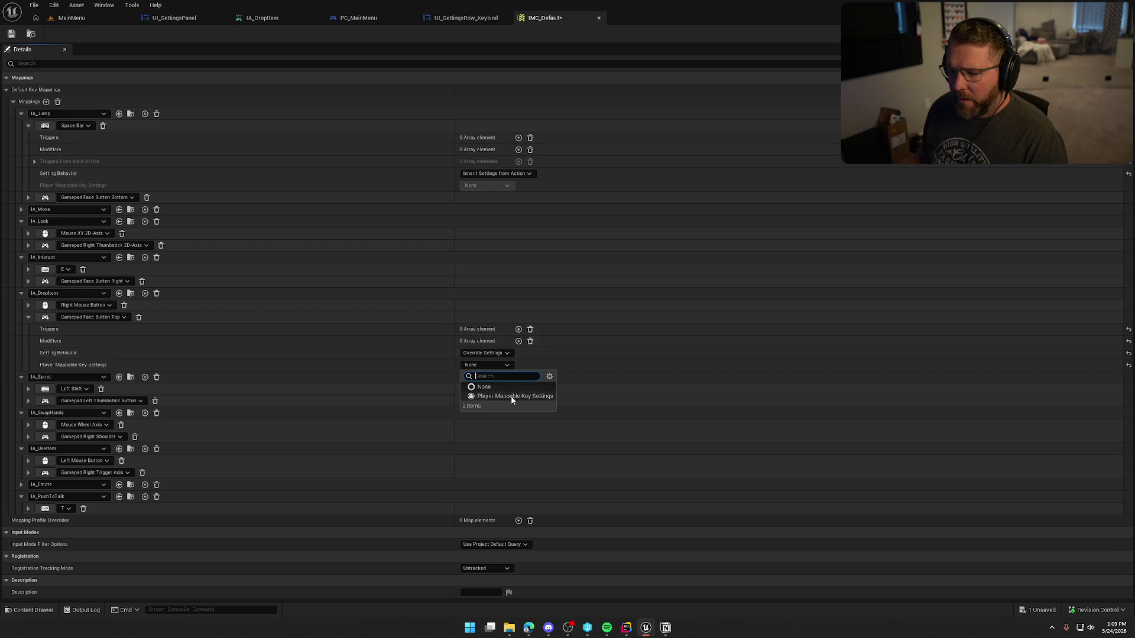
pyautogui.click(511, 396)
pyautogui.click(37, 364)
pyautogui.scroll(-1, 98, 397)
pyautogui.scroll(-1, 100, 397)
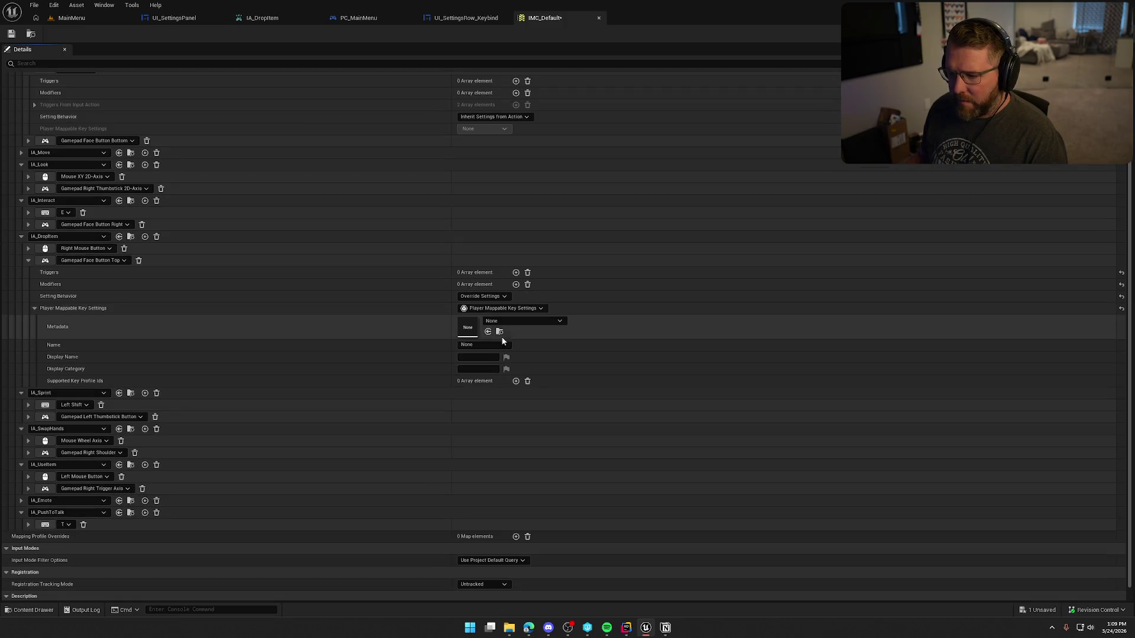
# Name the mapping Gamepad_DropItem, display name Drop Item, category Gamepad, and save IMC_Default.
pyautogui.click(465, 345)
pyautogui.write('Gamp')
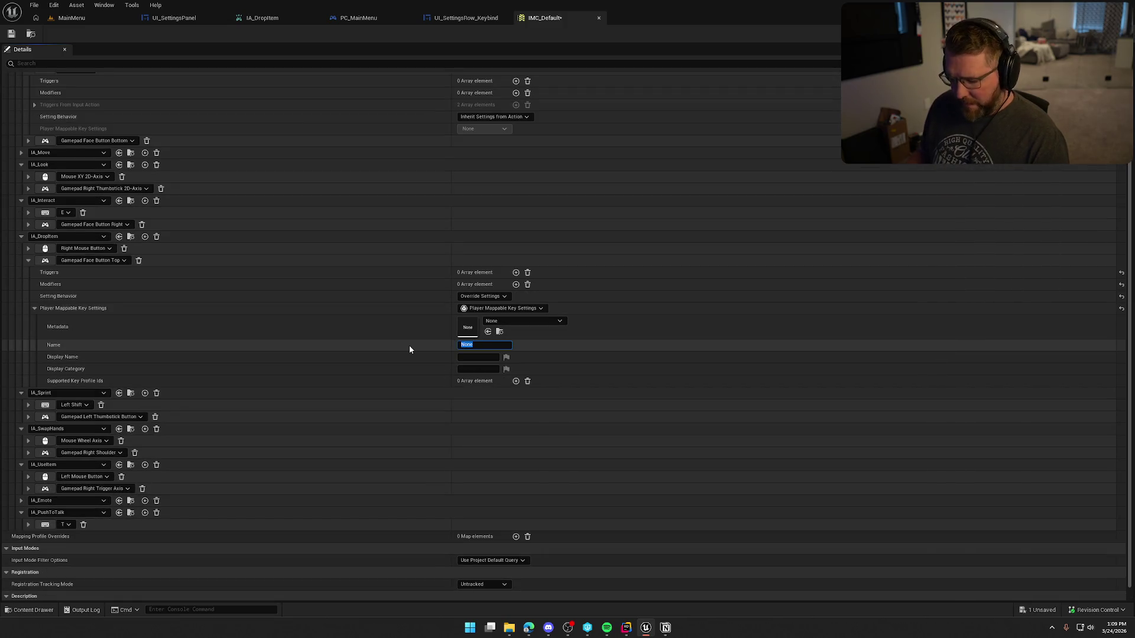
pyautogui.press('BackSpace')
pyautogui.write('epad')
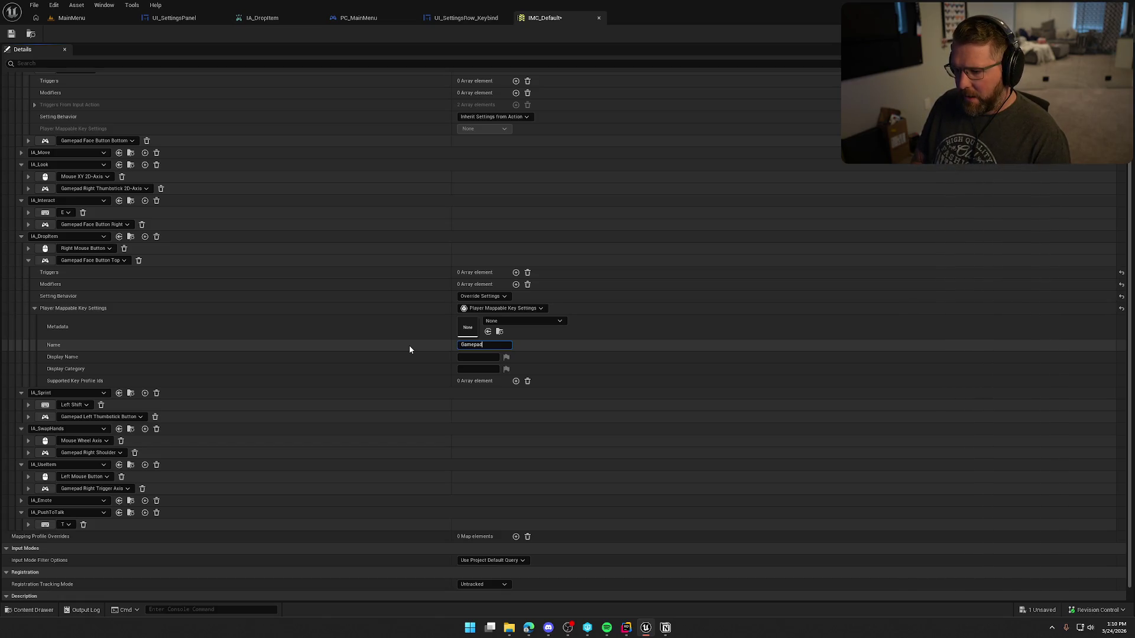
pyautogui.write('_DropItem')
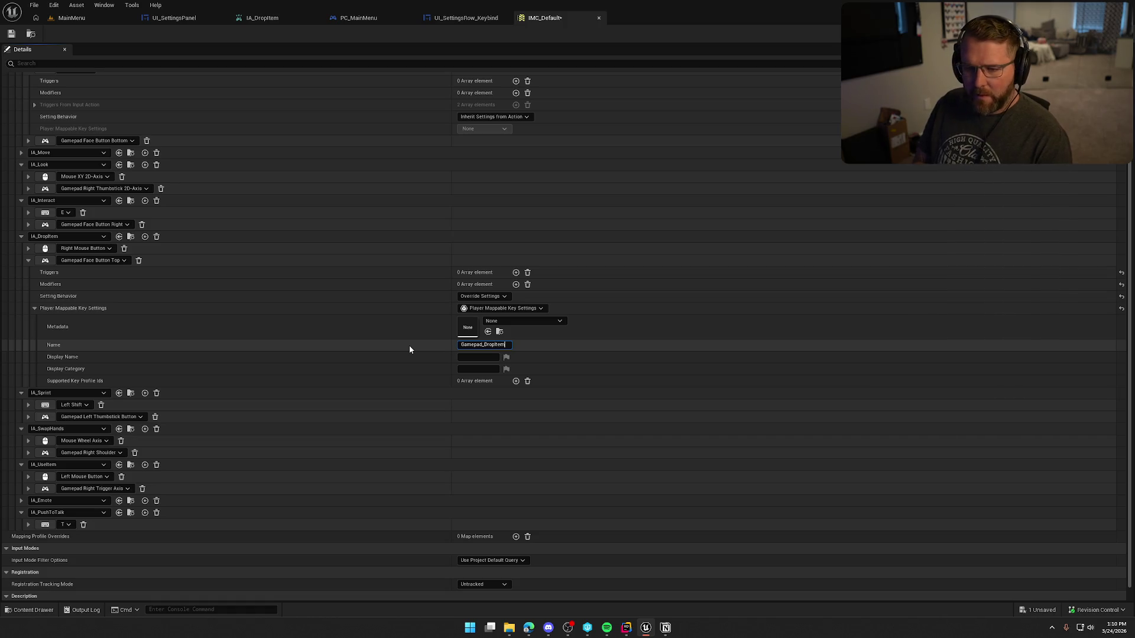
pyautogui.press('Tab')
pyautogui.write('Drop Item')
pyautogui.press('Tab')
pyautogui.write('G')
pyautogui.write('d')
pyautogui.press('Return')
pyautogui.hotkey('ctrl', 's')
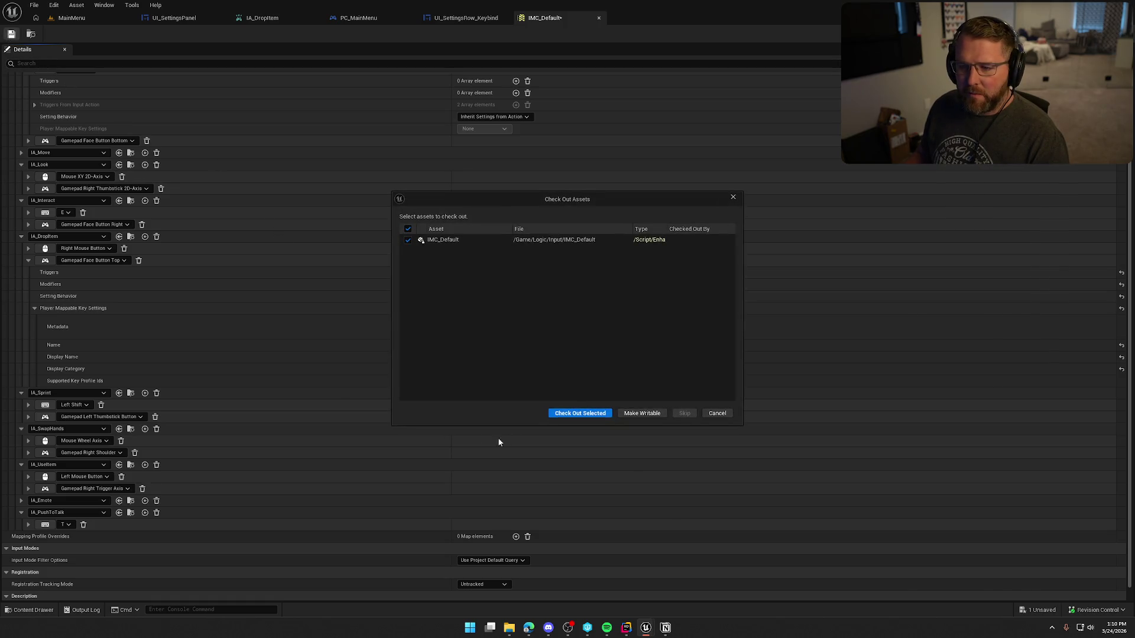
pyautogui.click(579, 418)
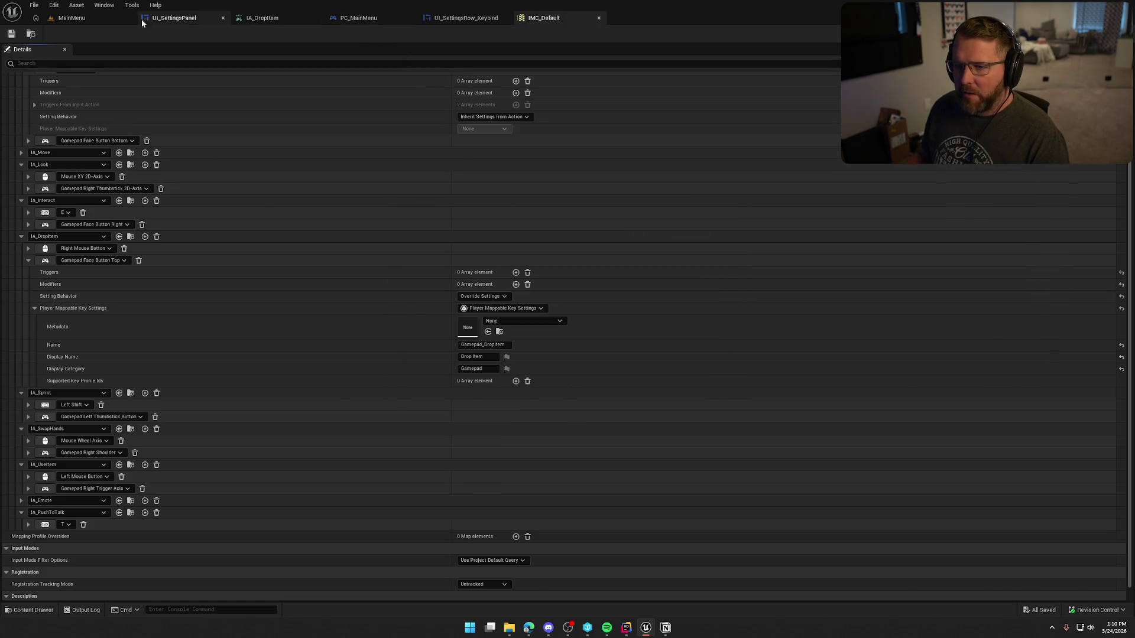
# Play the MainMenu level in the editor and browse the Settings screen's Inputs and Audio panels.
pyautogui.click(71, 18)
pyautogui.click(254, 32)
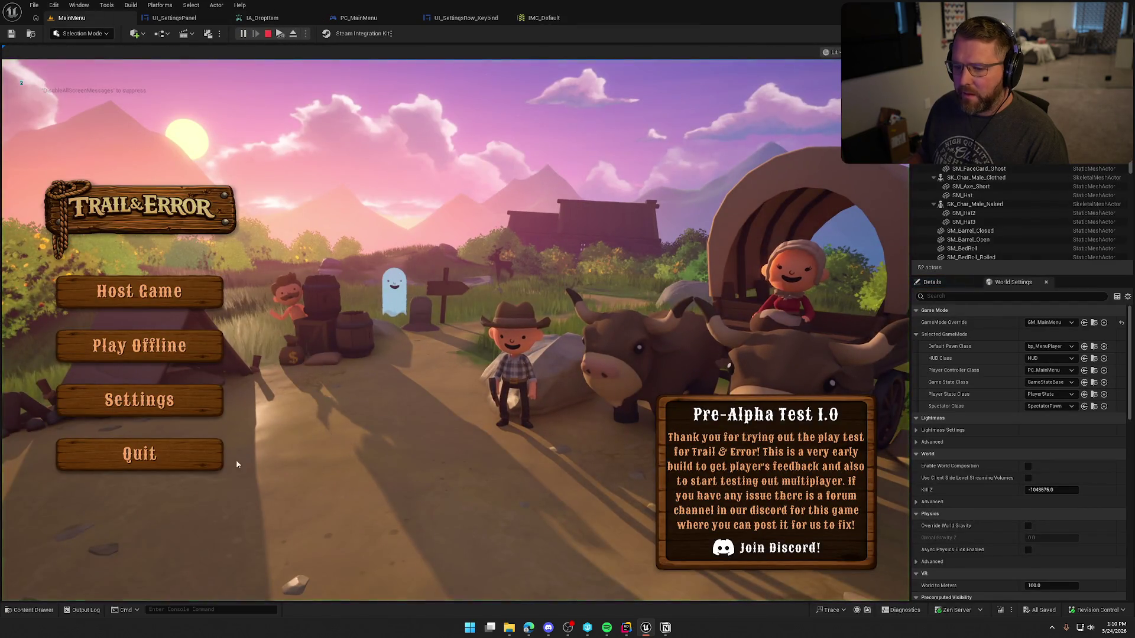
pyautogui.click(195, 401)
pyautogui.click(624, 111)
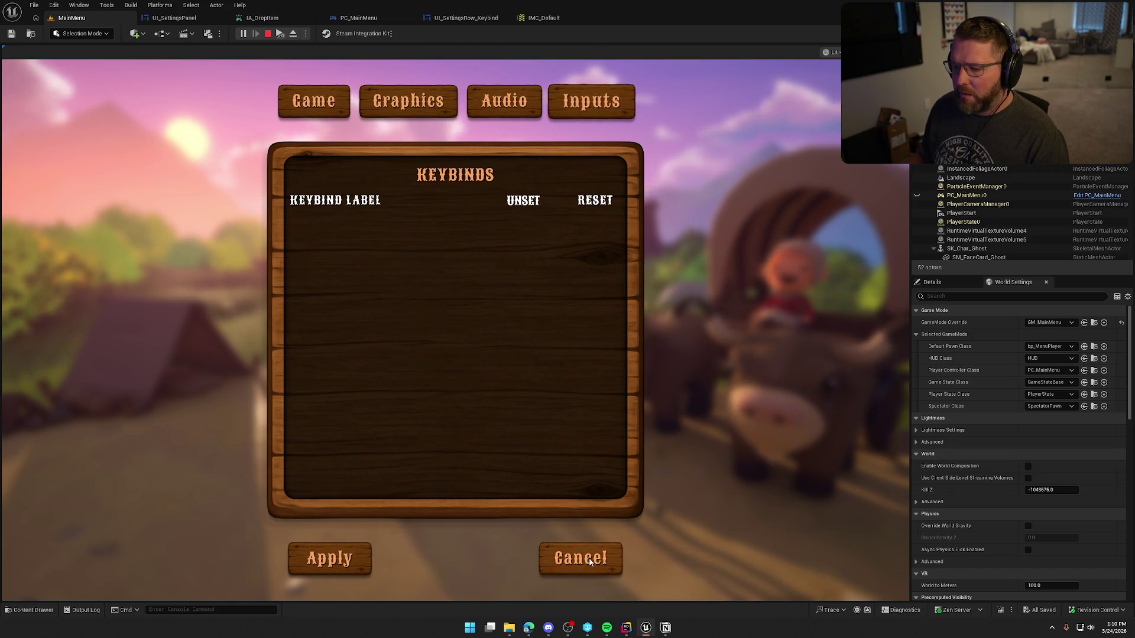
pyautogui.click(329, 558)
pyautogui.click(151, 407)
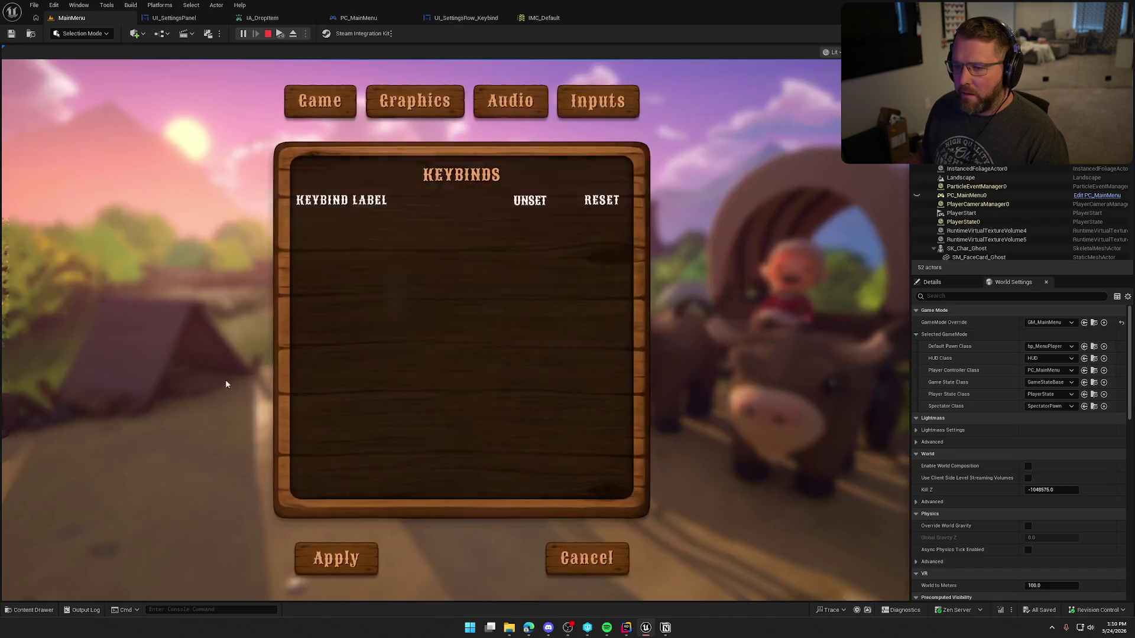
pyautogui.click(520, 105)
pyautogui.click(594, 104)
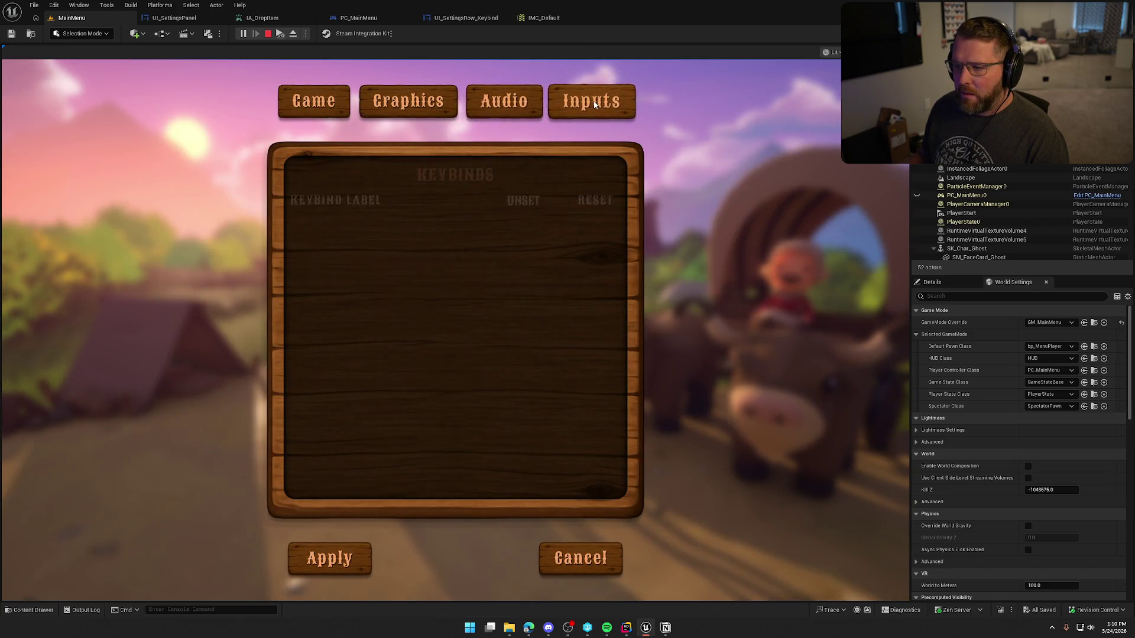
pyautogui.click(571, 566)
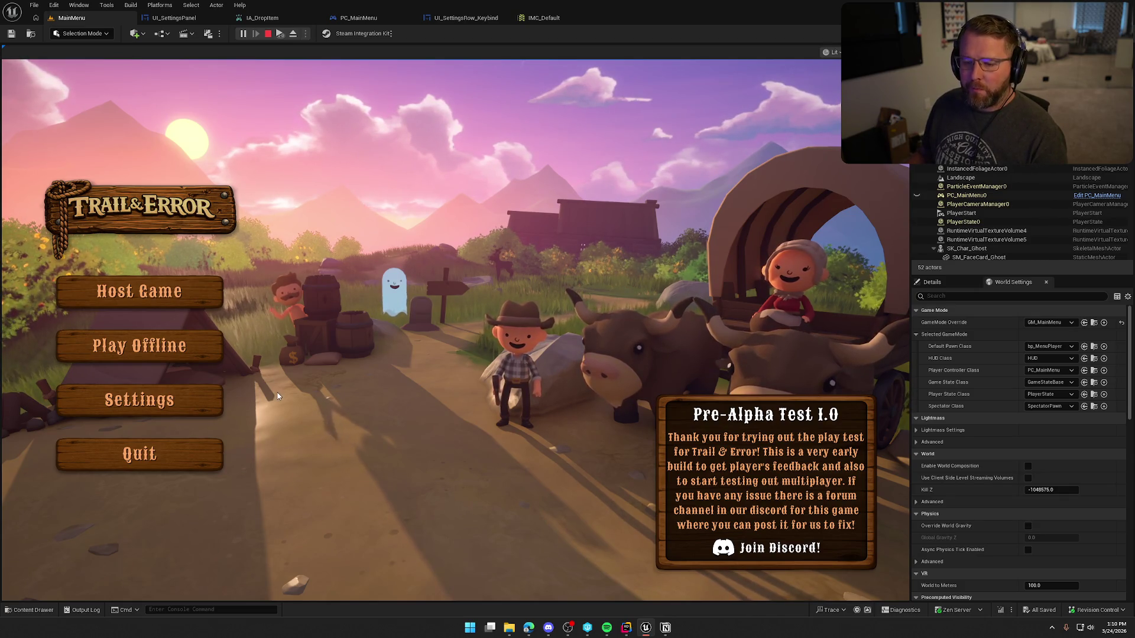
# Bind the Inputs keybind row to a gamepad face button, stop play, and open UI_SettingsRow_Keybind.
pyautogui.click(143, 403)
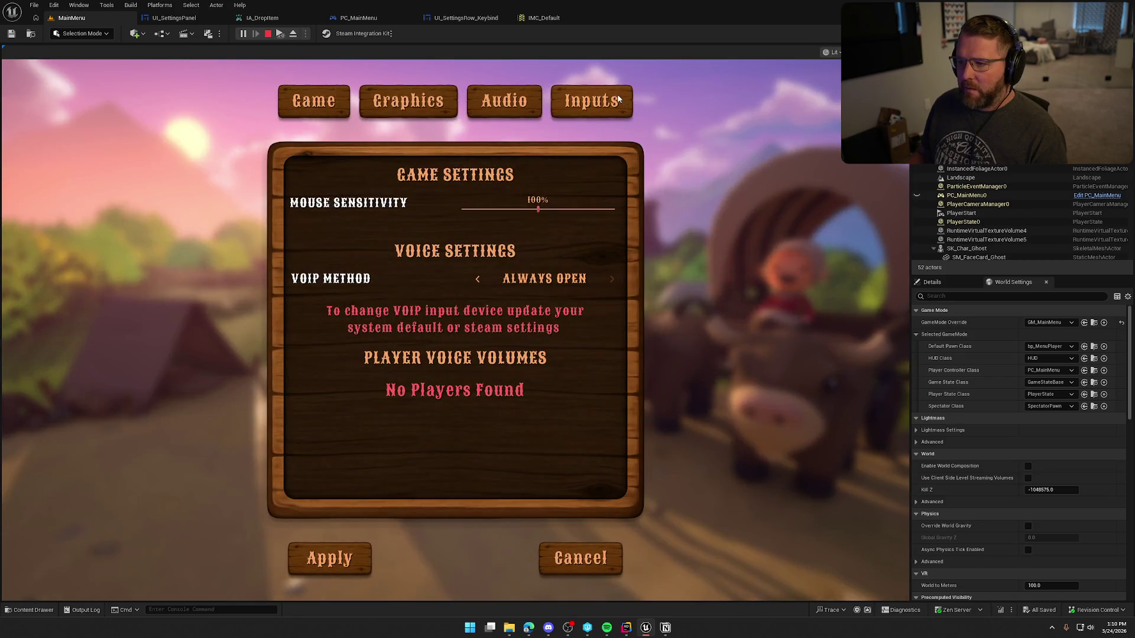
pyautogui.click(623, 111)
pyautogui.click(532, 204)
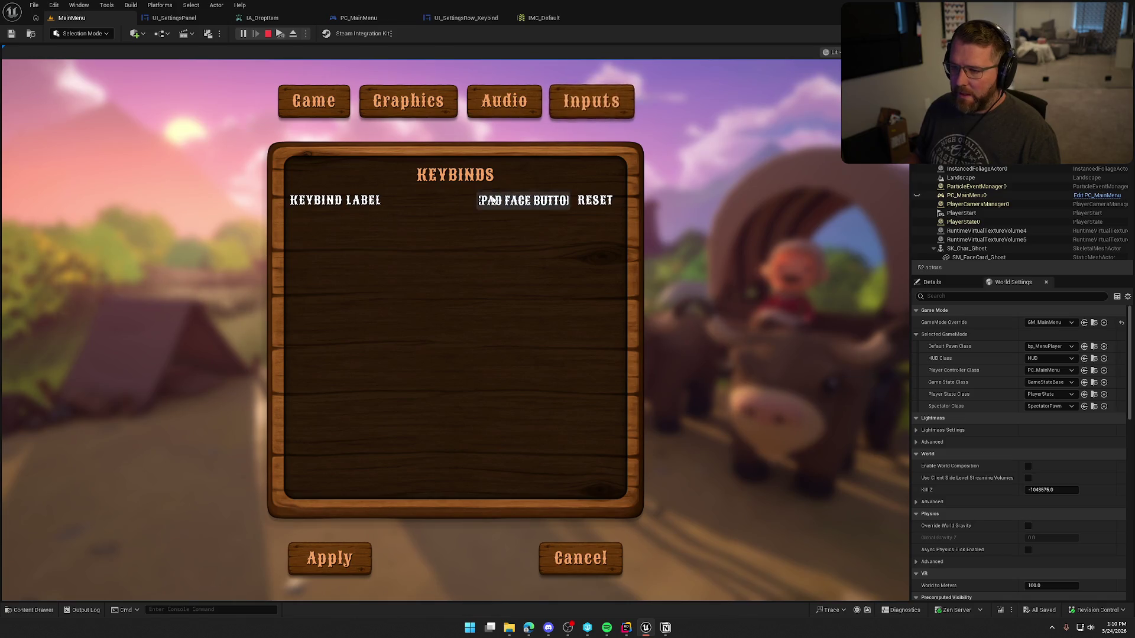
pyautogui.press('Escape')
pyautogui.click(458, 17)
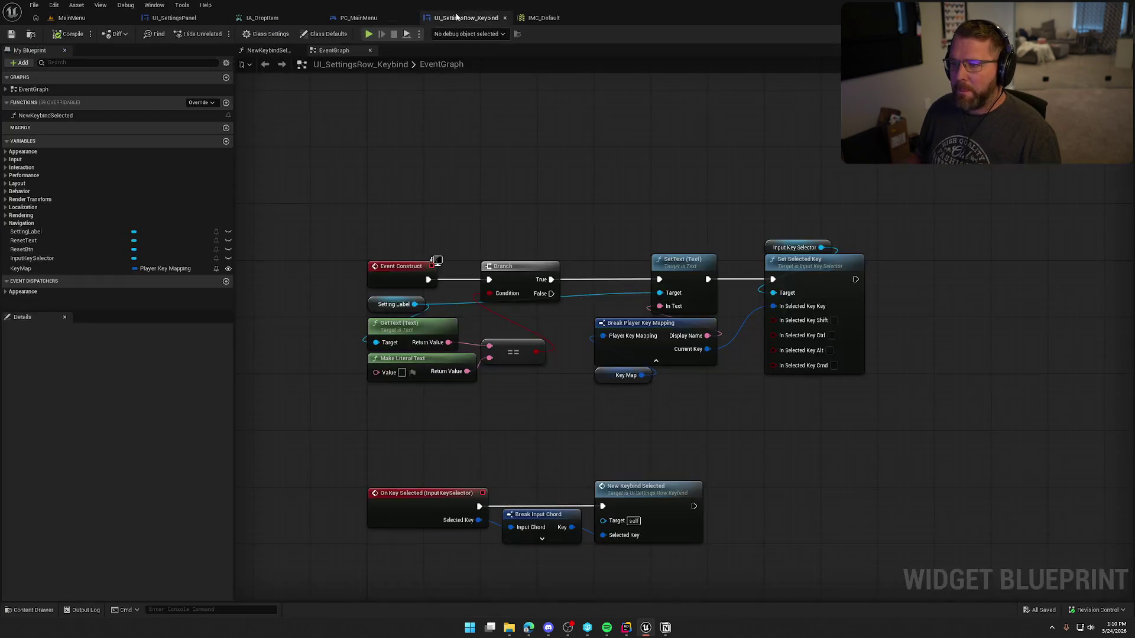
# Open UI_SettingsPanel's Create Key Slots graph and reveal its DisplayNames and TempNames local variables.
pyautogui.moveTo(552, 421); pyautogui.dragTo(544, 307)
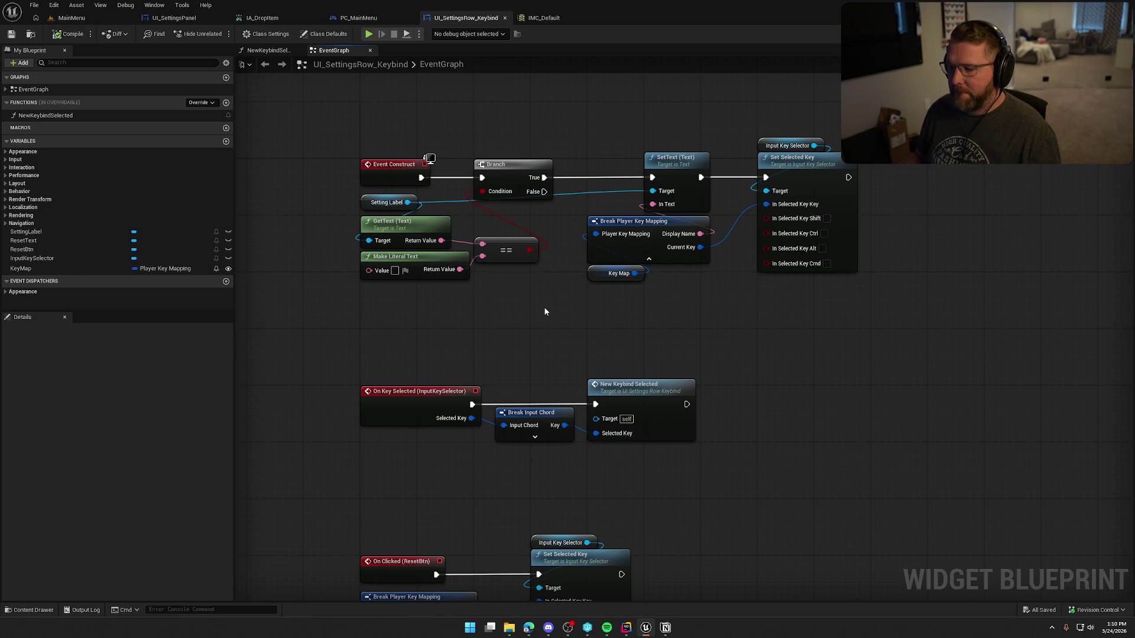
pyautogui.click(376, 17)
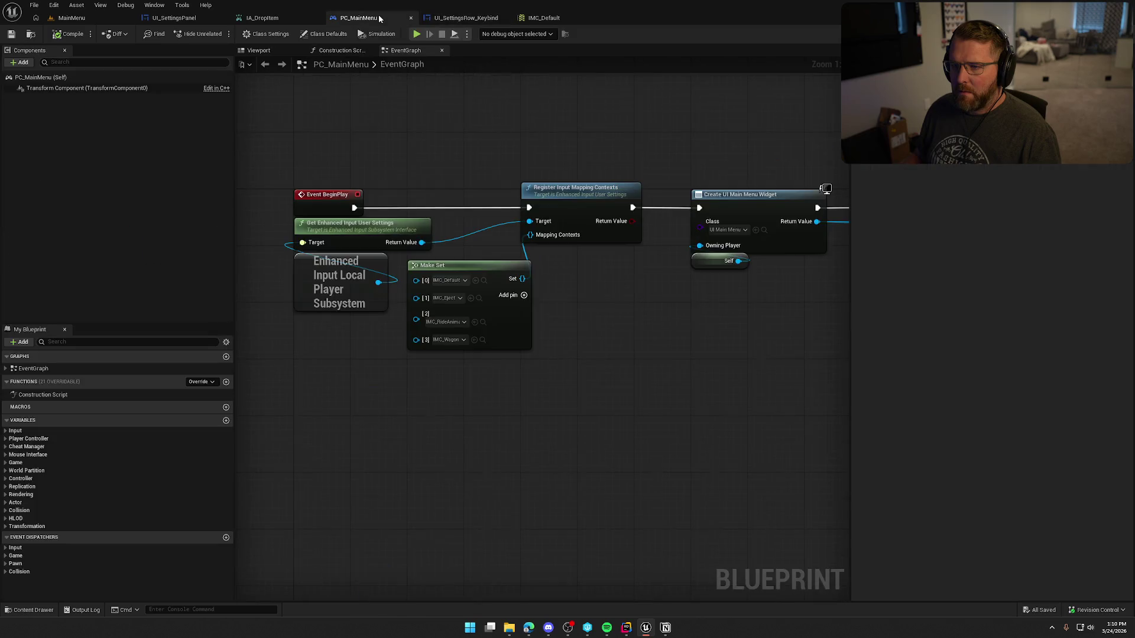
pyautogui.click(174, 18)
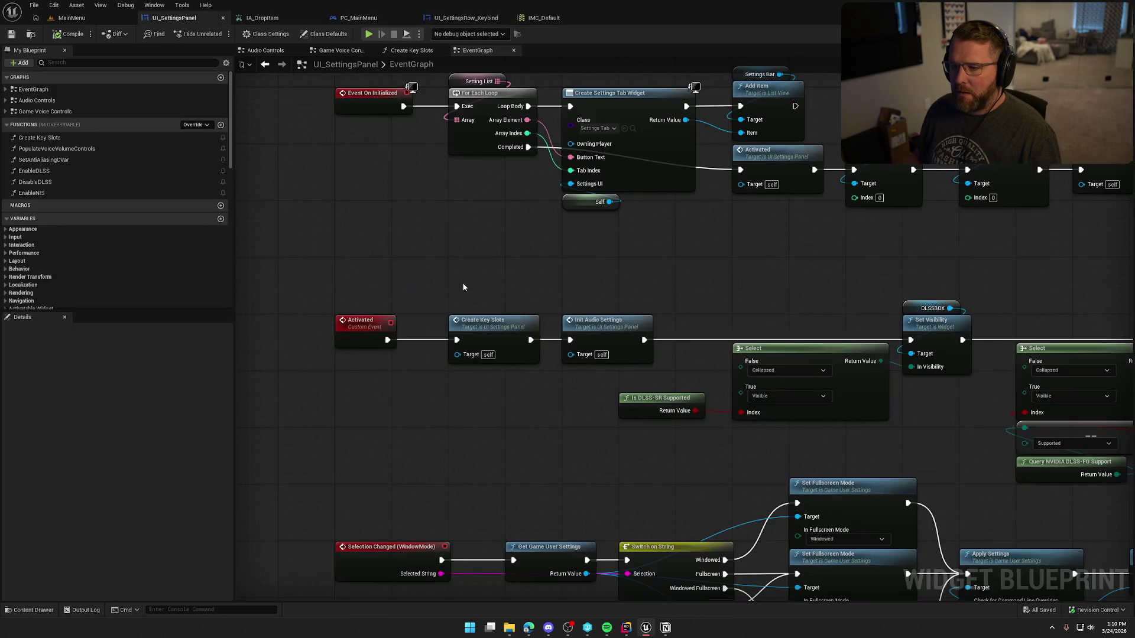
pyautogui.doubleClick(486, 319)
pyautogui.moveTo(645, 369)
pyautogui.mouseDown()
pyautogui.moveTo(519, 328)
pyautogui.moveTo(435, 318)
pyautogui.moveTo(441, 296)
pyautogui.moveTo(324, 278)
pyautogui.mouseUp()
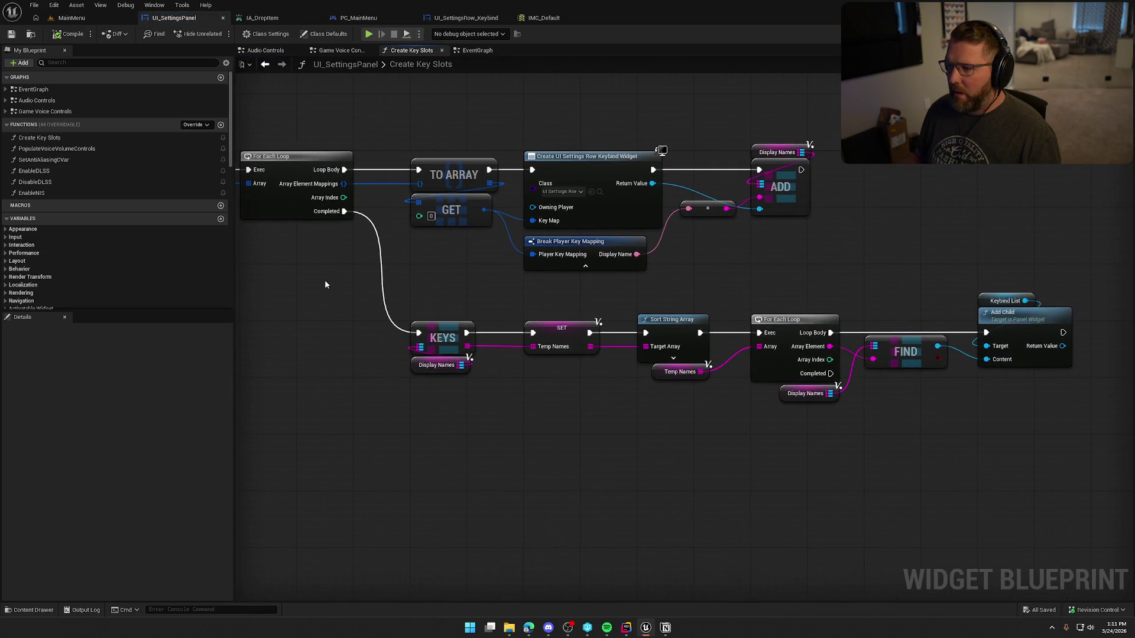
pyautogui.moveTo(707, 254); pyautogui.dragTo(684, 257)
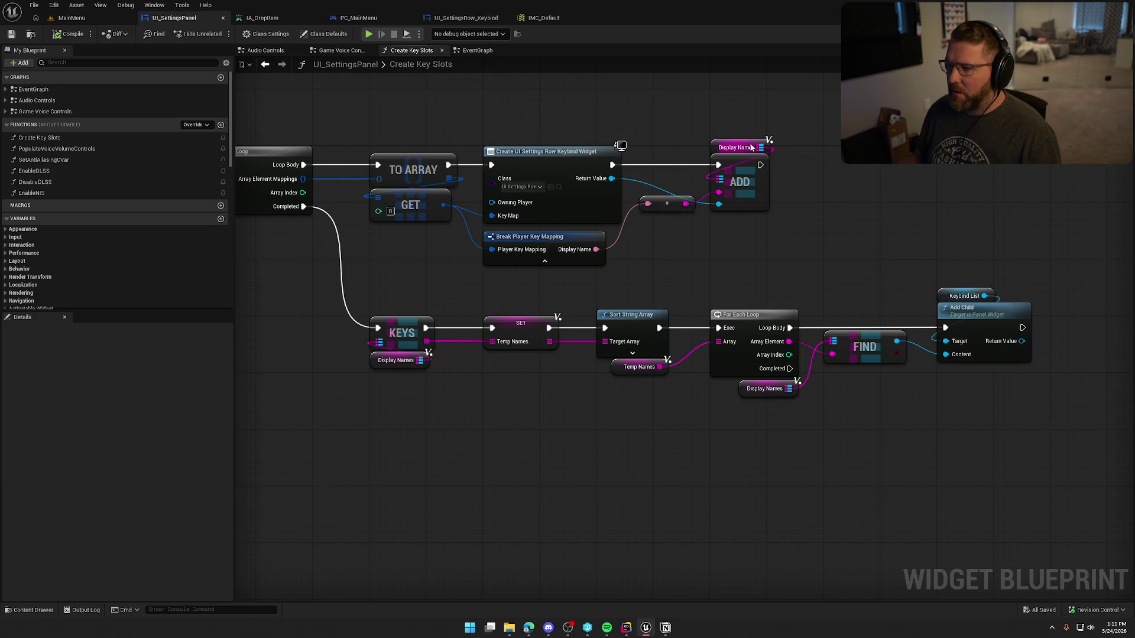
pyautogui.moveTo(677, 116); pyautogui.dragTo(766, 107)
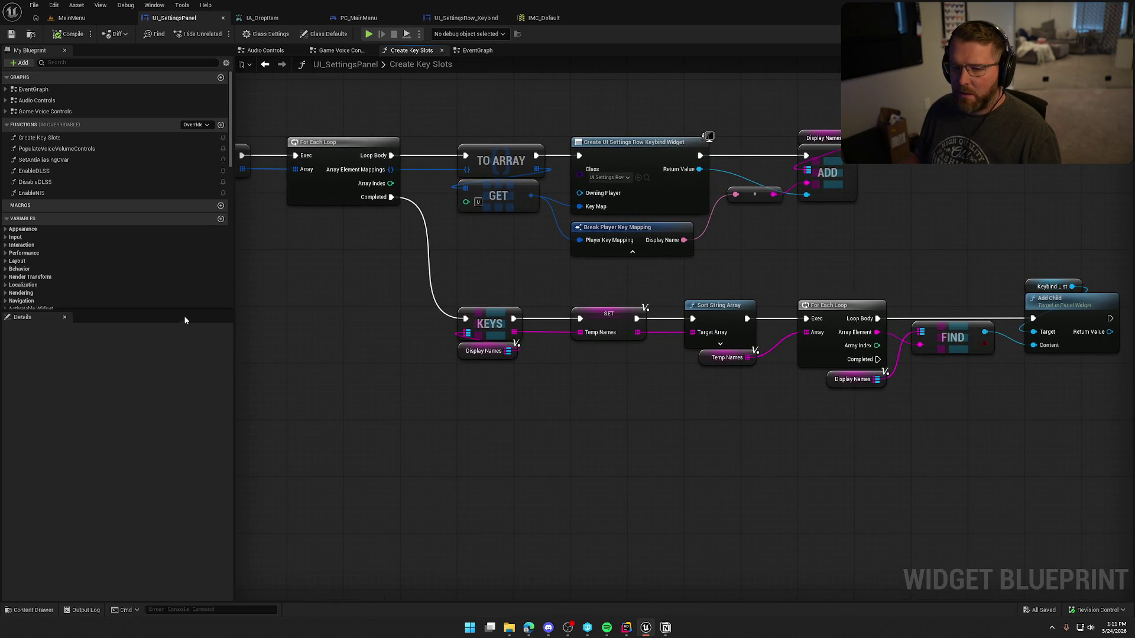
pyautogui.scroll(-15, 165, 260)
pyautogui.click(30, 303)
pyautogui.scroll(-1, 105, 275)
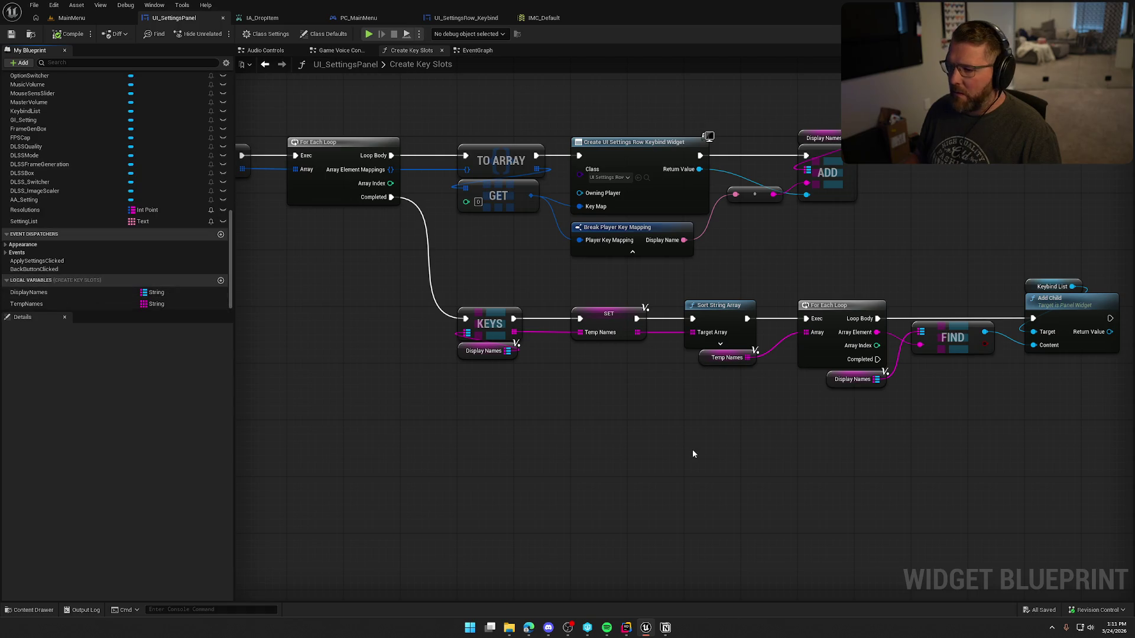
# Line up the GET and Break Player Key Mapping nodes, then go to PC_MainMenu's event graph.
pyautogui.moveTo(717, 433); pyautogui.dragTo(556, 393)
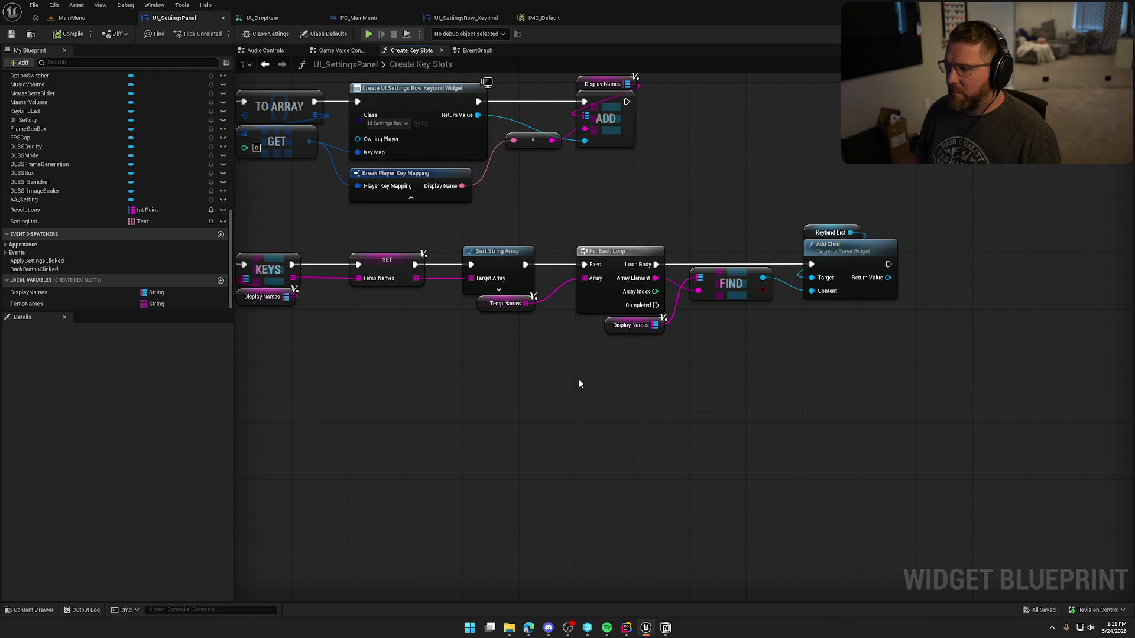
pyautogui.moveTo(705, 387)
pyautogui.mouseDown()
pyautogui.moveTo(752, 397)
pyautogui.moveTo(824, 442)
pyautogui.mouseUp()
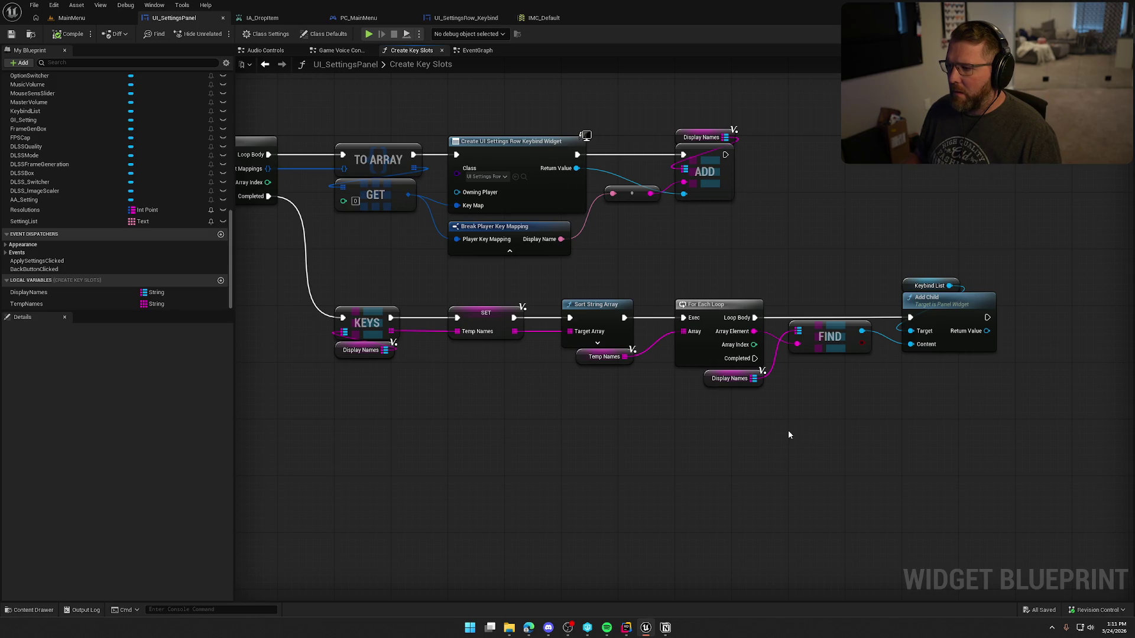
pyautogui.moveTo(577, 421)
pyautogui.mouseDown()
pyautogui.moveTo(815, 423)
pyautogui.moveTo(1032, 462)
pyautogui.mouseUp()
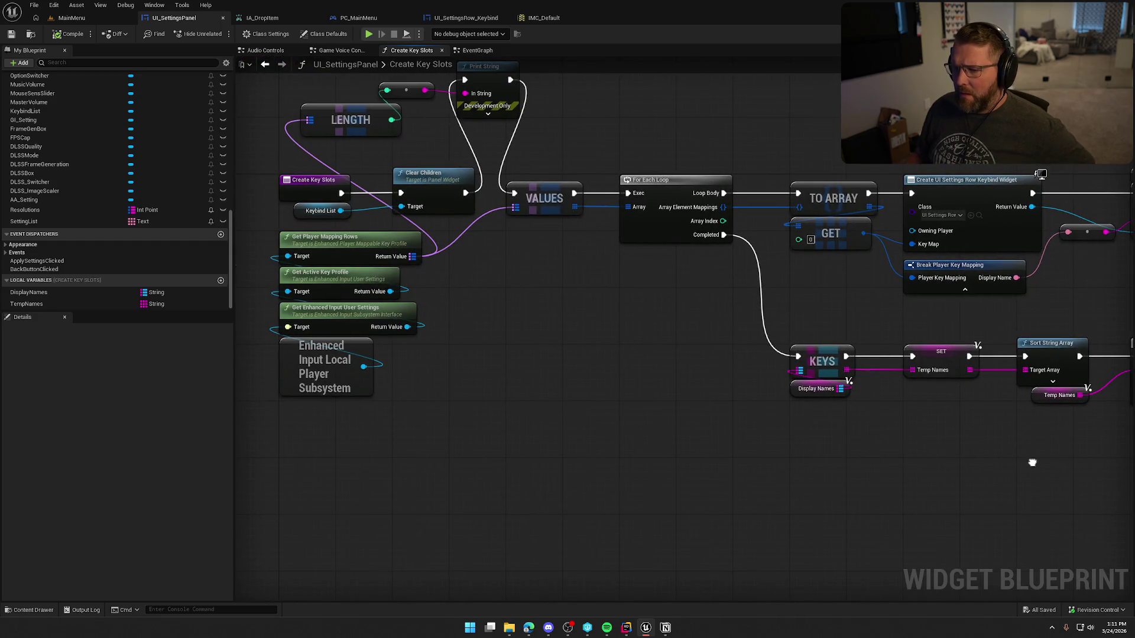
pyautogui.moveTo(600, 291); pyautogui.dragTo(392, 196)
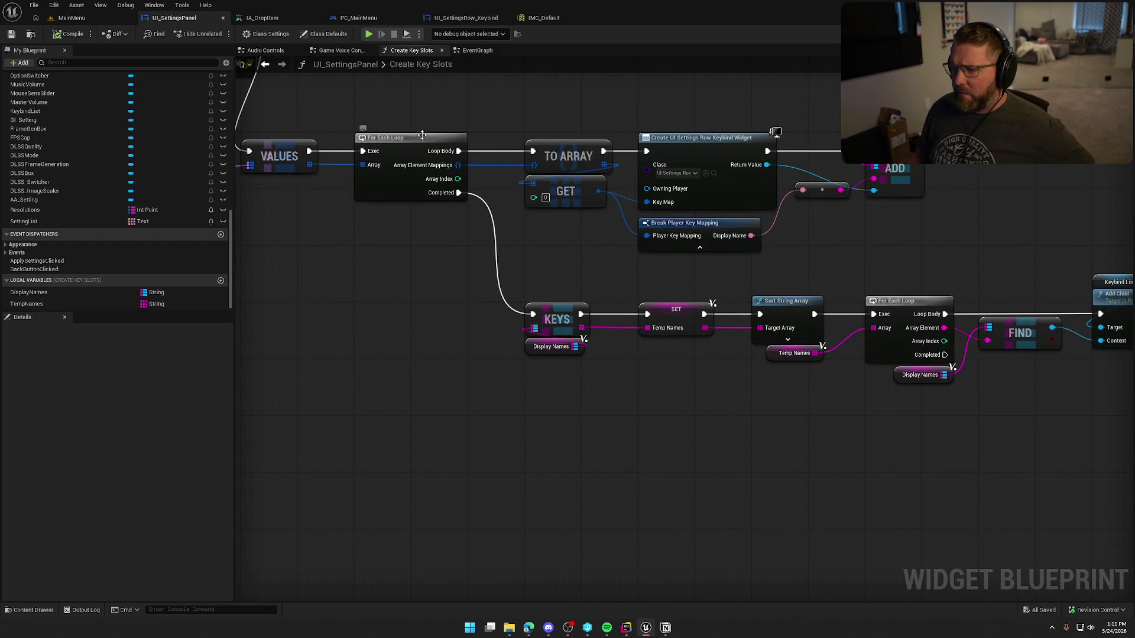
pyautogui.moveTo(580, 193); pyautogui.dragTo(549, 253)
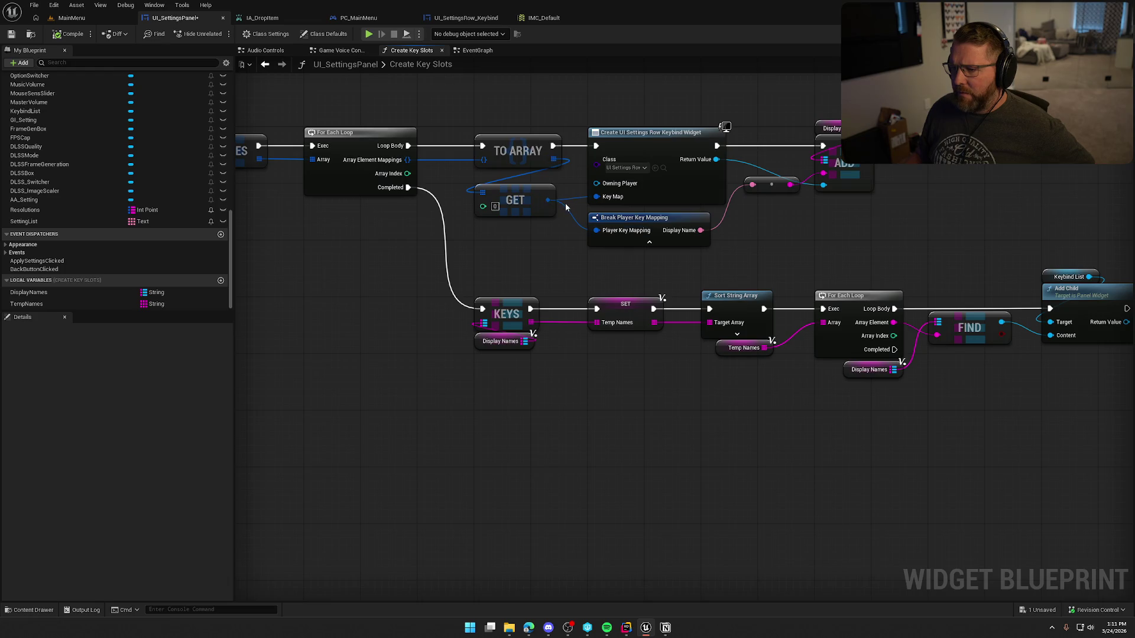
pyautogui.moveTo(655, 219); pyautogui.dragTo(651, 210)
pyautogui.moveTo(764, 242); pyautogui.dragTo(666, 234)
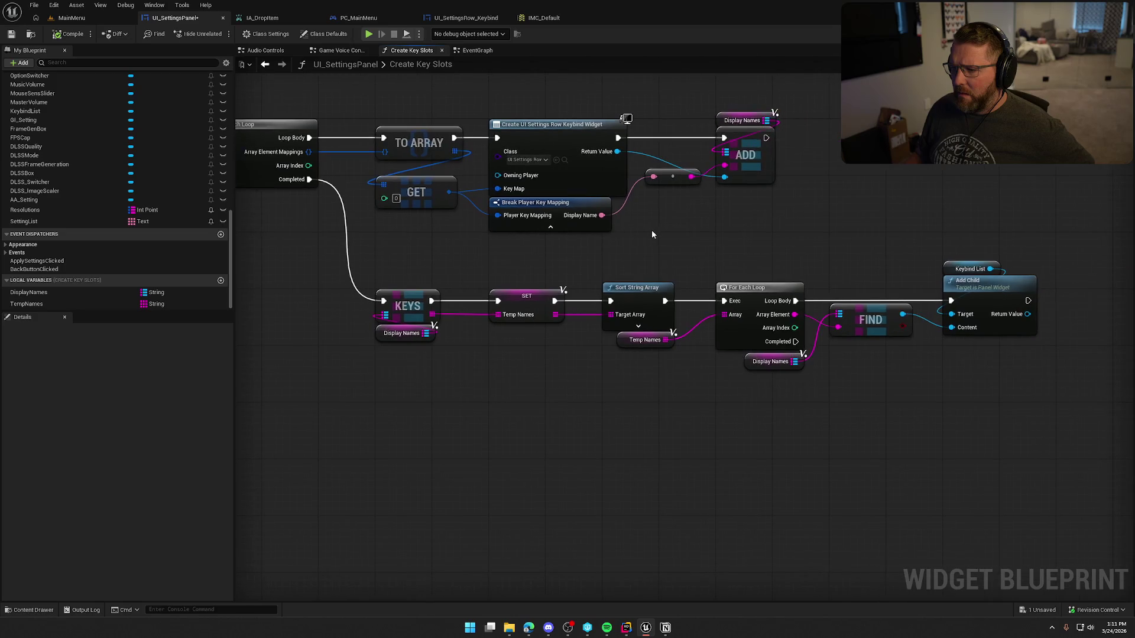
pyautogui.click(327, 22)
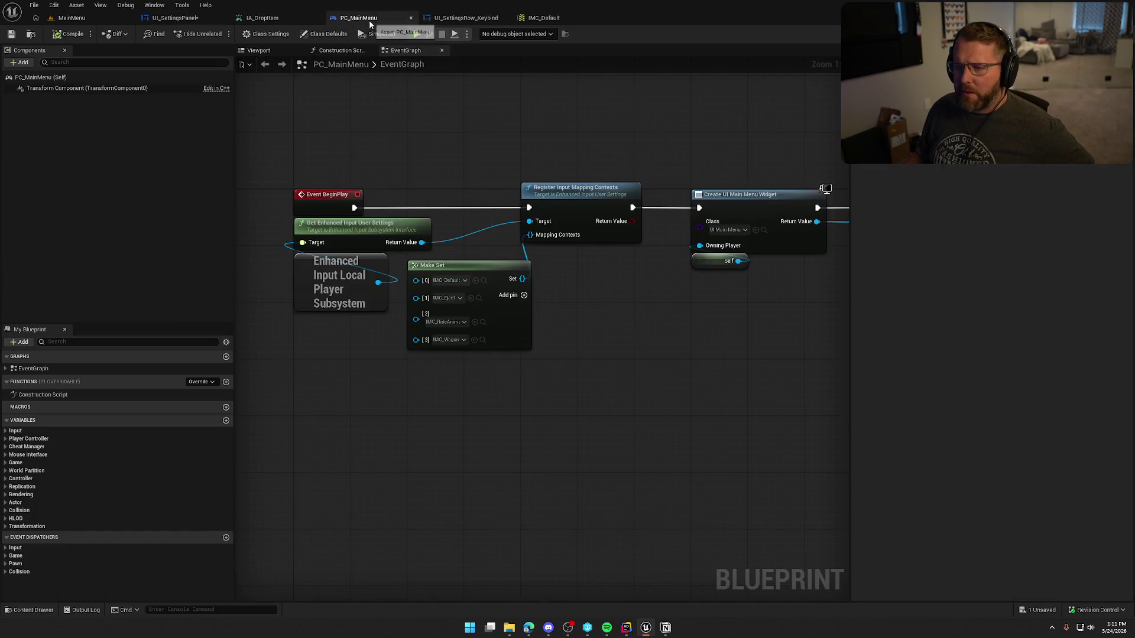
# Replace the four-entry Make Set with a new Make Set holding only IMC_Default, and compile.
pyautogui.moveTo(498, 272); pyautogui.dragTo(390, 342)
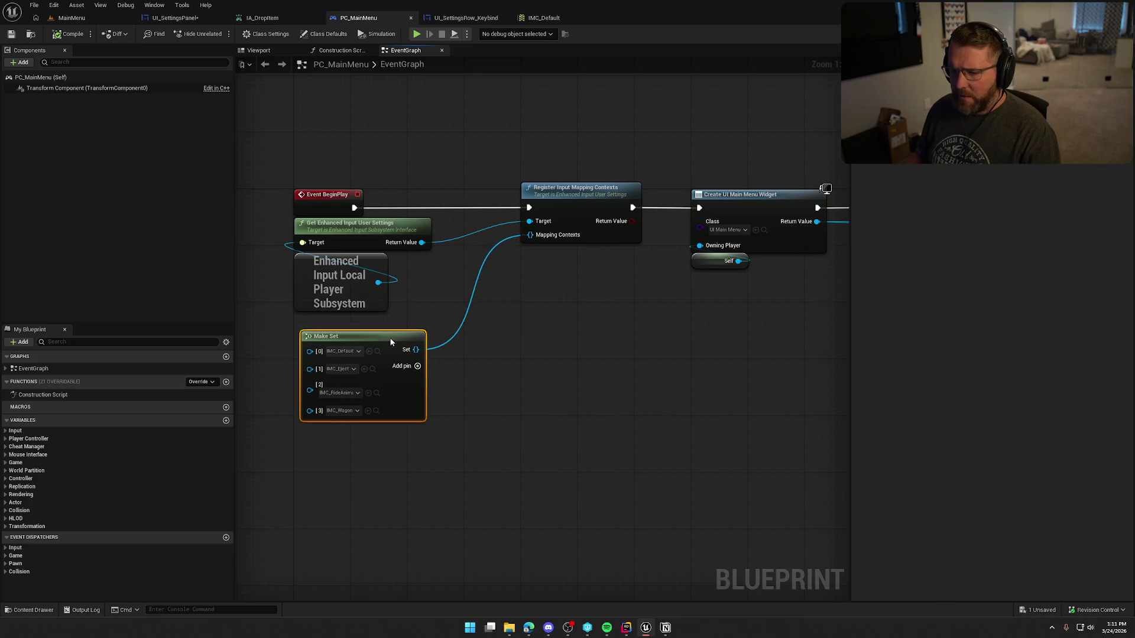
pyautogui.click(506, 276)
pyautogui.moveTo(530, 234)
pyautogui.mouseDown()
pyautogui.moveTo(526, 289)
pyautogui.moveTo(461, 267)
pyautogui.mouseUp()
pyautogui.write('make')
pyautogui.press('Return')
pyautogui.click(464, 286)
pyautogui.click(526, 349)
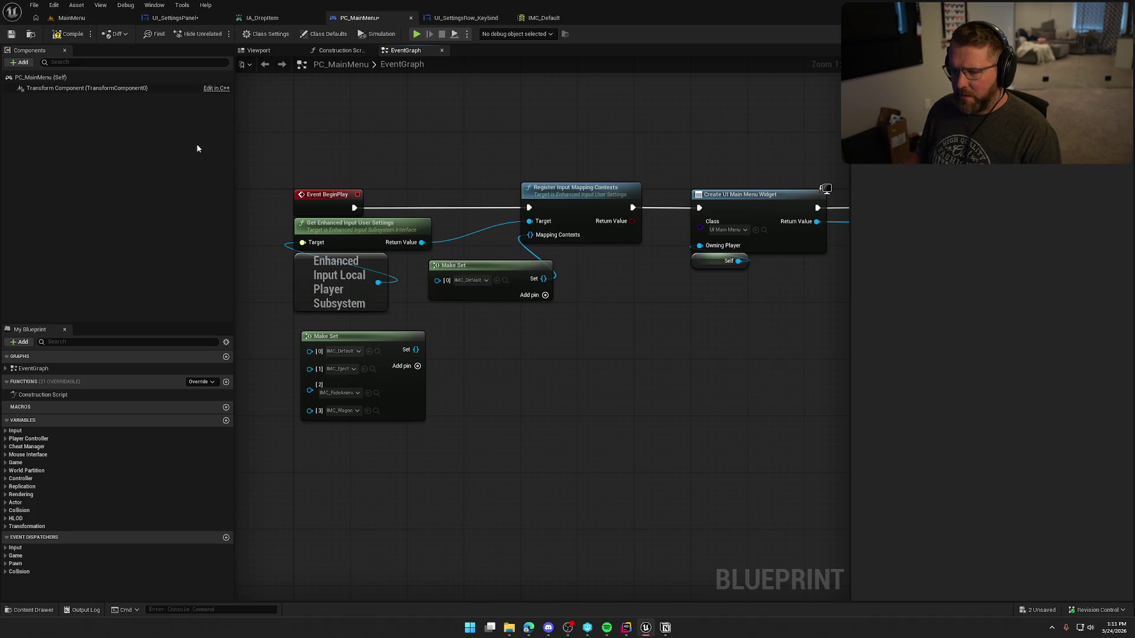
pyautogui.click(72, 33)
# Play-test the MainMenu level, check the Inputs settings page, and stop the session.
pyautogui.click(71, 17)
pyautogui.click(243, 33)
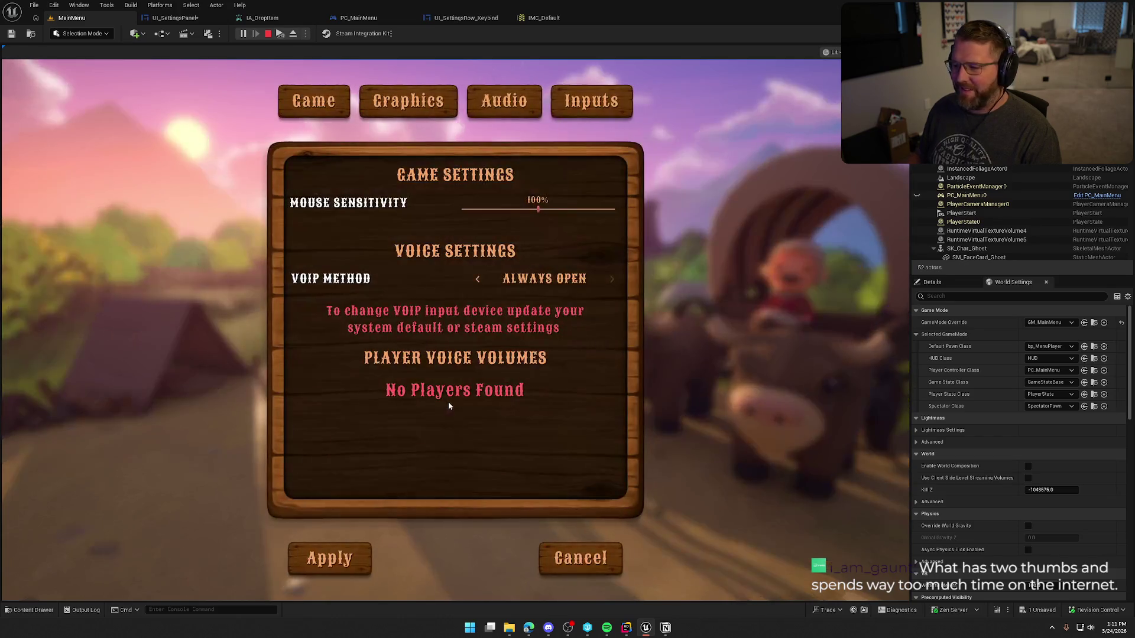
pyautogui.click(588, 116)
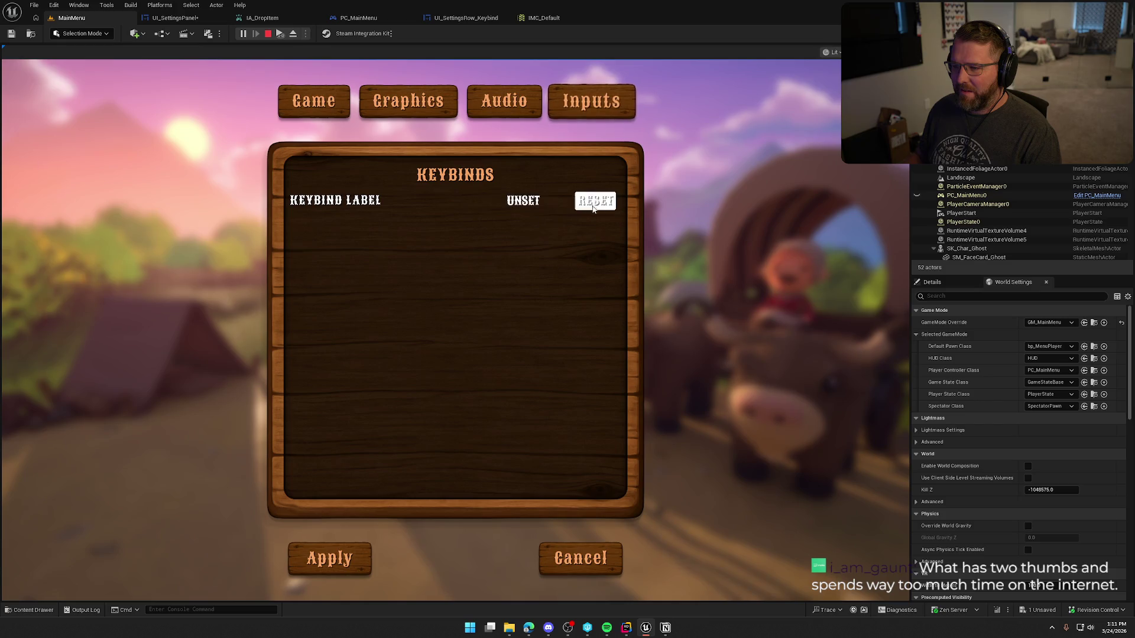
pyautogui.press('Escape')
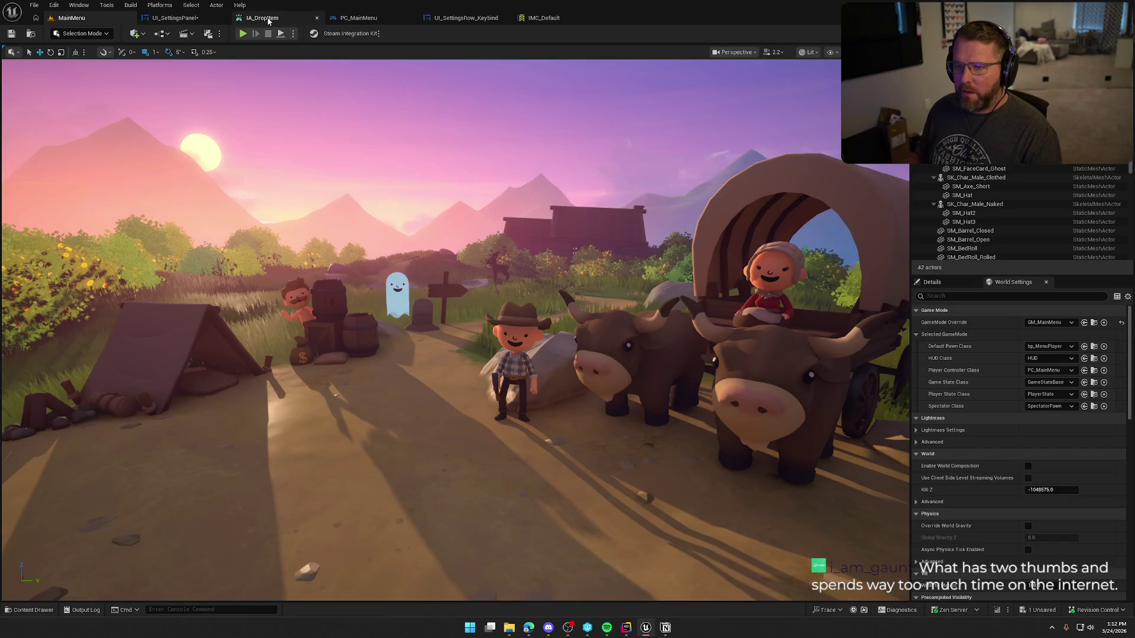
# Open the IA_Emote input action from the input action assets.
pyautogui.click(266, 18)
pyautogui.click(31, 34)
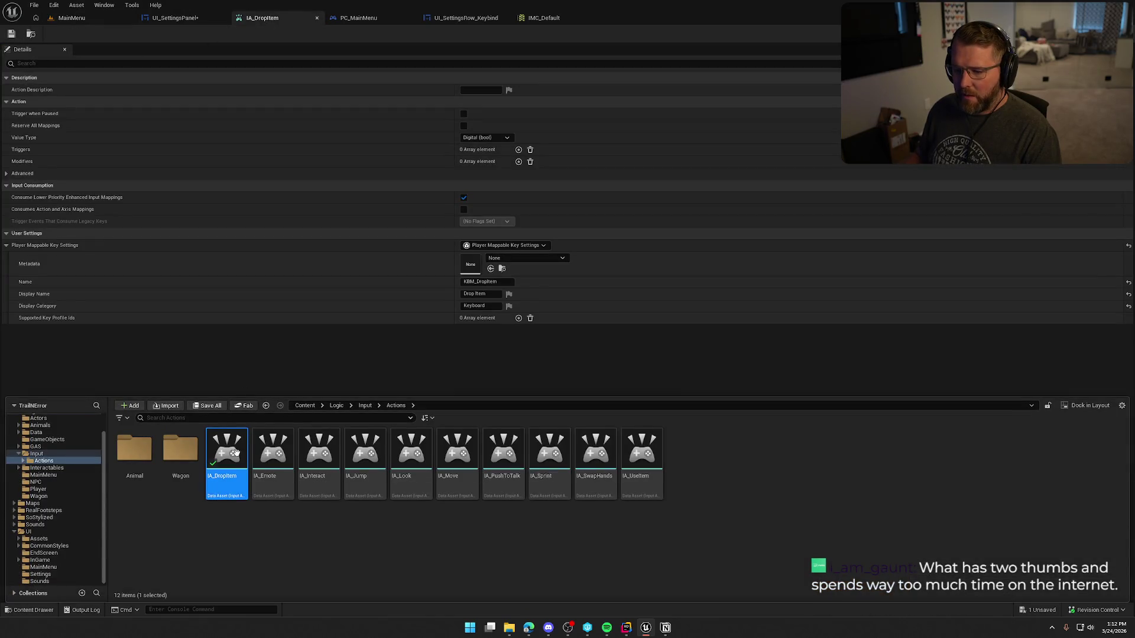
pyautogui.click(285, 455)
pyautogui.doubleClick(285, 455)
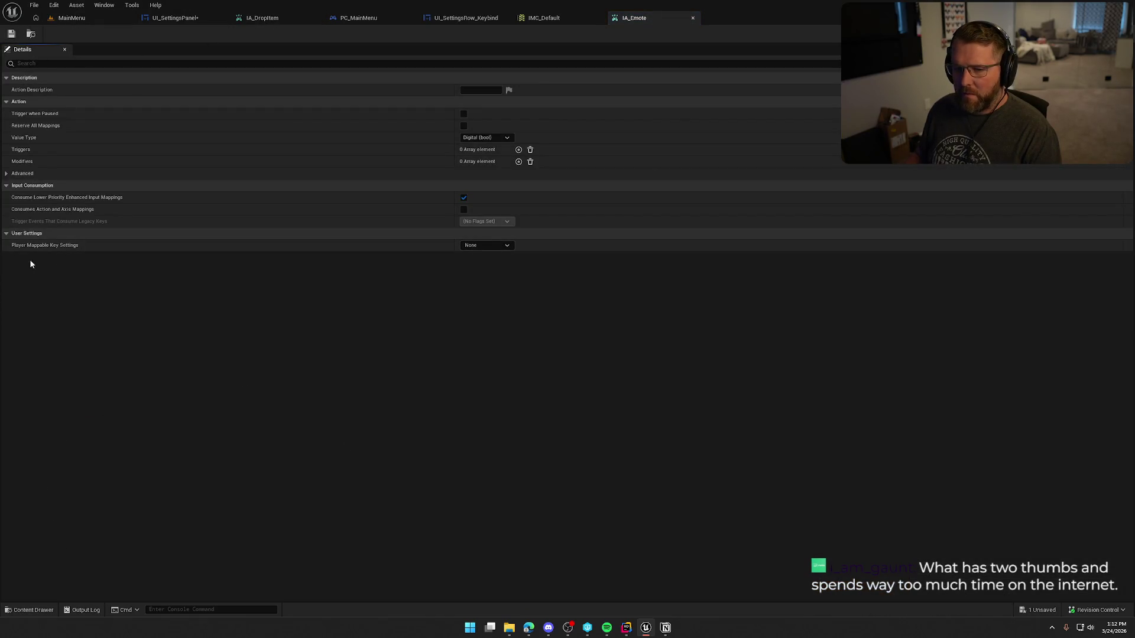
# Give IA_Emote player-mappable key settings: name KBM_Emote, display name Dance, category Keyboard.
pyautogui.click(470, 245)
pyautogui.click(508, 277)
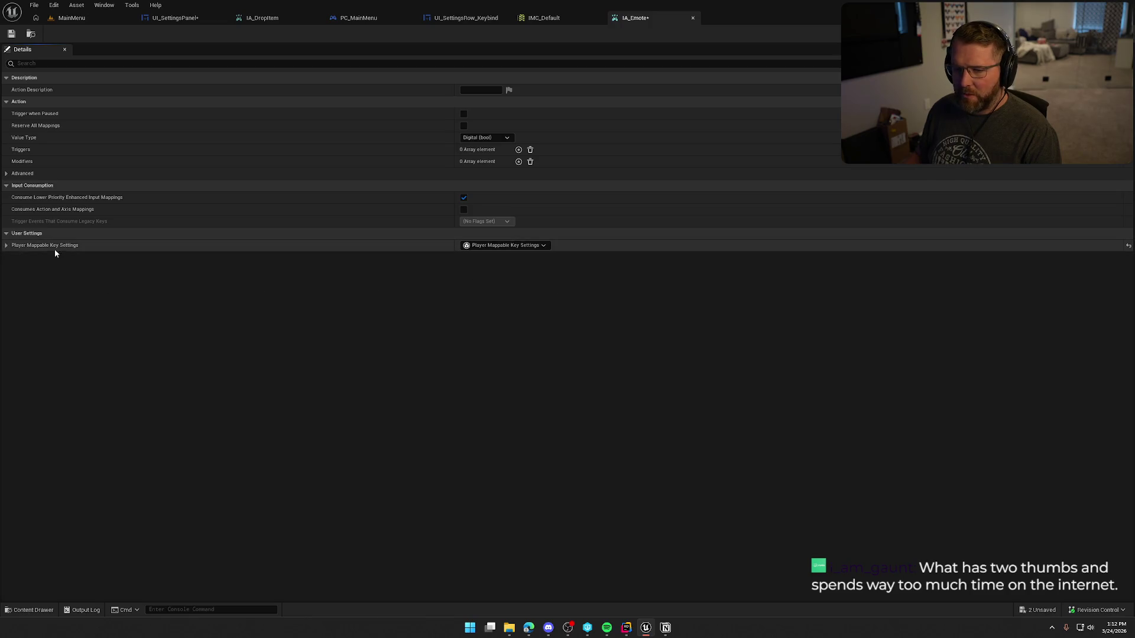
pyautogui.click(495, 282)
pyautogui.write('KBM_Emote')
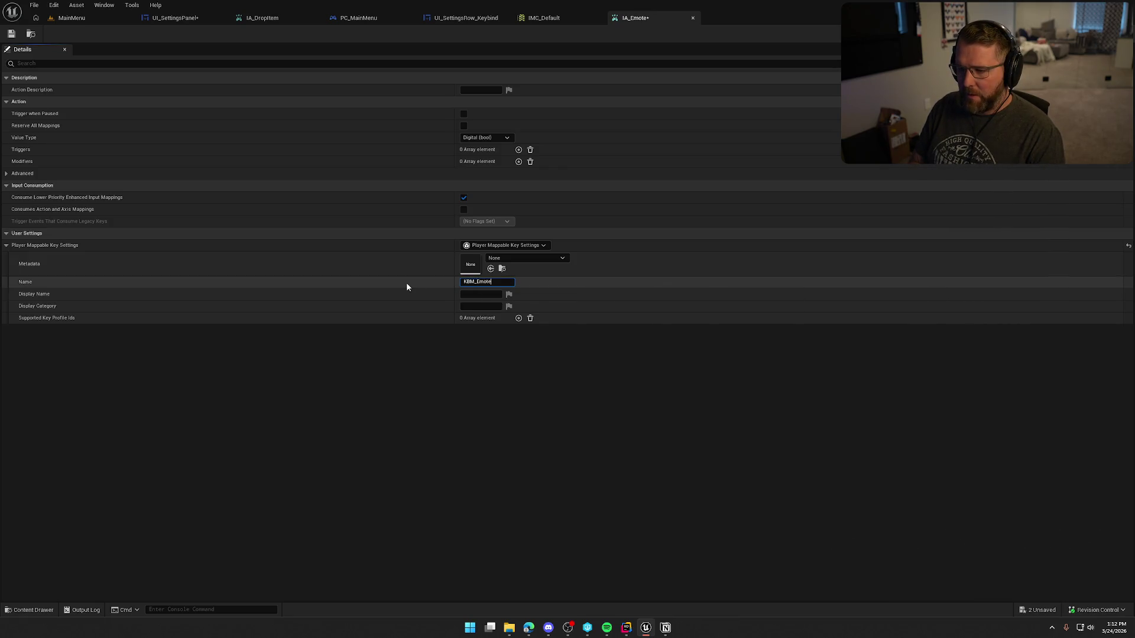
pyautogui.press('Tab')
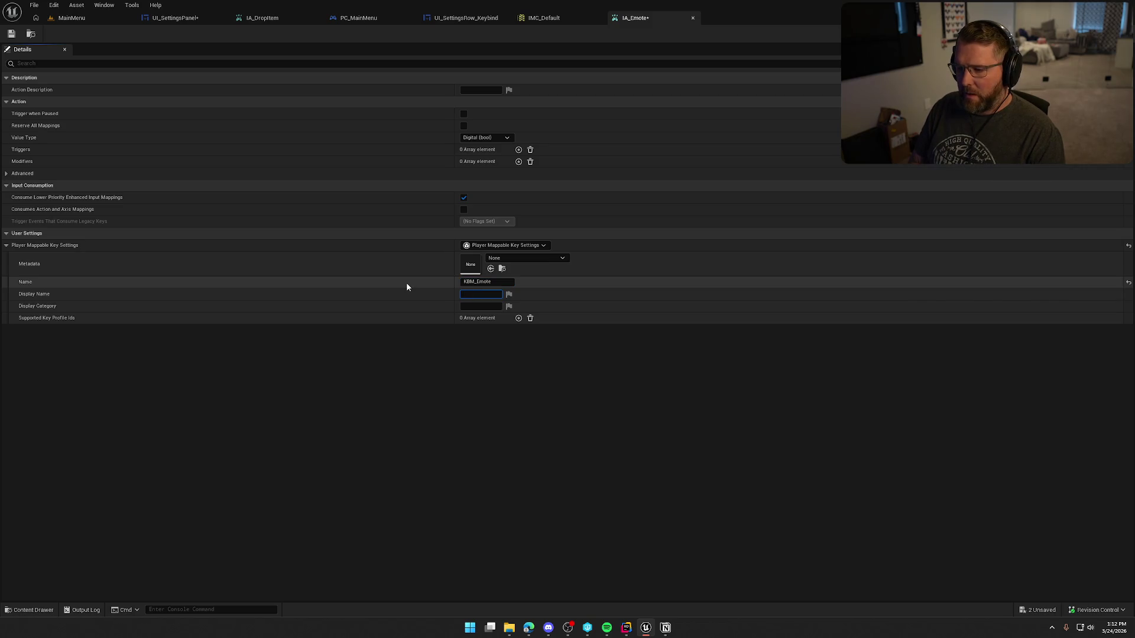
pyautogui.write('EDan')
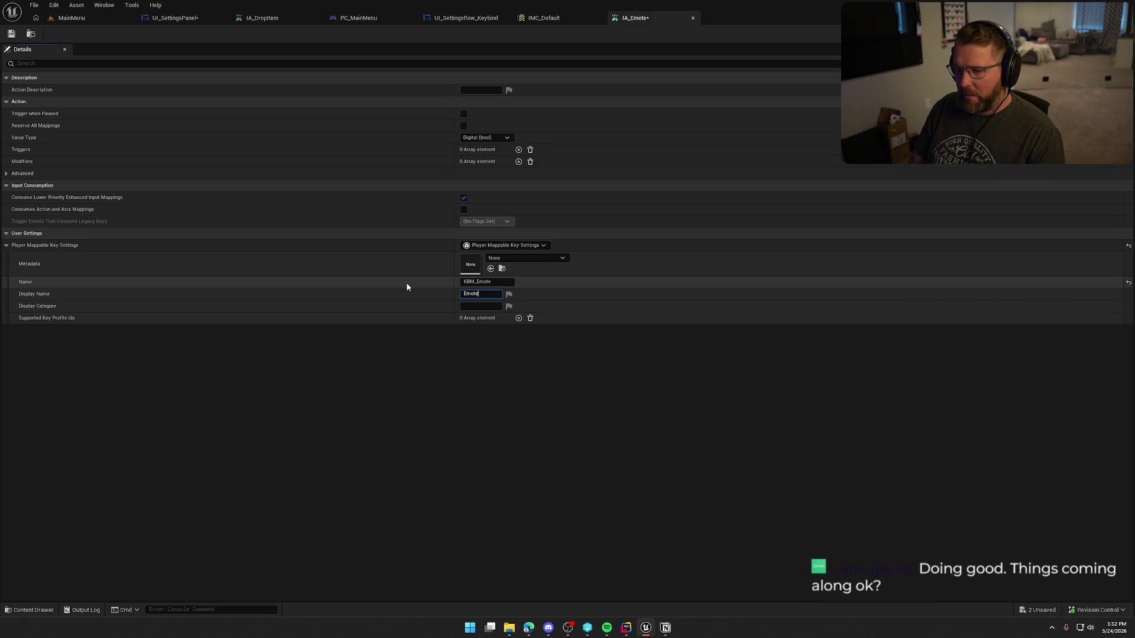
pyautogui.write('ce')
pyautogui.press('Return')
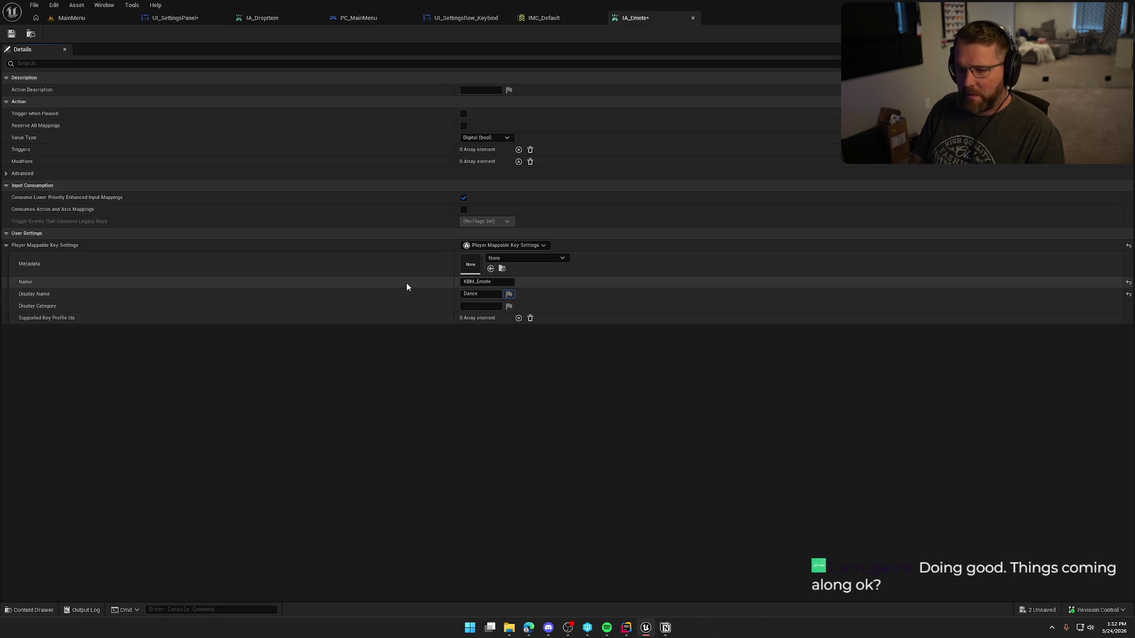
pyautogui.press('Tab')
pyautogui.write('Keyboard')
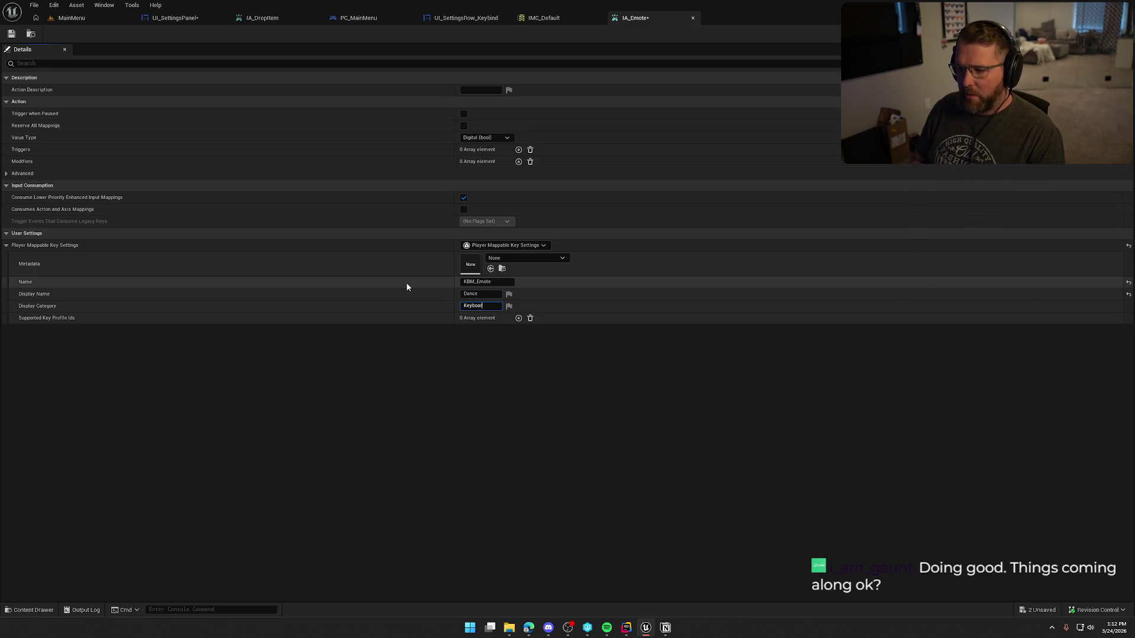
pyautogui.press('Return')
# Save and check out IA_Emote, then return to the running MainMenu level.
pyautogui.click(11, 34)
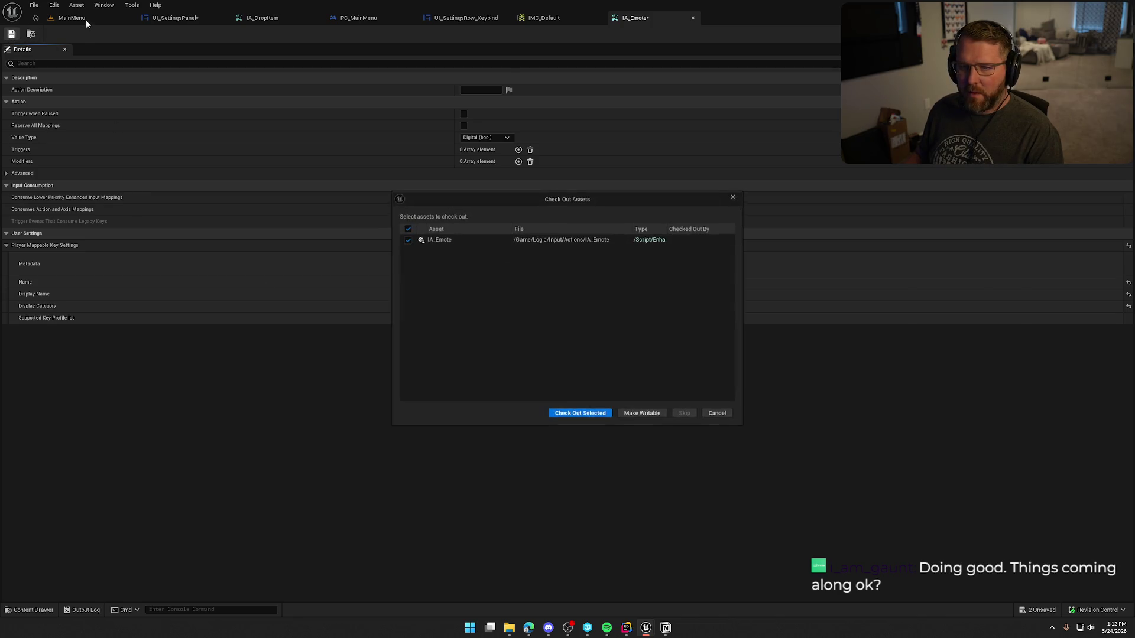
pyautogui.click(556, 412)
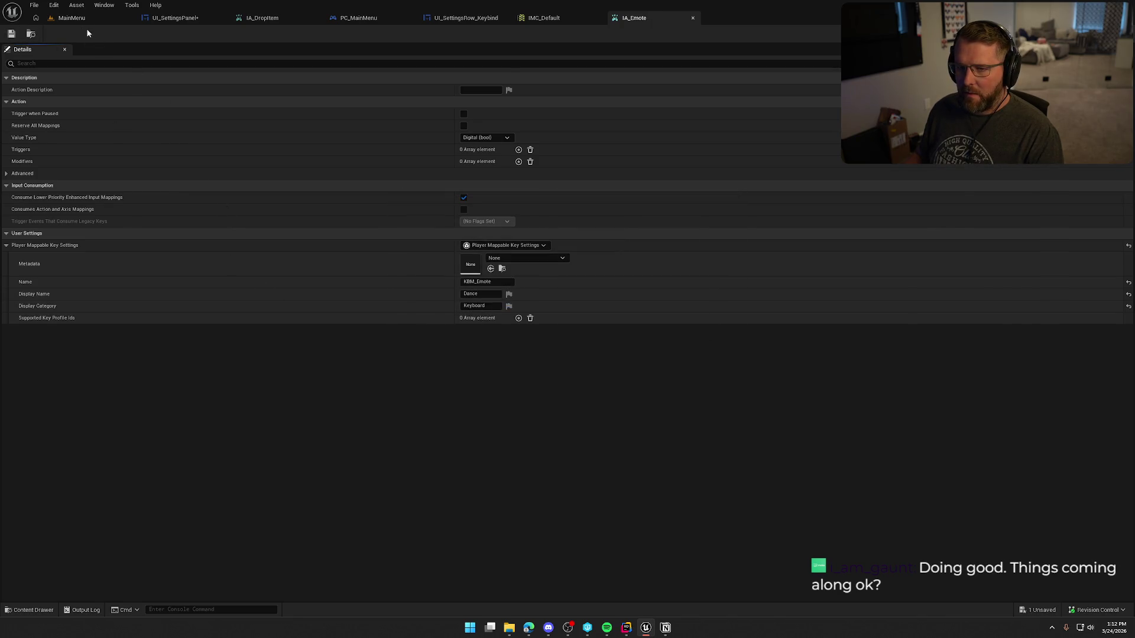
pyautogui.click(71, 17)
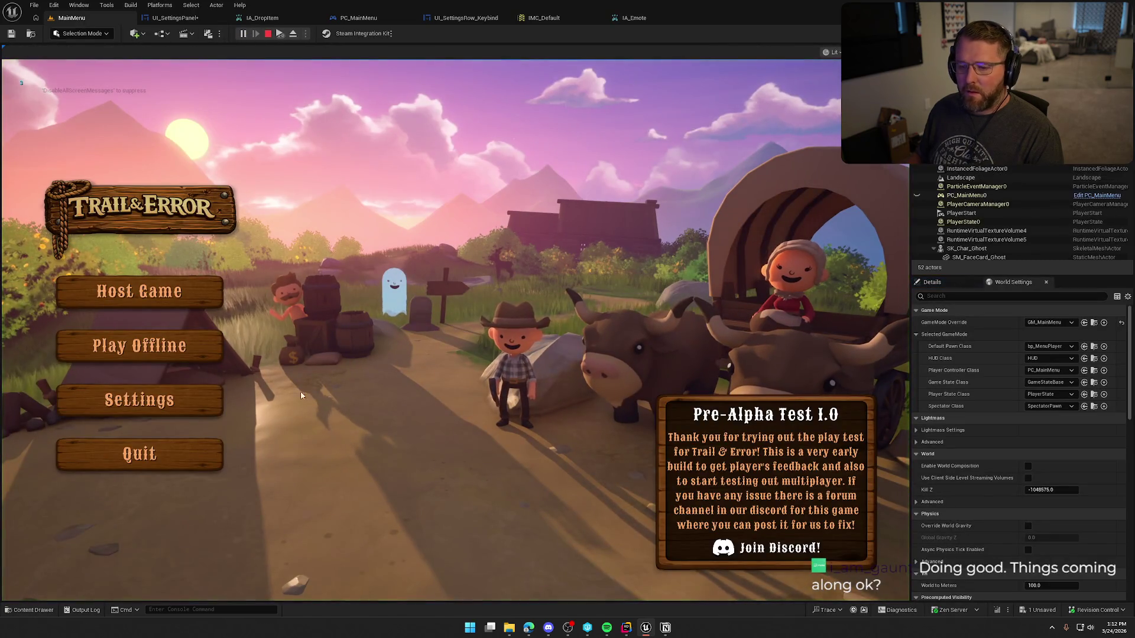
# In the game's Settings, reset both Inputs keybind rows to their default keys.
pyautogui.click(207, 402)
pyautogui.click(589, 104)
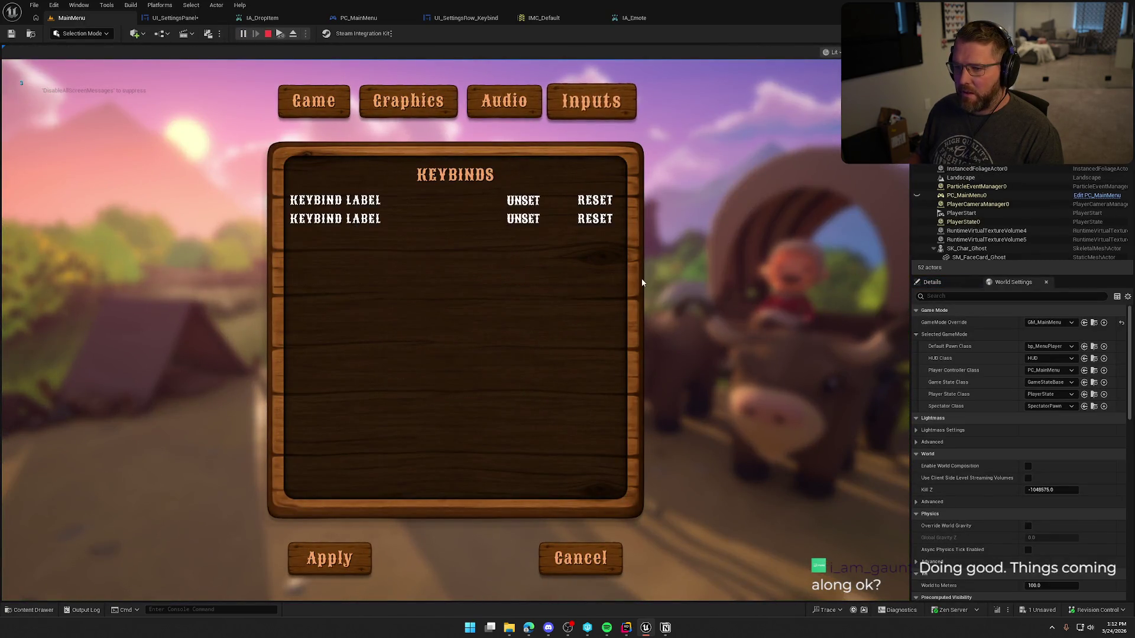
pyautogui.click(594, 222)
pyautogui.click(595, 200)
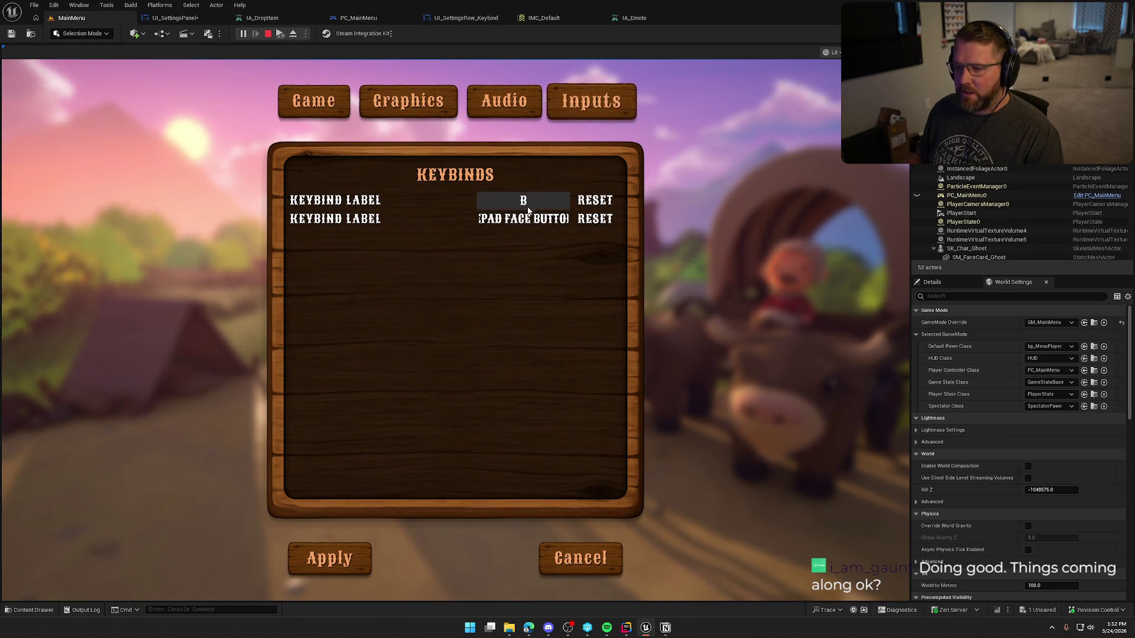
# Stop the play-test and open the IA_Interact input action.
pyautogui.press('Escape')
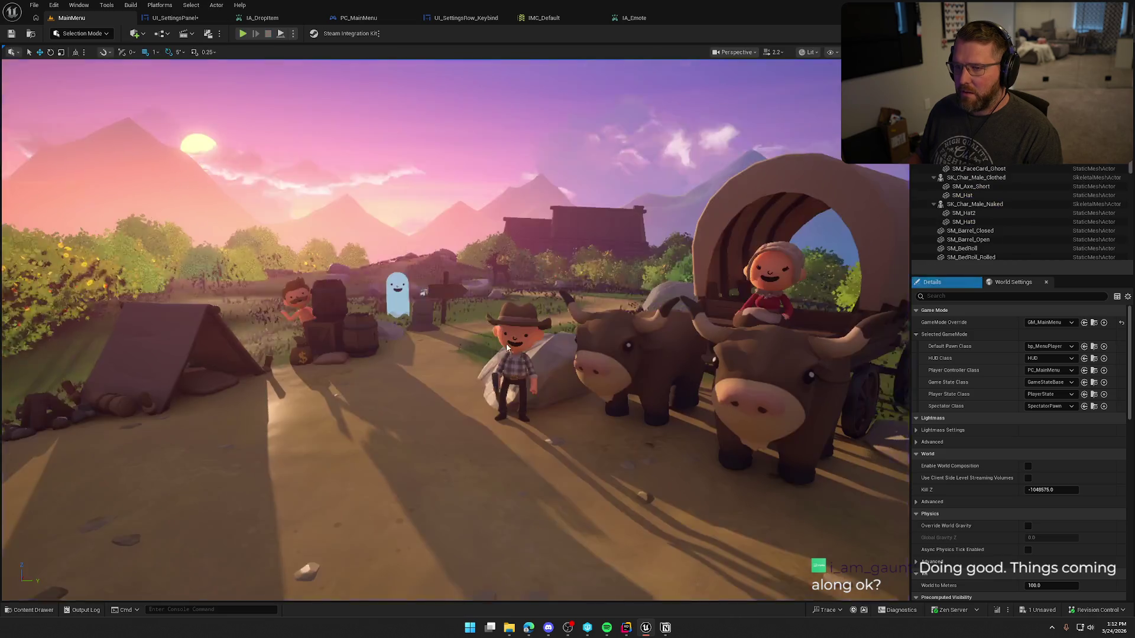
pyautogui.hotkey('ctrl', 'space')
pyautogui.doubleClick(319, 449)
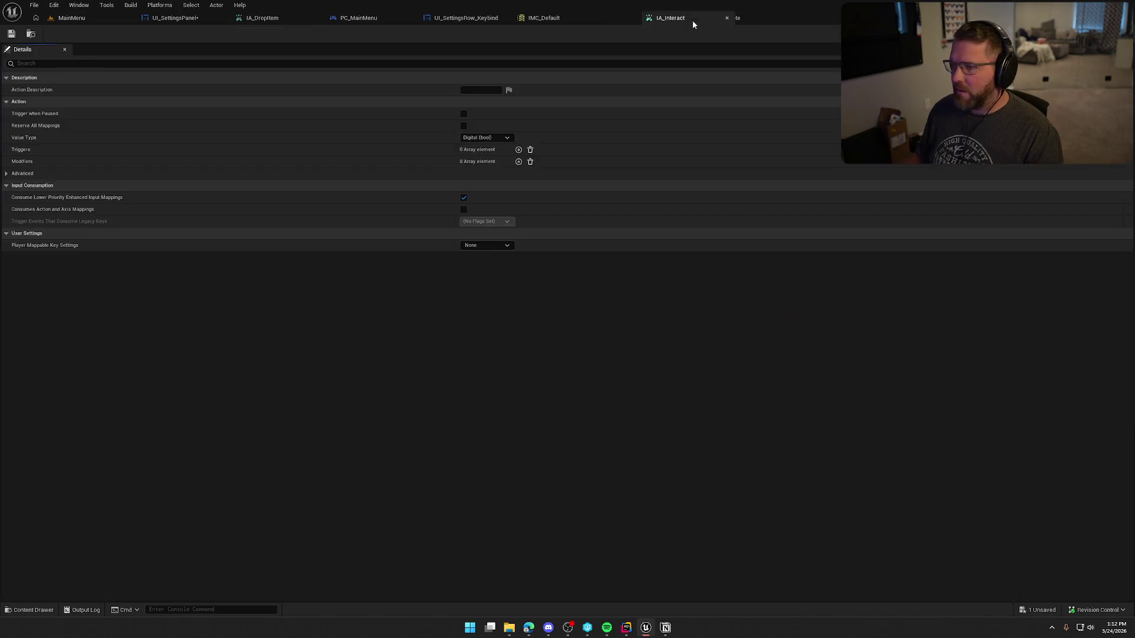
# Make IA_Interact player-mappable as KBM_Interact, display name Interact, category Keyboard, and save it.
pyautogui.click(475, 246)
pyautogui.click(487, 276)
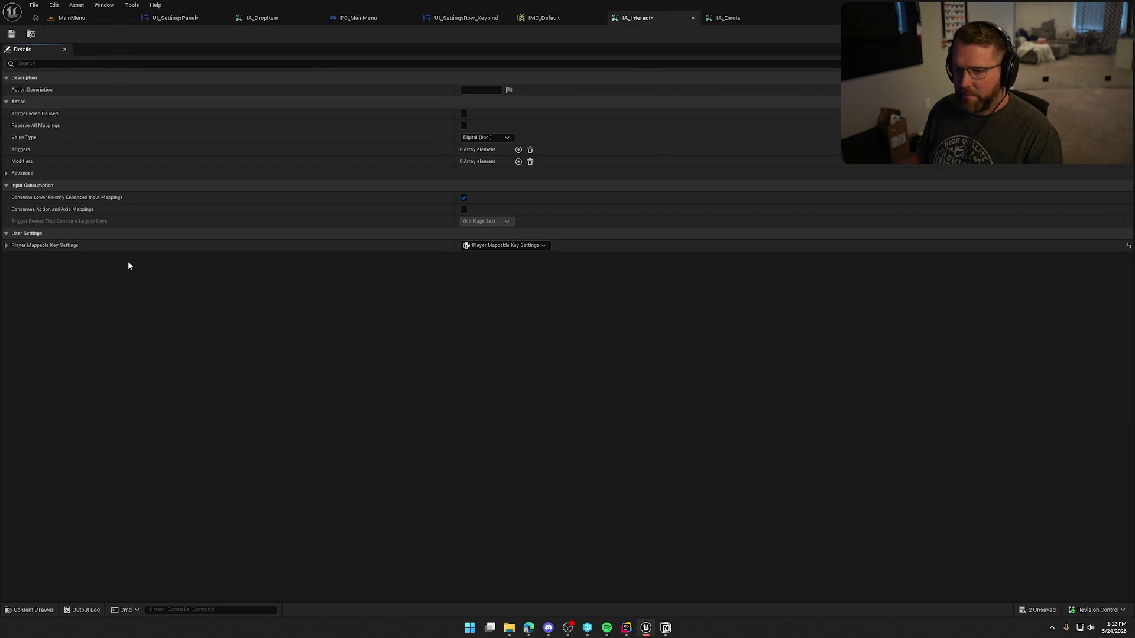
pyautogui.click(485, 282)
pyautogui.write('KG')
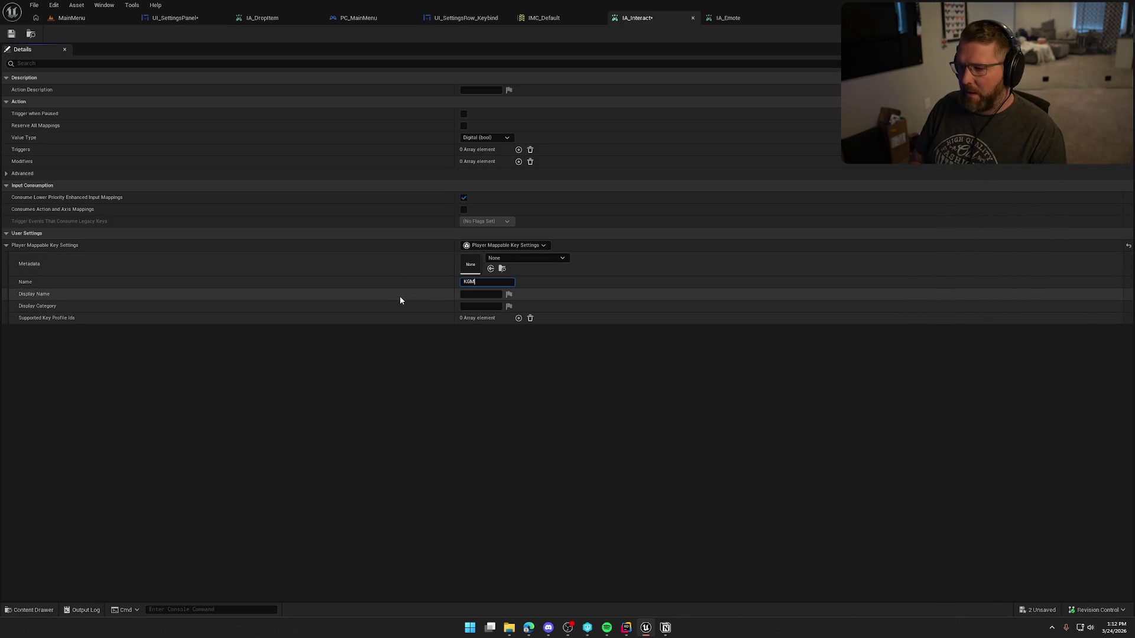
pyautogui.write('BM')
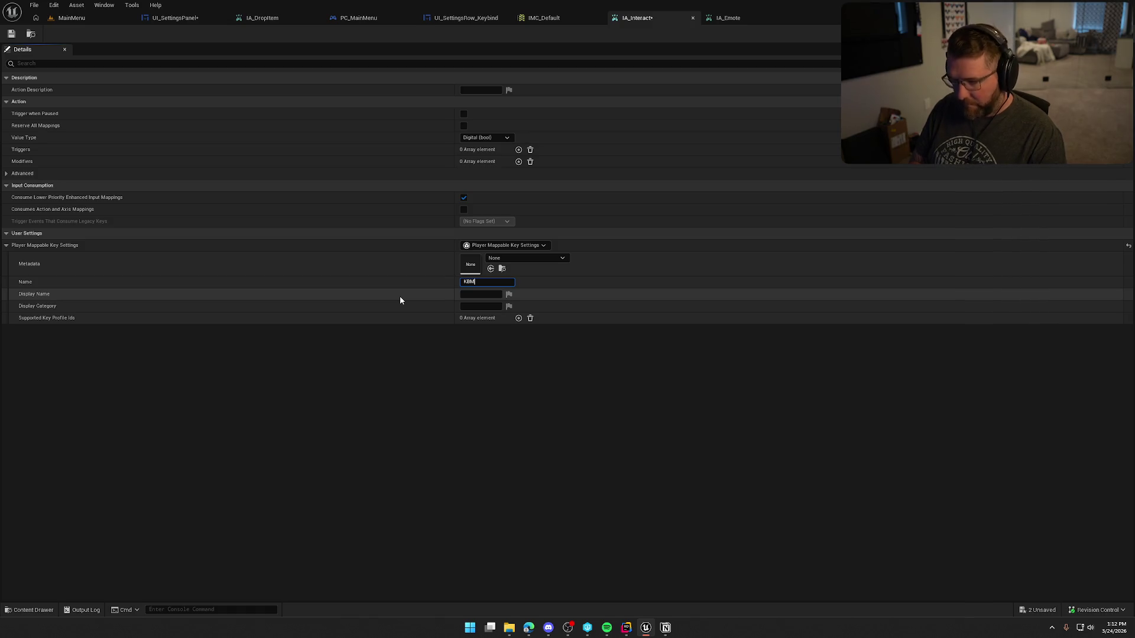
pyautogui.write('_Interact')
pyautogui.press('Tab')
pyautogui.write('Interact')
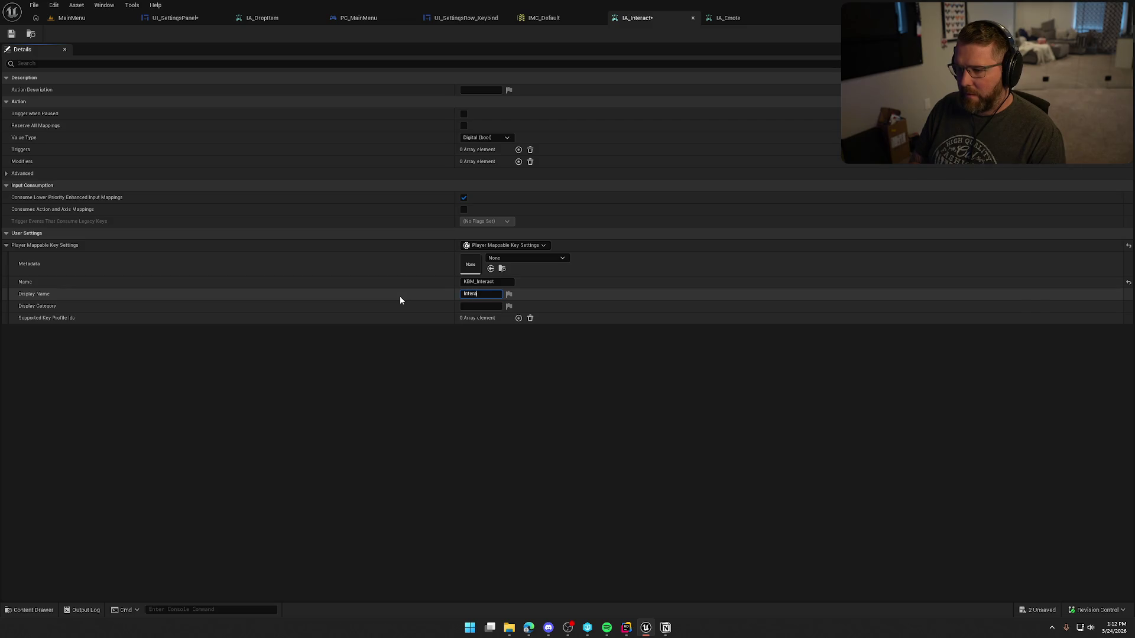
pyautogui.press('Tab')
pyautogui.write('Keyboard')
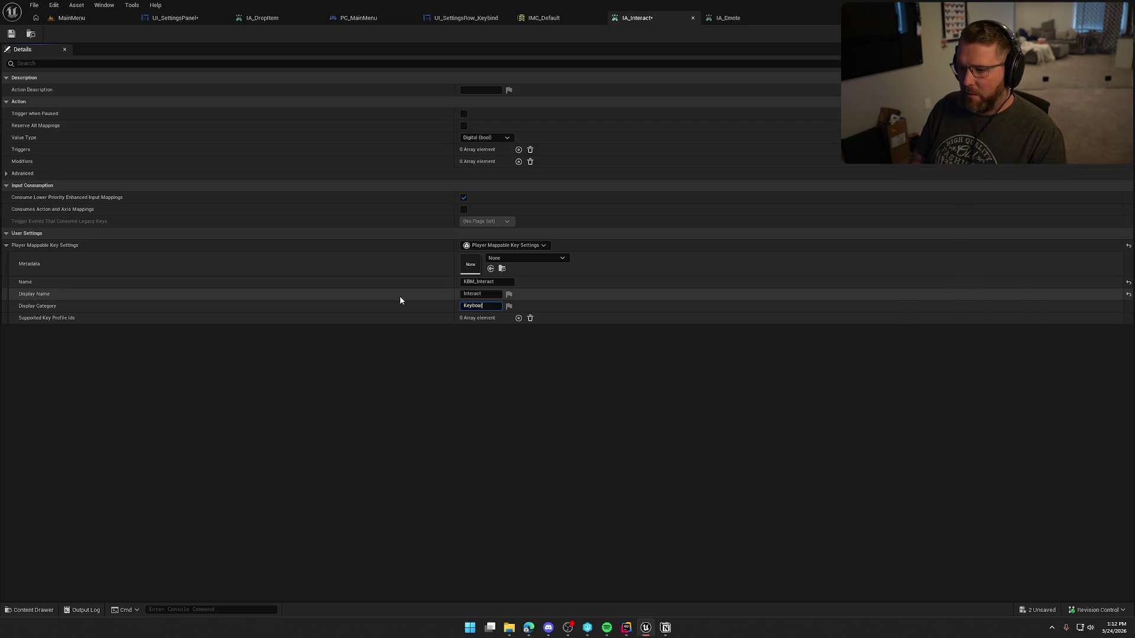
pyautogui.press('Return')
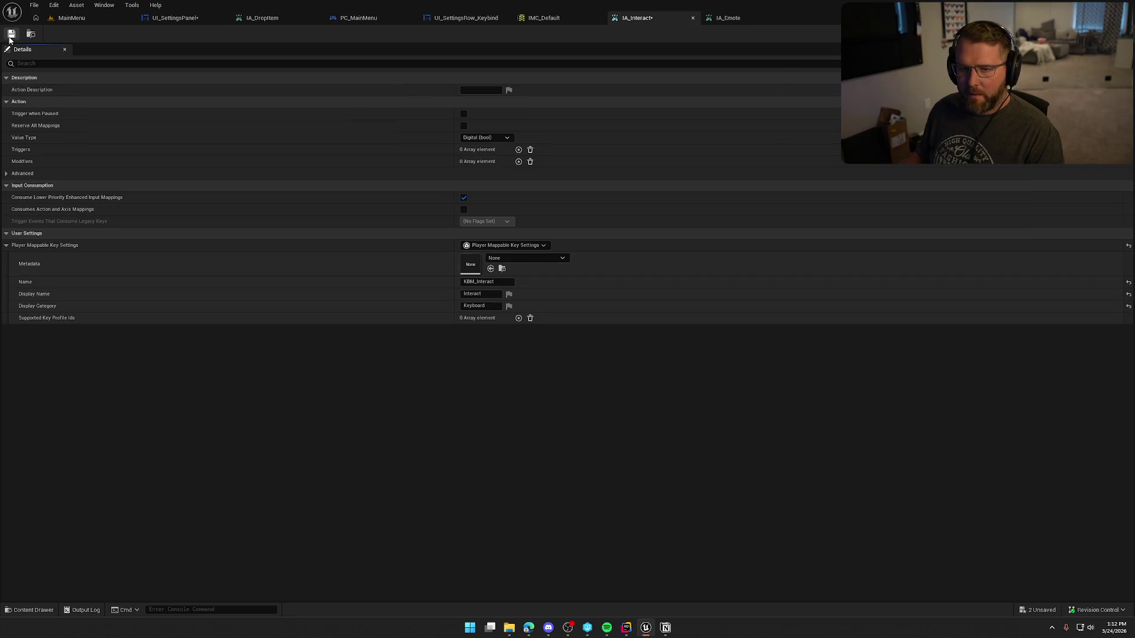
pyautogui.hotkey('ctrl', 's')
pyautogui.press('Return')
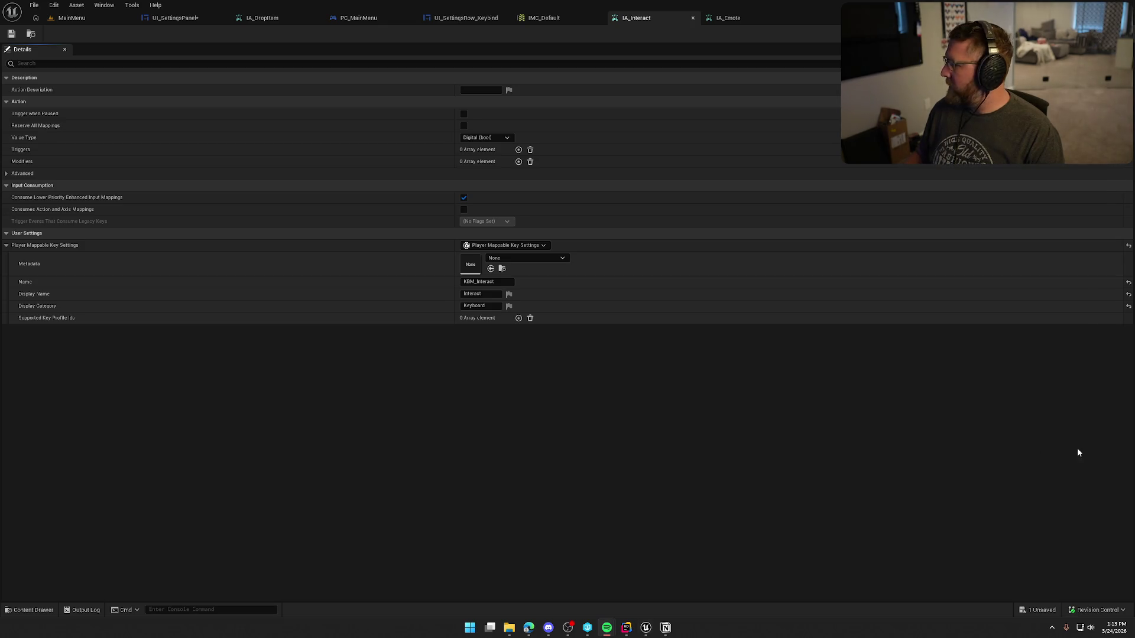
# Open IA_Jump and set player-mappable key settings: KBM_Jump, display name Jump, category Keyboard.
pyautogui.hotkey('ctrl', 'space')
pyautogui.doubleClick(370, 459)
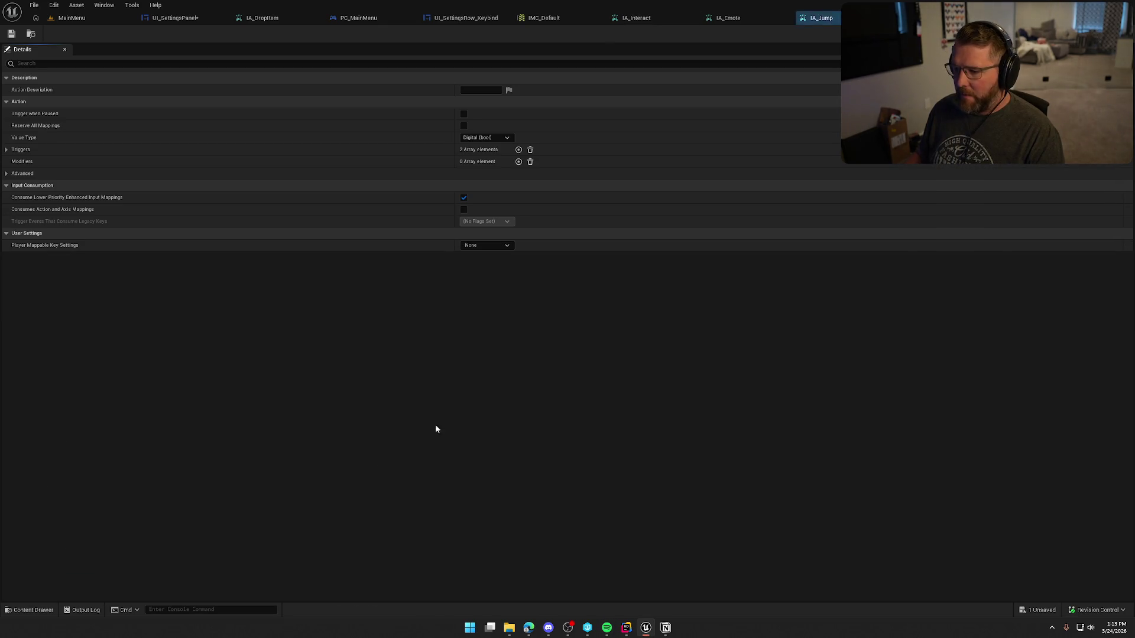
pyautogui.click(487, 245)
pyautogui.click(503, 274)
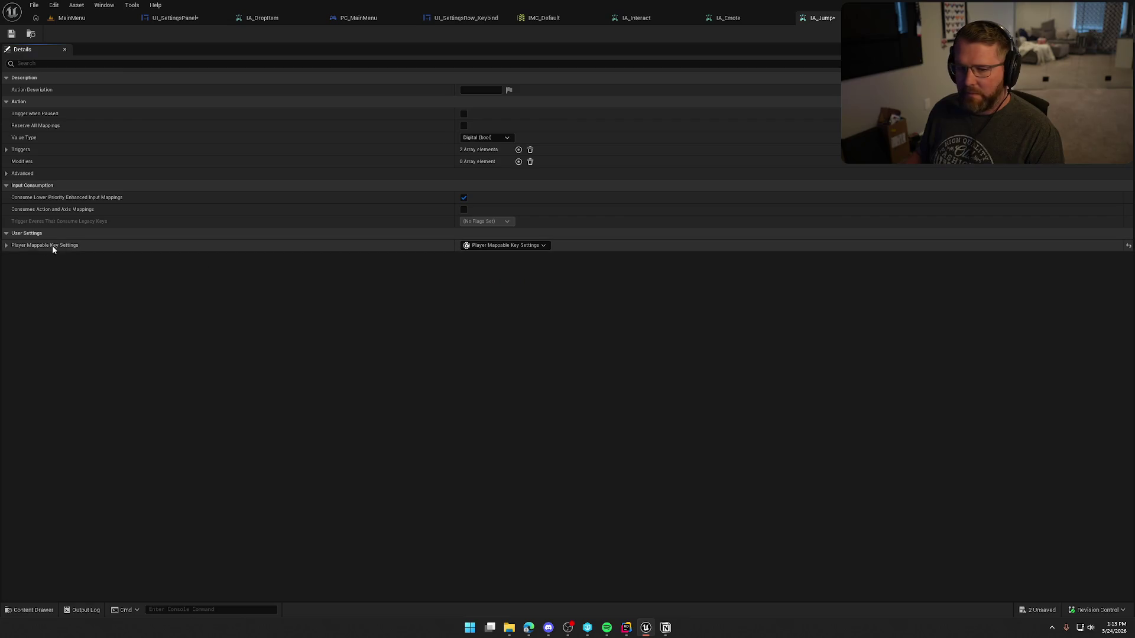
pyautogui.click(11, 244)
pyautogui.click(477, 283)
pyautogui.write('KBM')
pyautogui.write('_JK')
pyautogui.write('ump')
pyautogui.press('Tab')
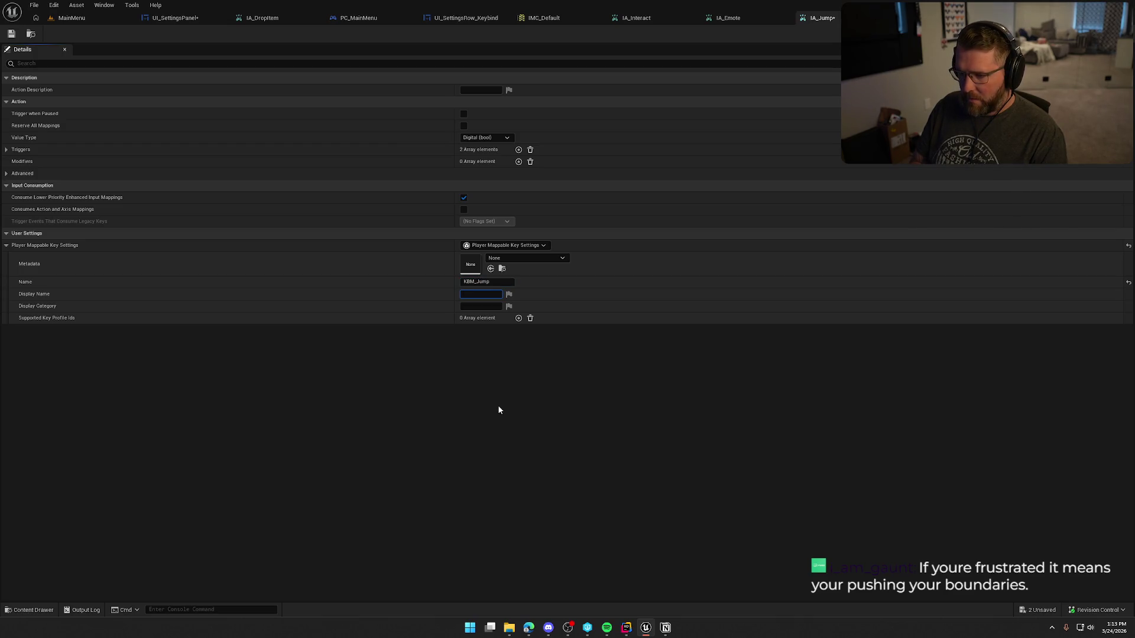
pyautogui.write('Jump')
pyautogui.press('Tab')
pyautogui.write('Keyboard')
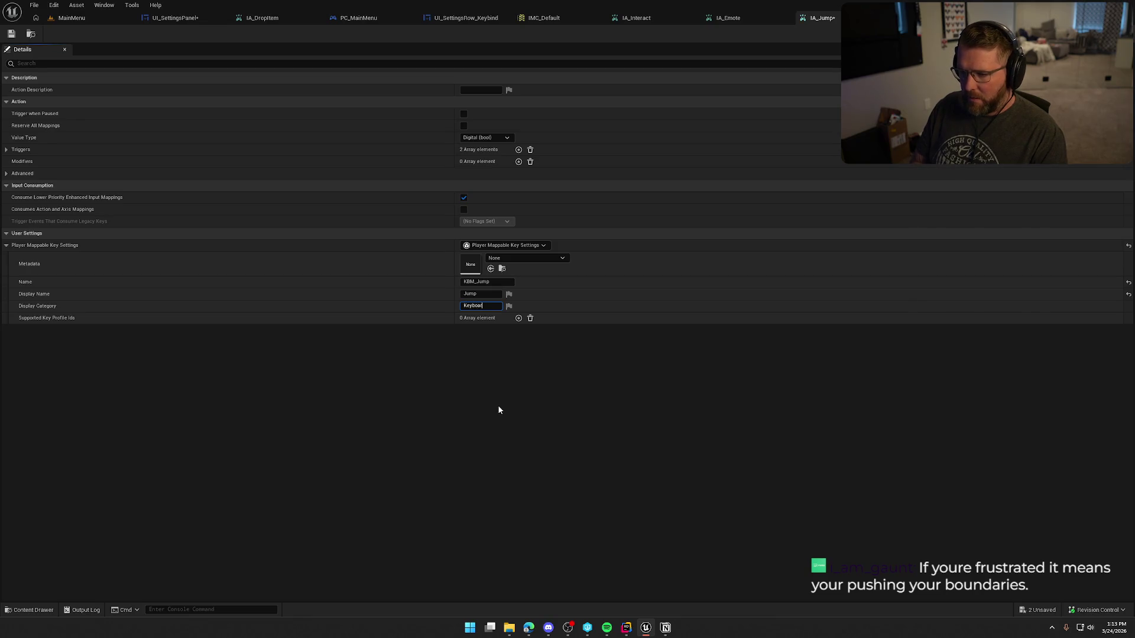
pyautogui.press('Return')
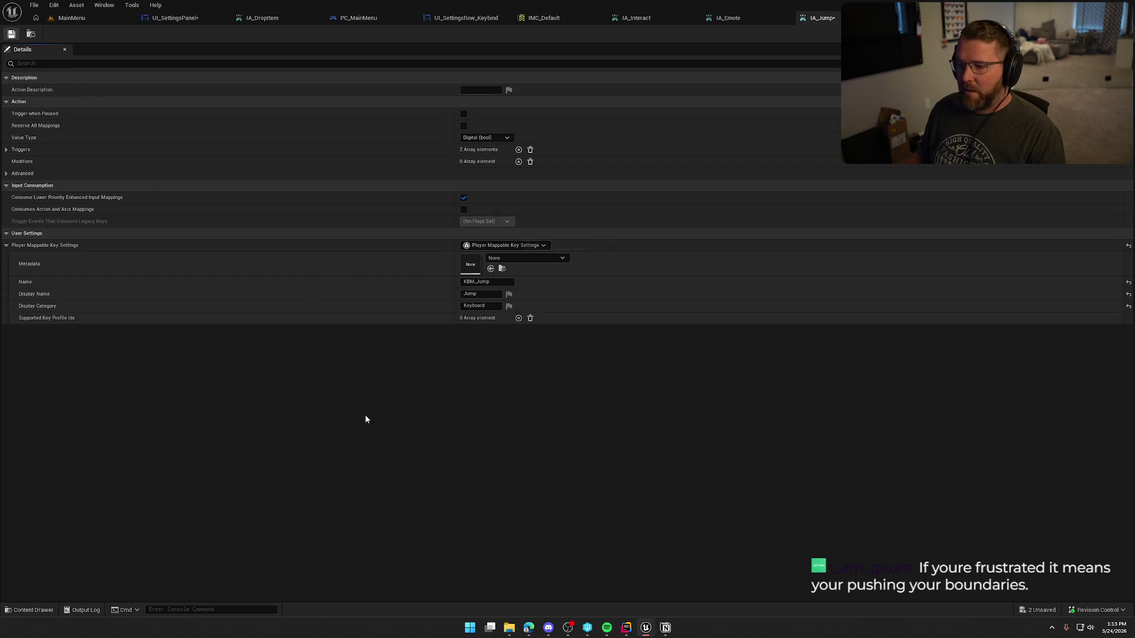
# Save IA_Jump, add then remove a supported key profile id entry, and save again.
pyautogui.hotkey('ctrl', 's')
pyautogui.click(580, 414)
pyautogui.click(413, 359)
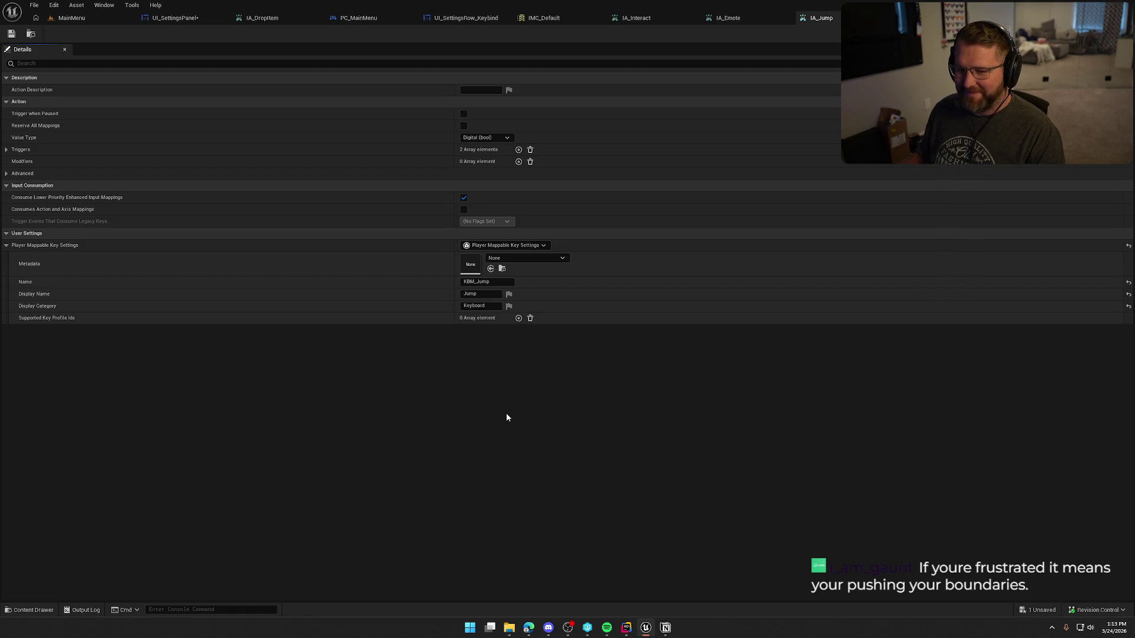
pyautogui.click(518, 318)
pyautogui.click(530, 318)
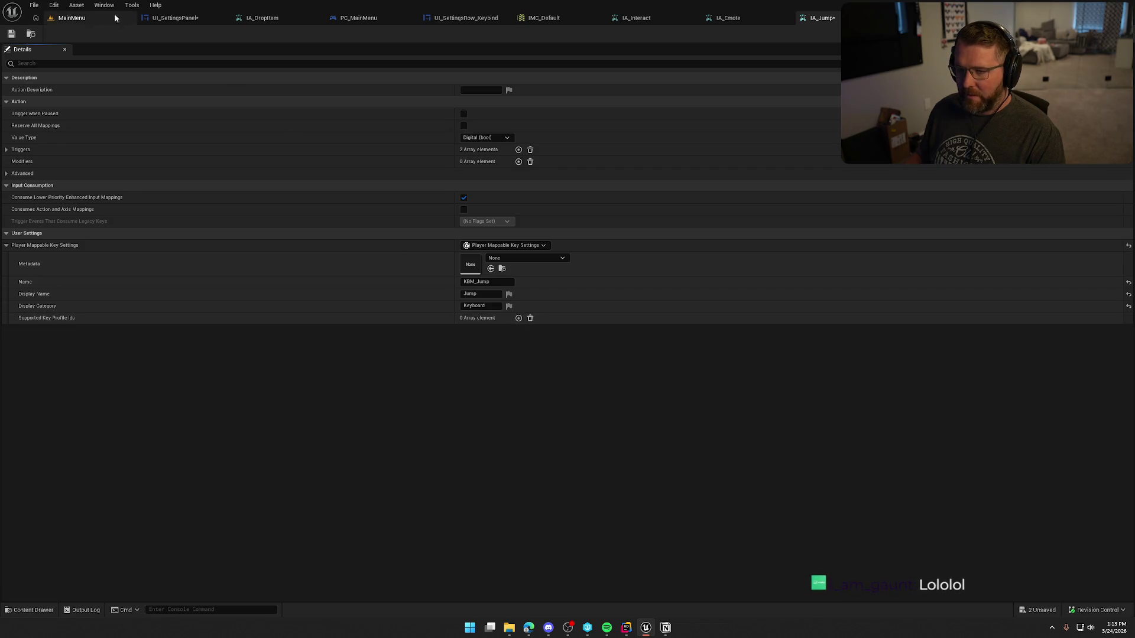
pyautogui.click(11, 34)
pyautogui.hotkey('ctrl', 'space')
# Open IA_Look, enable player-mappable key settings, and enter a KBM mapping name.
pyautogui.doubleClick(411, 461)
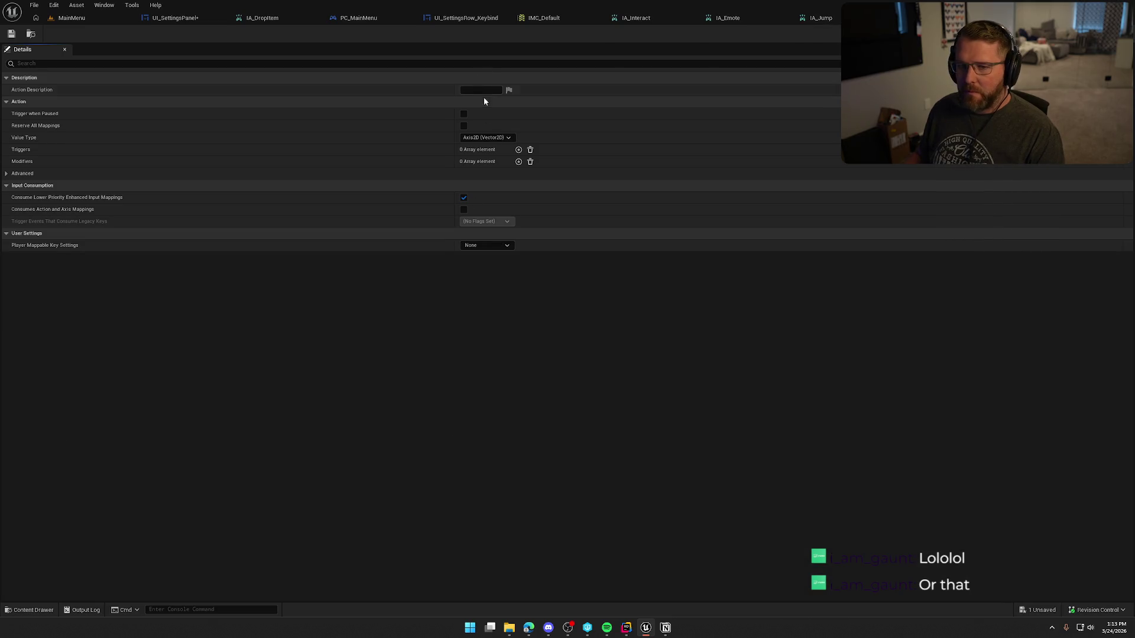
pyautogui.click(474, 245)
pyautogui.click(492, 270)
pyautogui.click(494, 245)
pyautogui.click(508, 275)
pyautogui.click(503, 258)
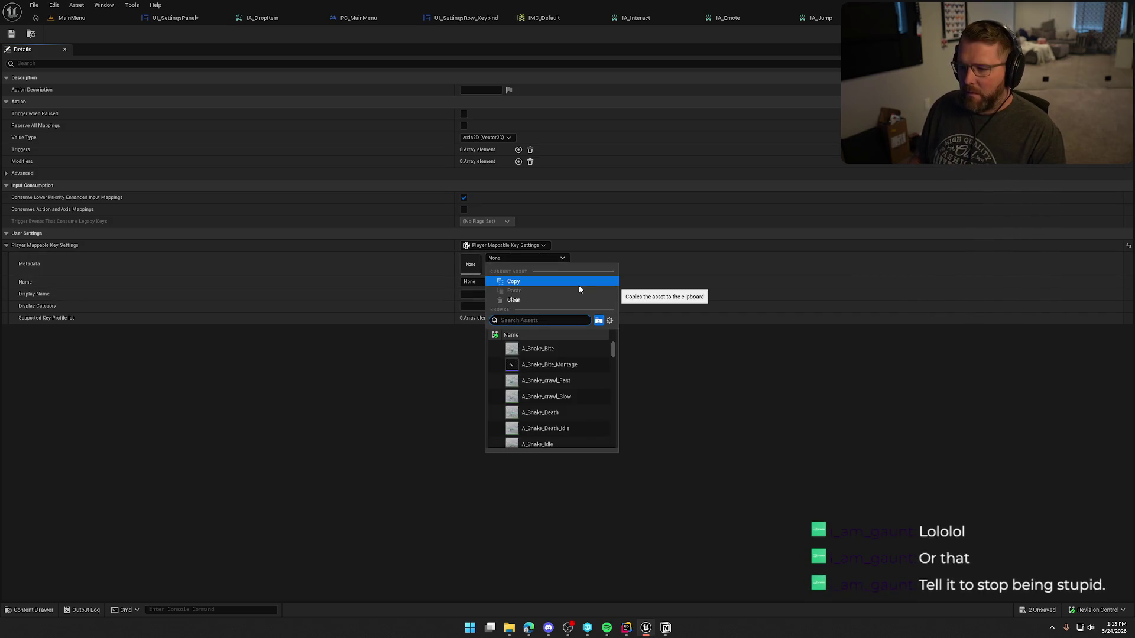
pyautogui.press('Escape')
pyautogui.press('Tab')
pyautogui.write('KBM')
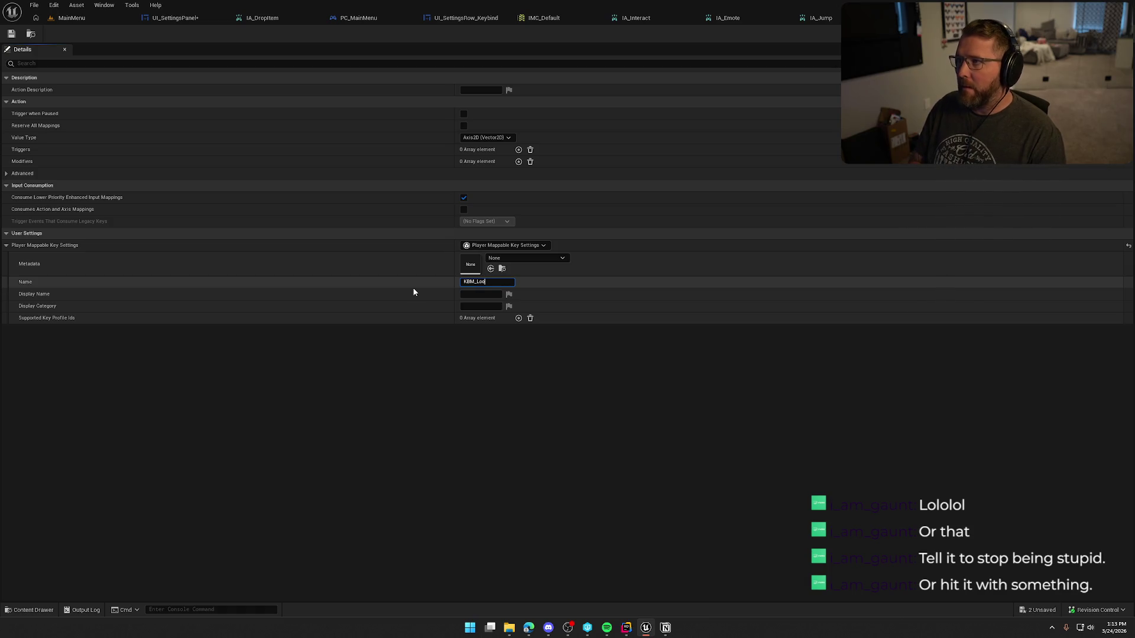
pyautogui.press('Return')
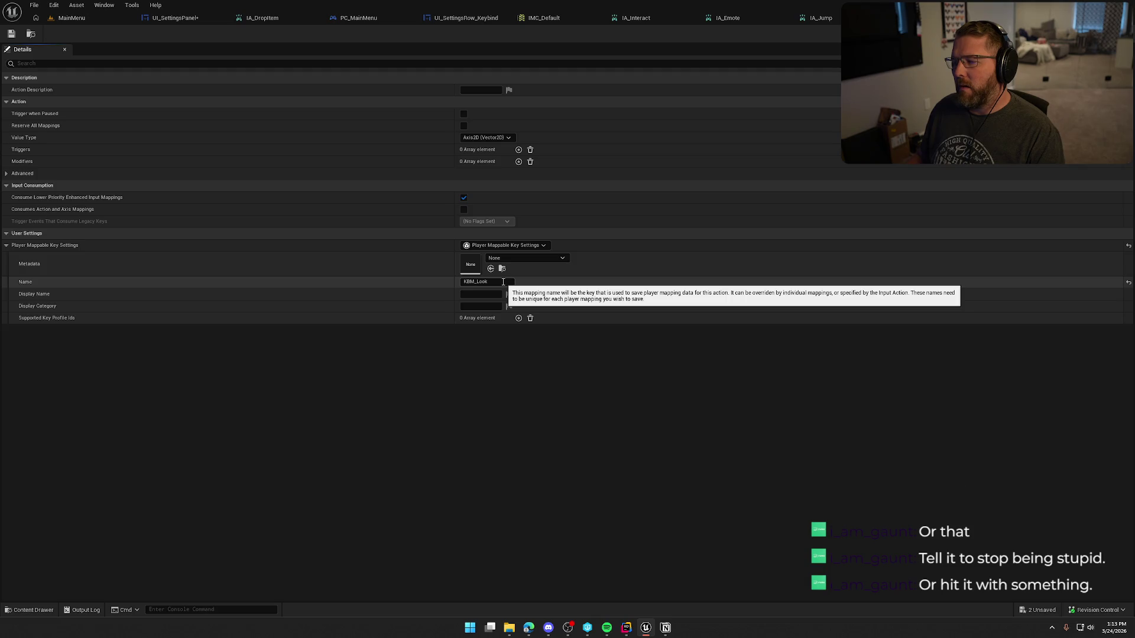
# Set IA_Look's player-mappable key settings back to None, then save and check it out.
pyautogui.click(511, 247)
pyautogui.click(506, 261)
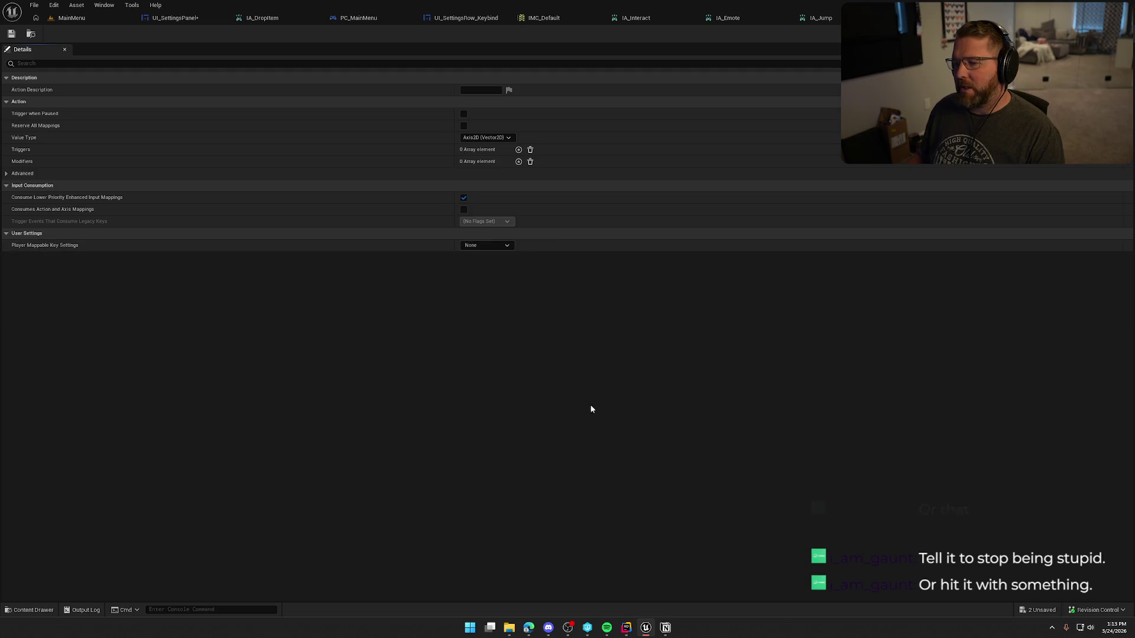
pyautogui.hotkey('ctrl', 's')
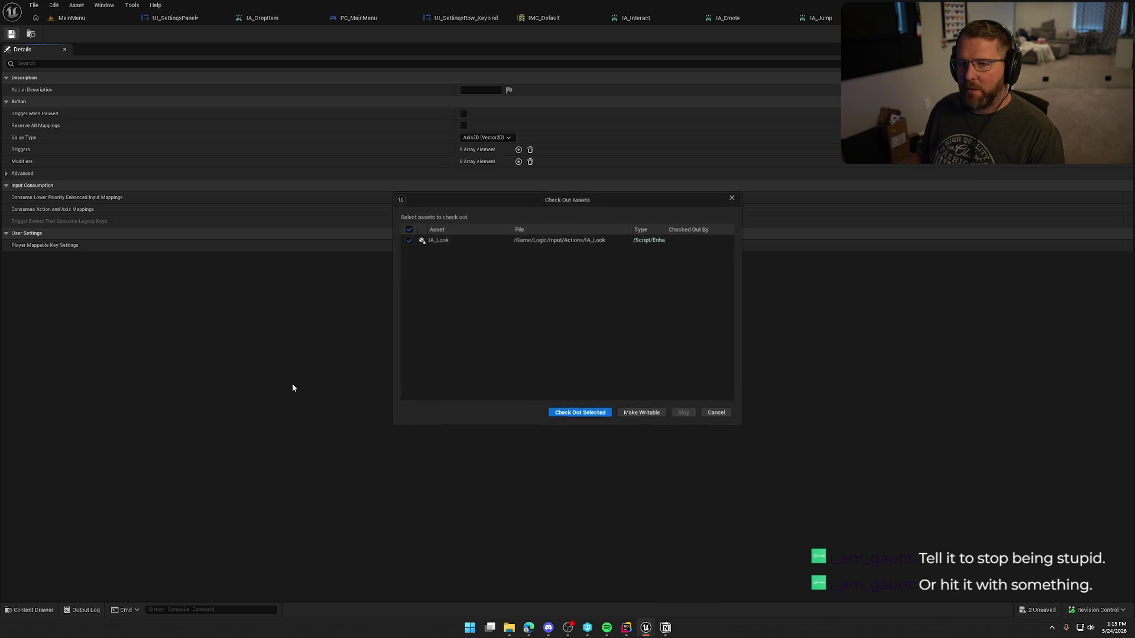
pyautogui.click(588, 416)
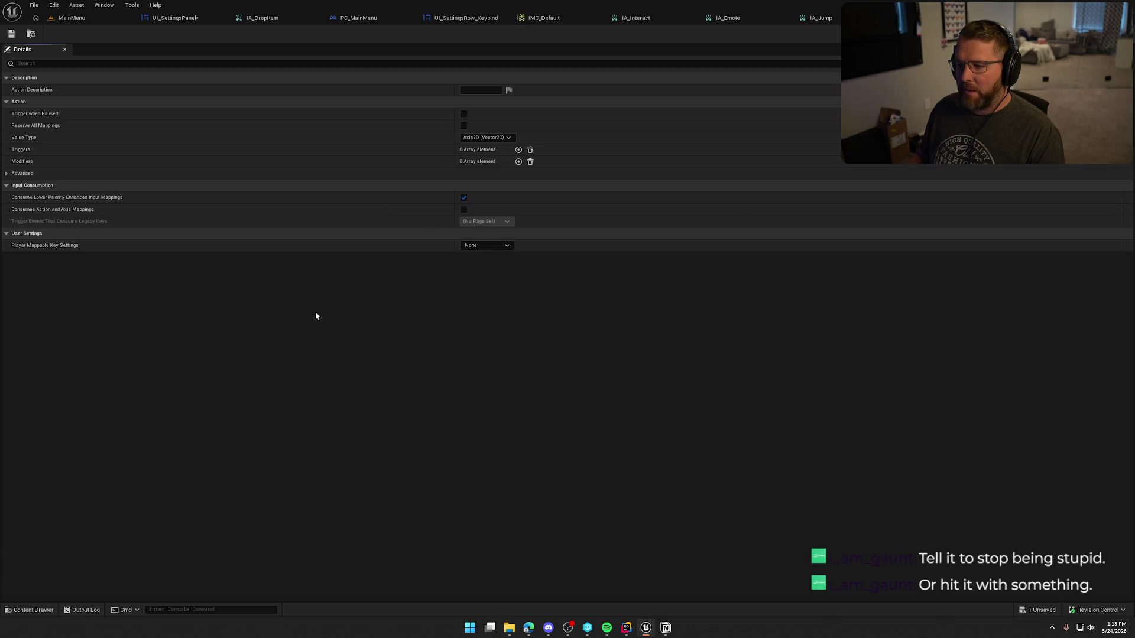
pyautogui.hotkey('ctrl', 'space')
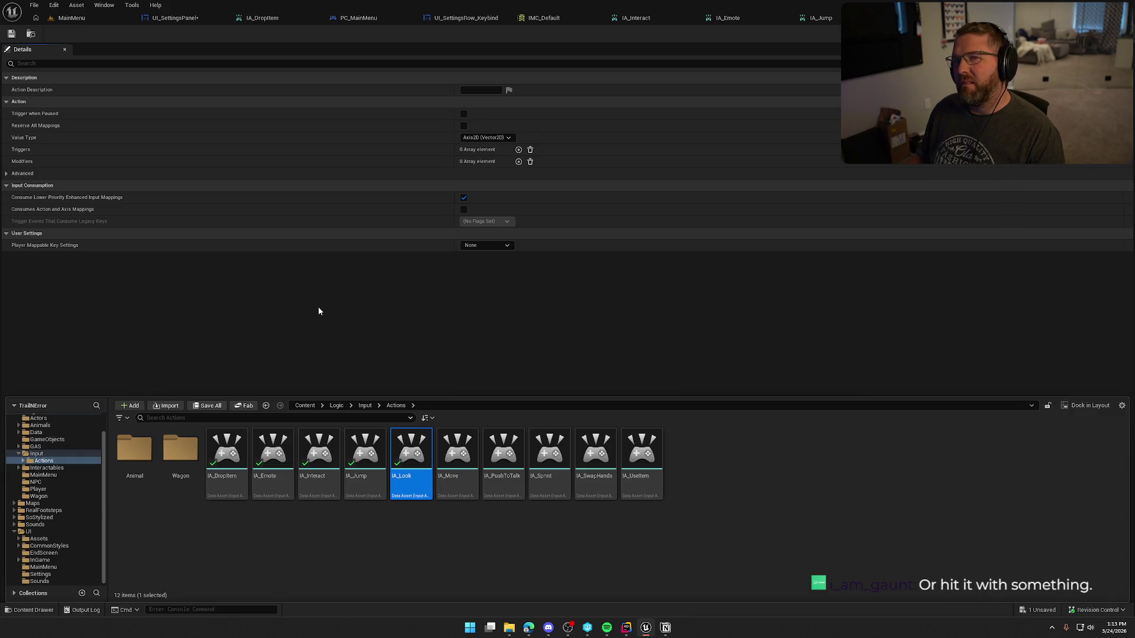
pyautogui.click(501, 456)
# Give IA_PushToTalk player-mappable settings KBM_PushToTaalk, Push To Talk, category Keyboard, and save it.
pyautogui.doubleClick(503, 457)
pyautogui.click(506, 245)
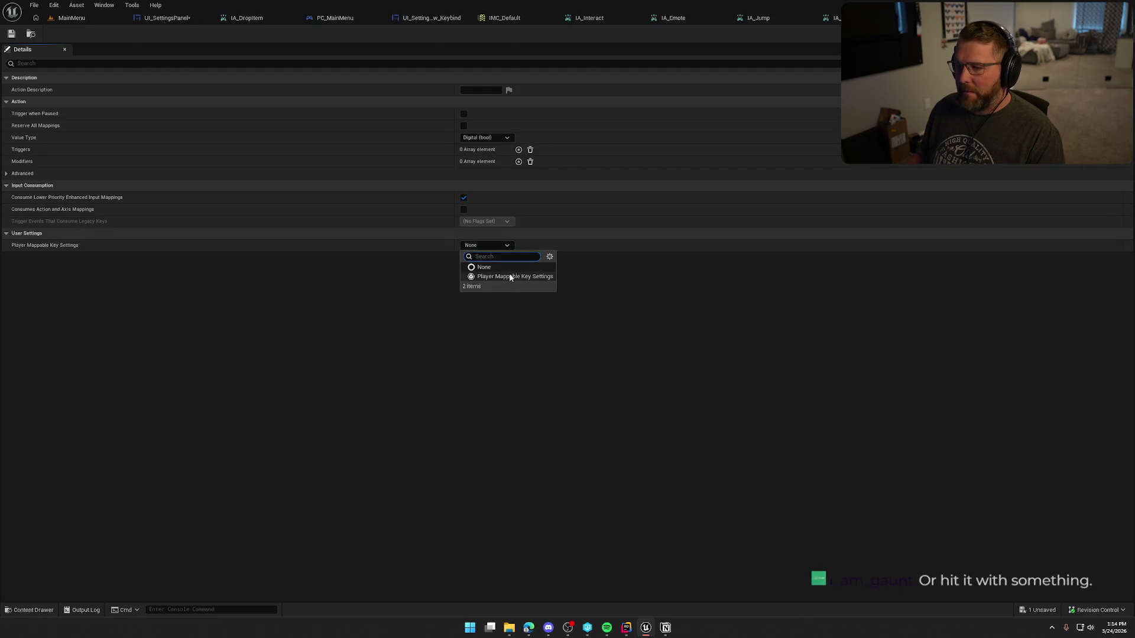
pyautogui.click(496, 273)
pyautogui.click(486, 281)
pyautogui.write('KBM_')
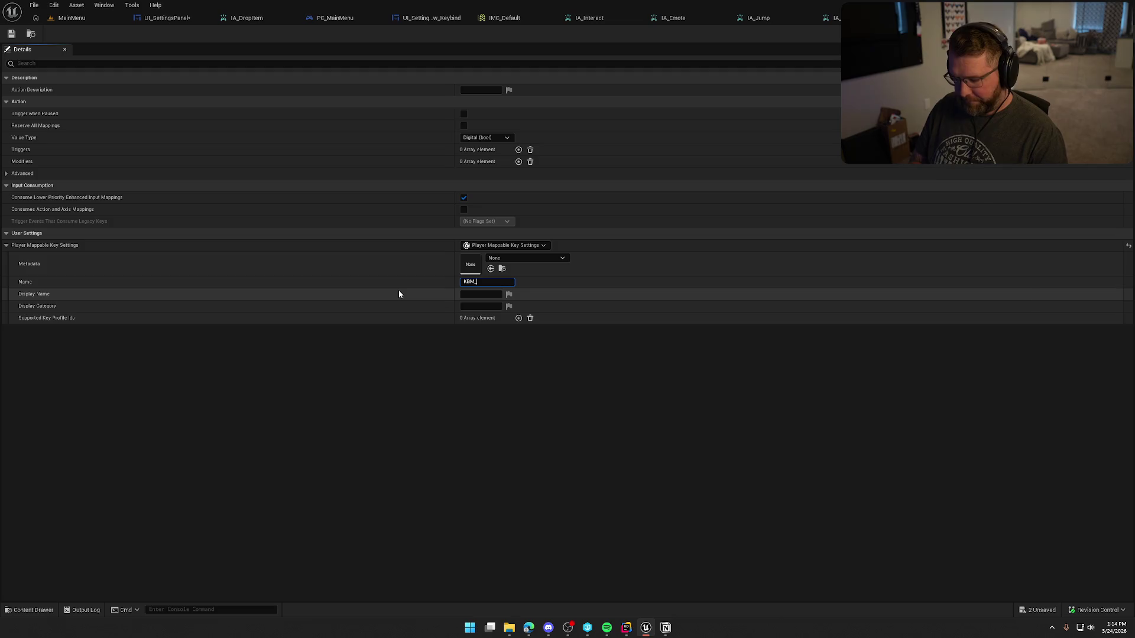
pyautogui.write('Push')
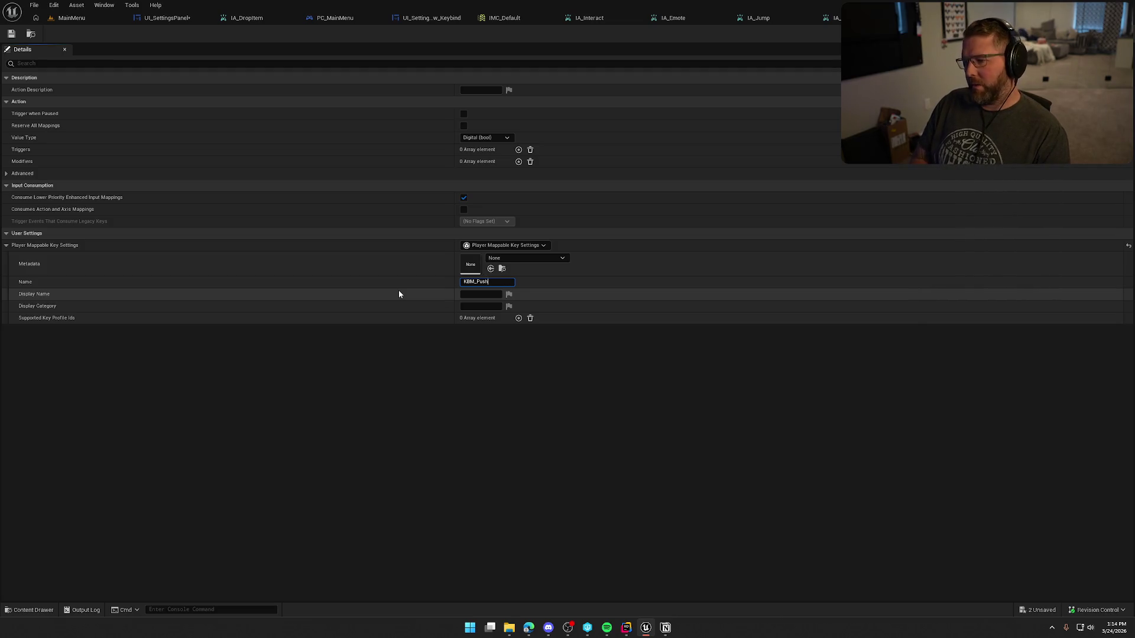
pyautogui.write('ToTaalk')
pyautogui.press('Tab')
pyautogui.write('Push To')
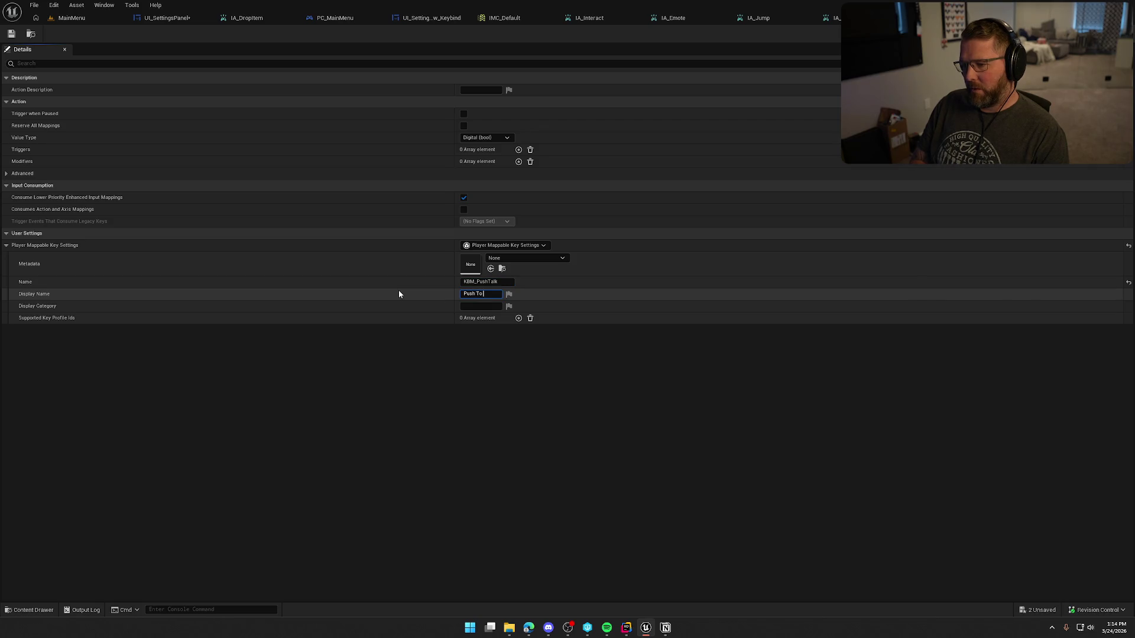
pyautogui.write(' Talk')
pyautogui.press('Tab')
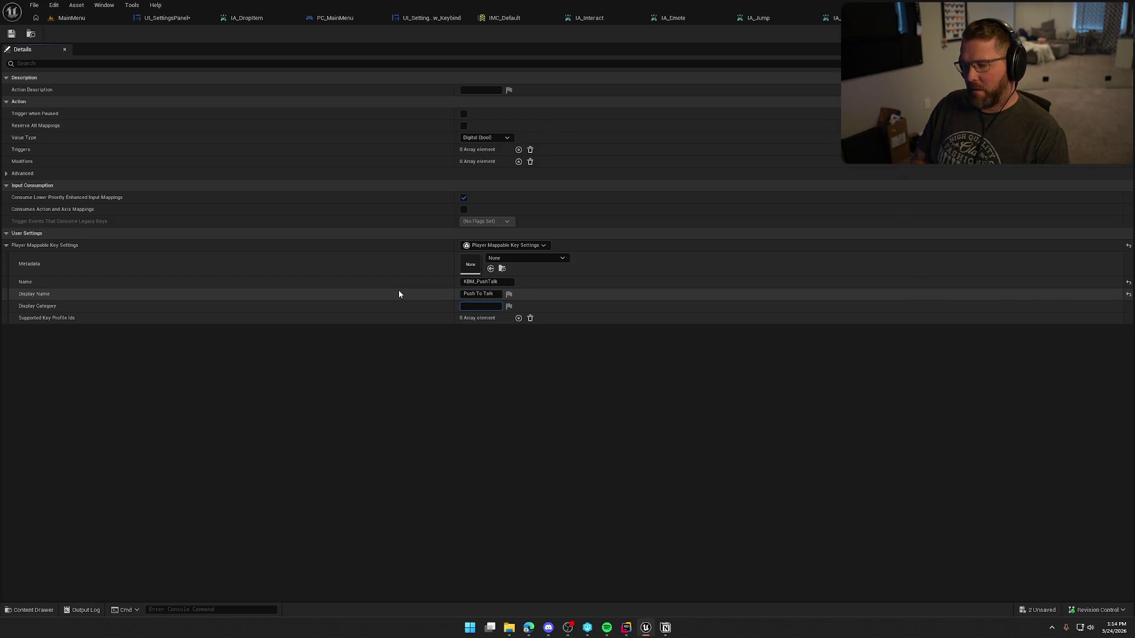
pyautogui.write('Keyboard')
pyautogui.press('Return')
pyautogui.click(476, 346)
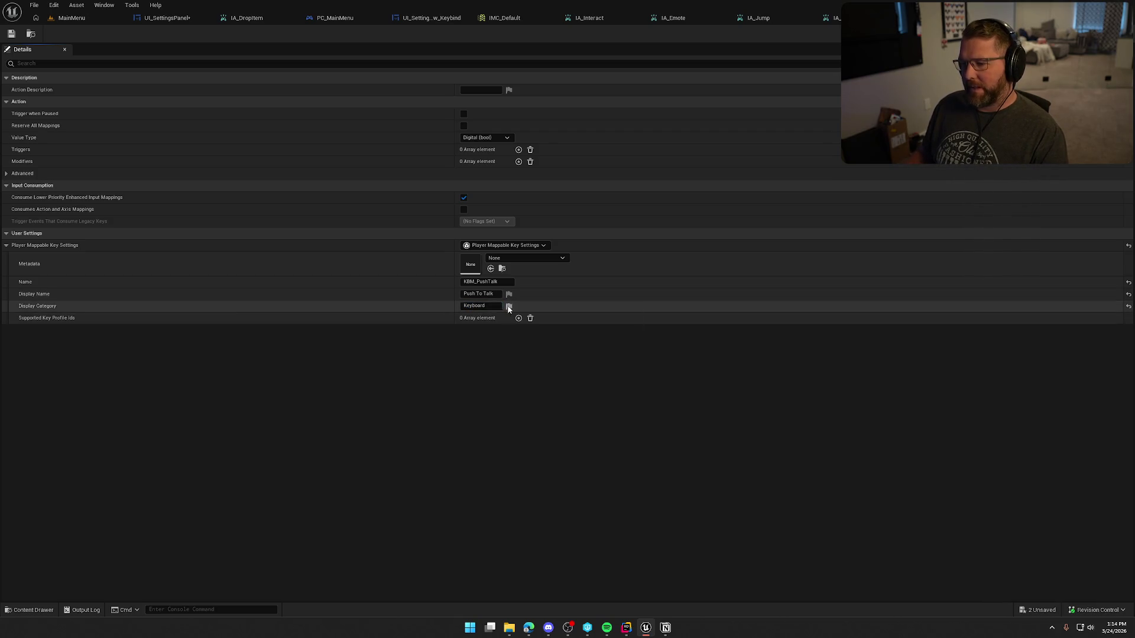
pyautogui.click(11, 34)
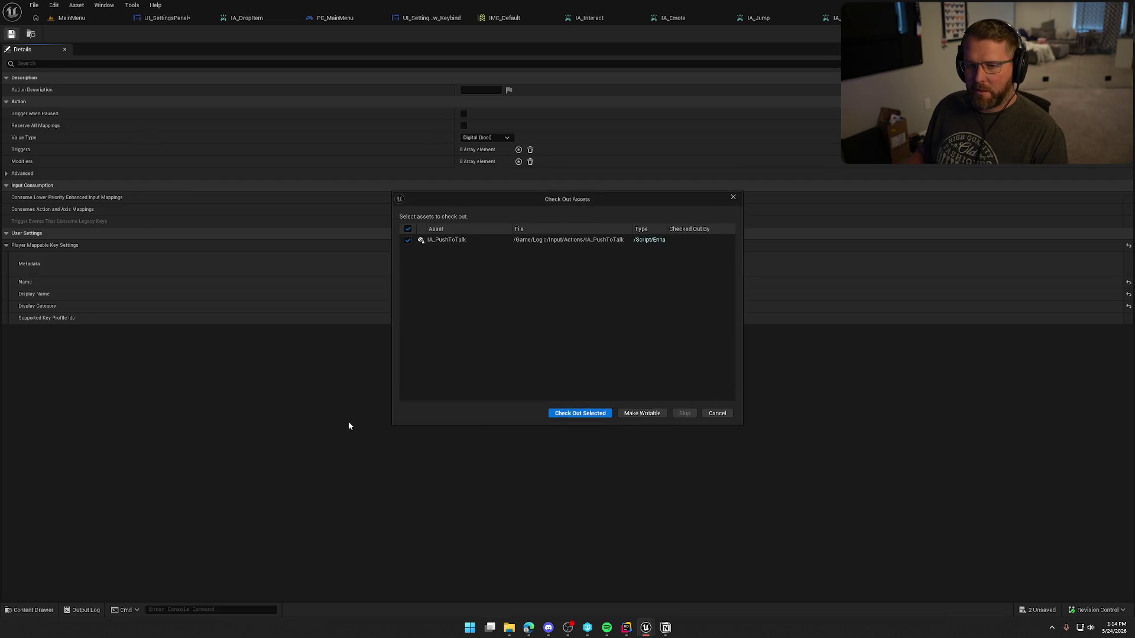
pyautogui.click(556, 413)
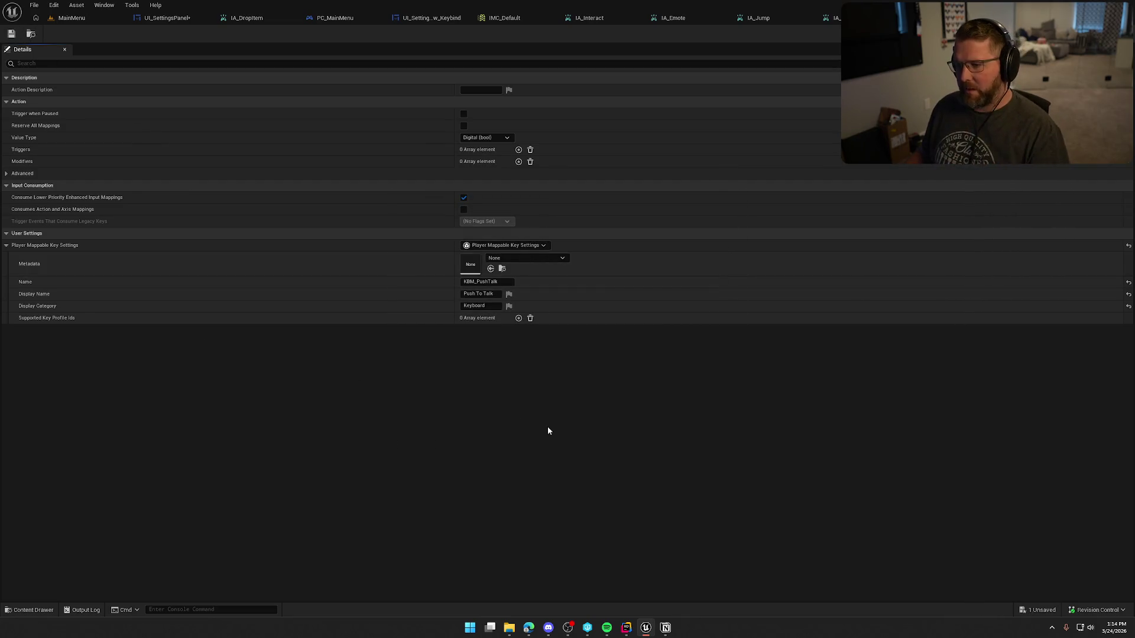
# Give IA_Sprint player-mappable settings named KBM_Sprint, display name Sprint, category Keyboard.
pyautogui.hotkey('ctrl', 'space')
pyautogui.doubleClick(549, 461)
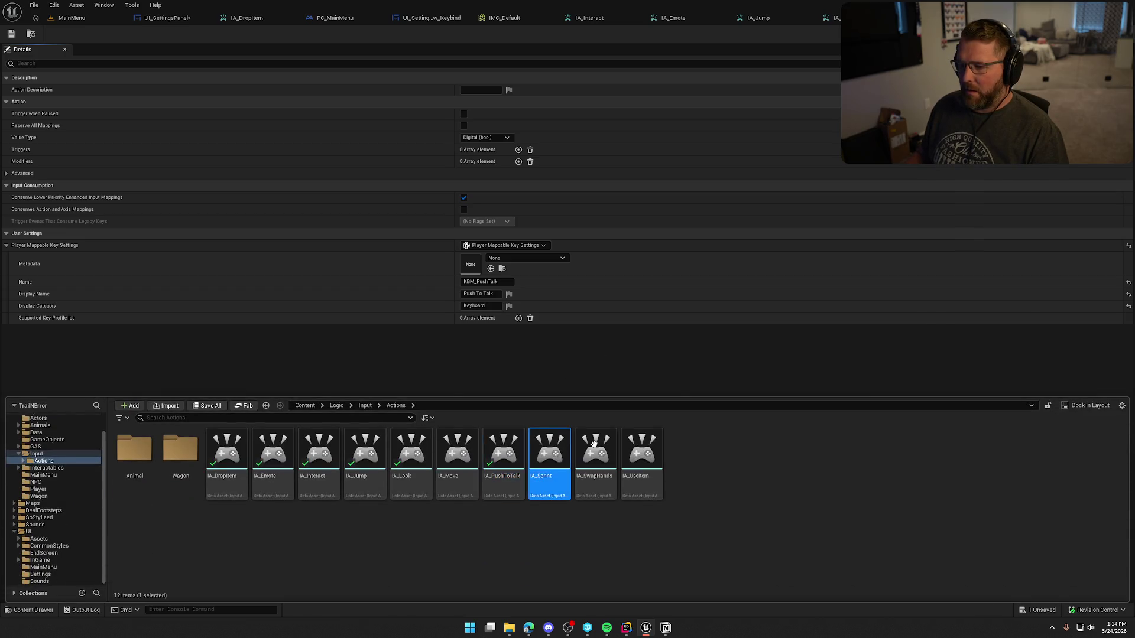
pyautogui.click(480, 245)
pyautogui.click(513, 276)
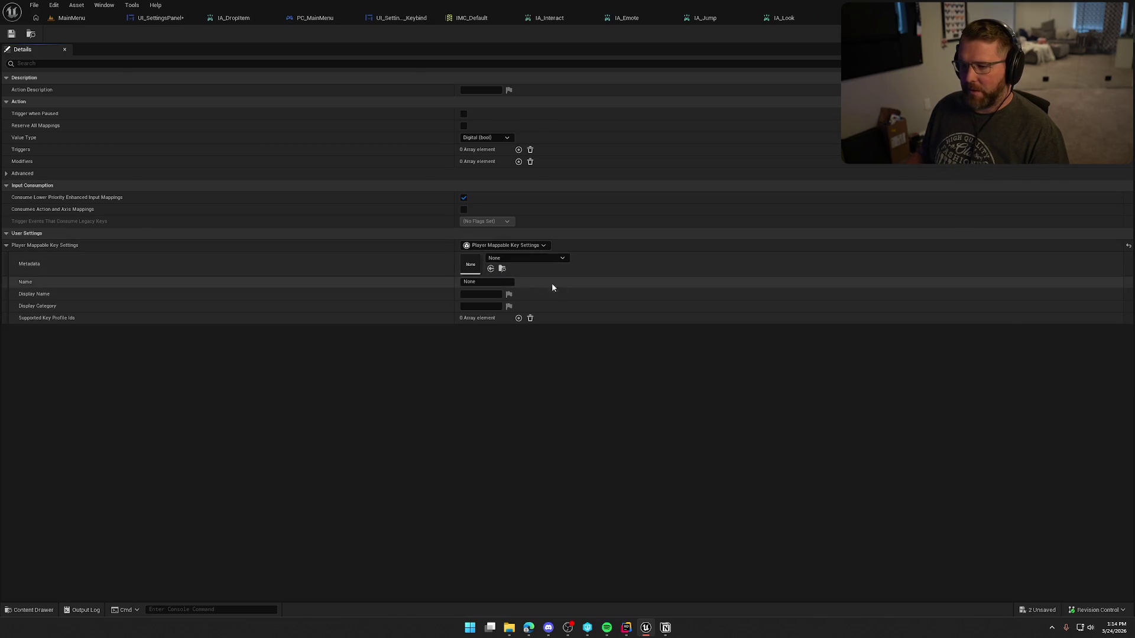
pyautogui.write('KBM_Sprint')
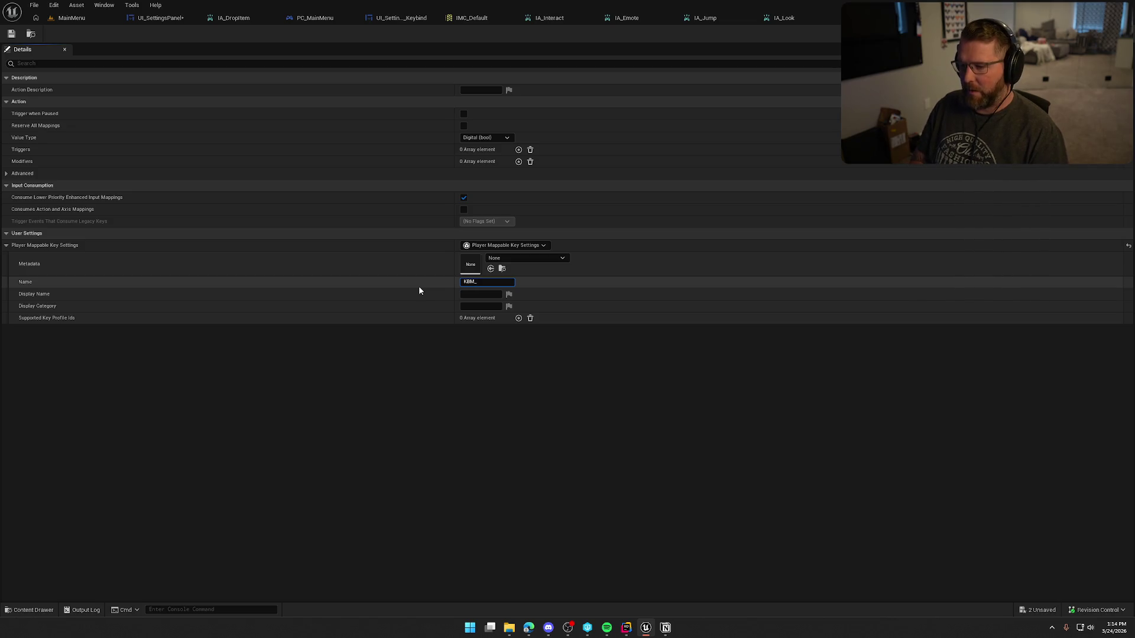
pyautogui.press('Tab')
pyautogui.write('Sprint')
pyautogui.press('Tab')
pyautogui.write('Keyboard')
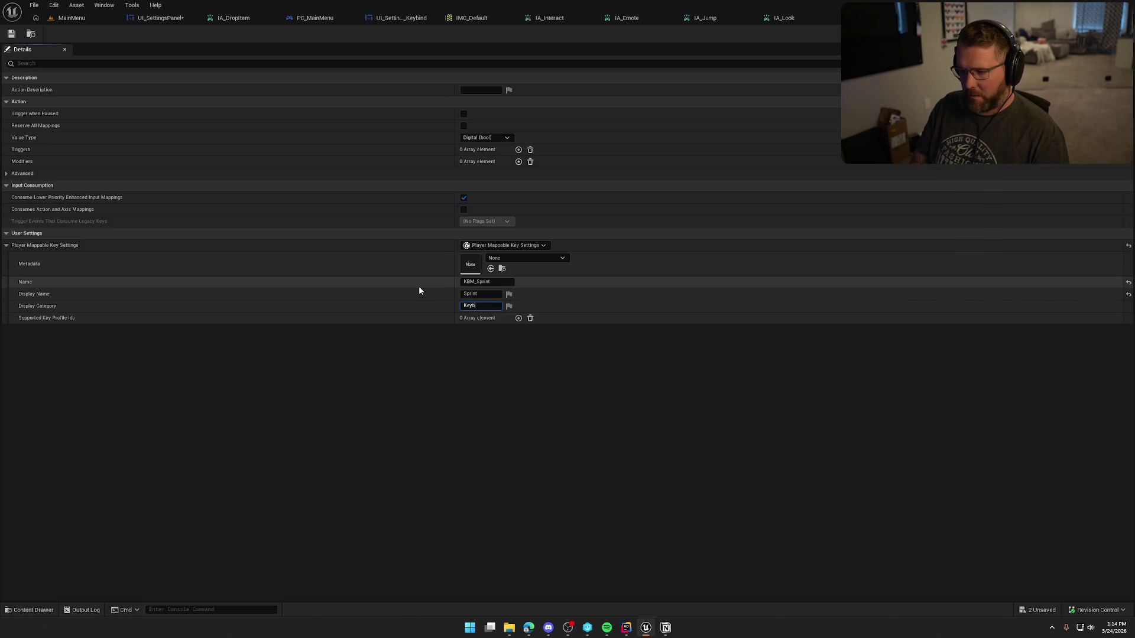
pyautogui.press('Return')
# Give IA_SwapHands player-mappable settings KBM_SwapHands, display name Items In Hands, category Keyboard.
pyautogui.hotkey('ctrl', 'space')
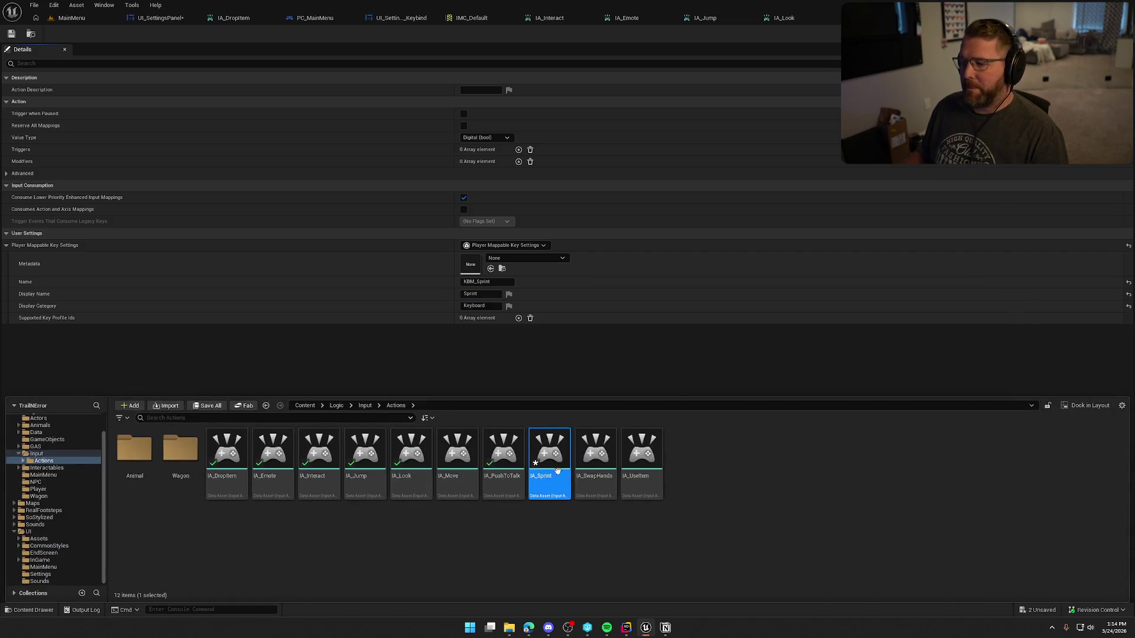
pyautogui.doubleClick(502, 452)
pyautogui.click(464, 249)
pyautogui.click(496, 280)
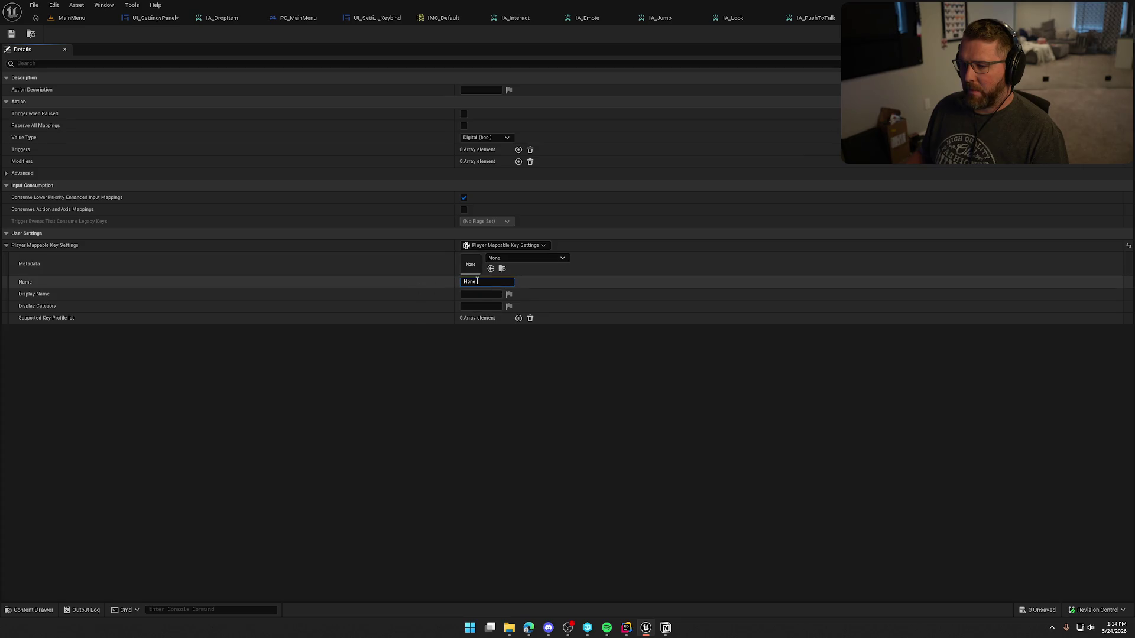
pyautogui.write('KBM_Swap')
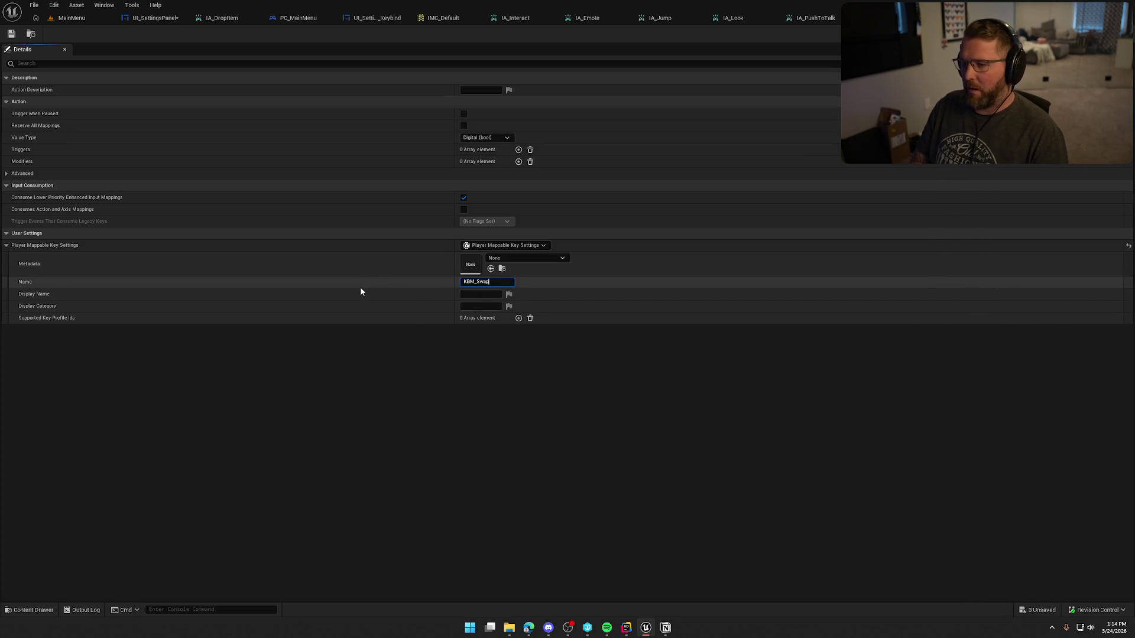
pyautogui.write('Hands')
pyautogui.press('Tab')
pyautogui.write('Swap H')
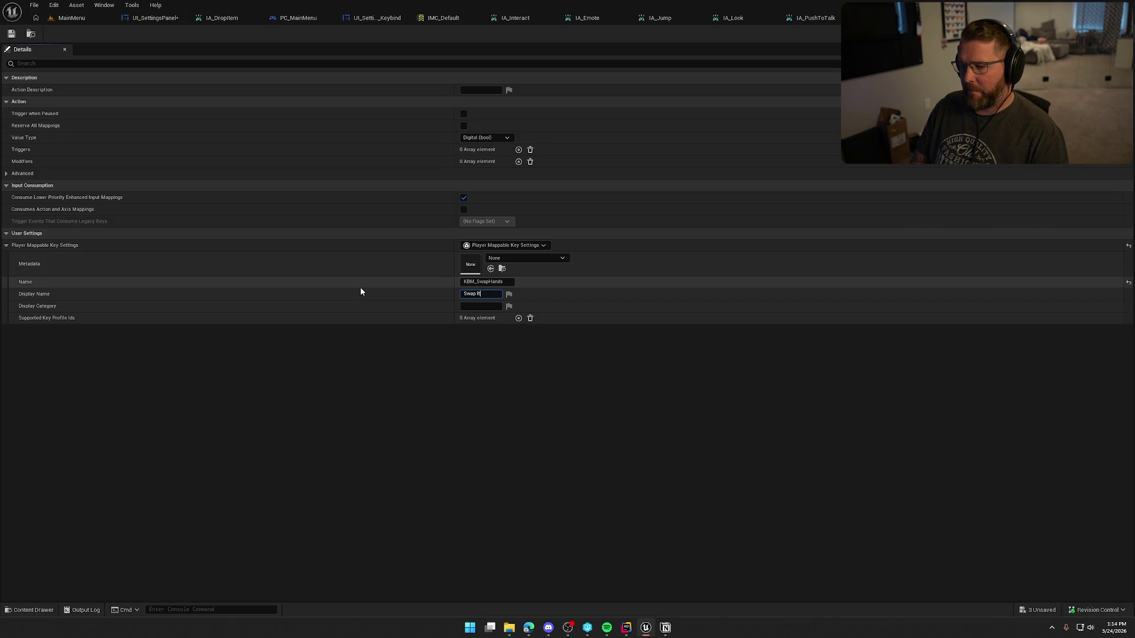
pyautogui.write('Items In Hand')
pyautogui.write('s')
pyautogui.press('Tab')
pyautogui.write('Keyboard')
pyautogui.press('Return')
# Give IA_UseItem player-mappable settings KBM_UseItem, display name Use Item, category Keyboard.
pyautogui.hotkey('ctrl', 'space')
pyautogui.doubleClick(634, 451)
pyautogui.click(476, 281)
pyautogui.write('KBM_UseItem')
pyautogui.press('Tab')
pyautogui.write('e Item')
pyautogui.press('Tab')
pyautogui.write('Keyboard')
pyautogui.hotkey('ctrl', 'space')
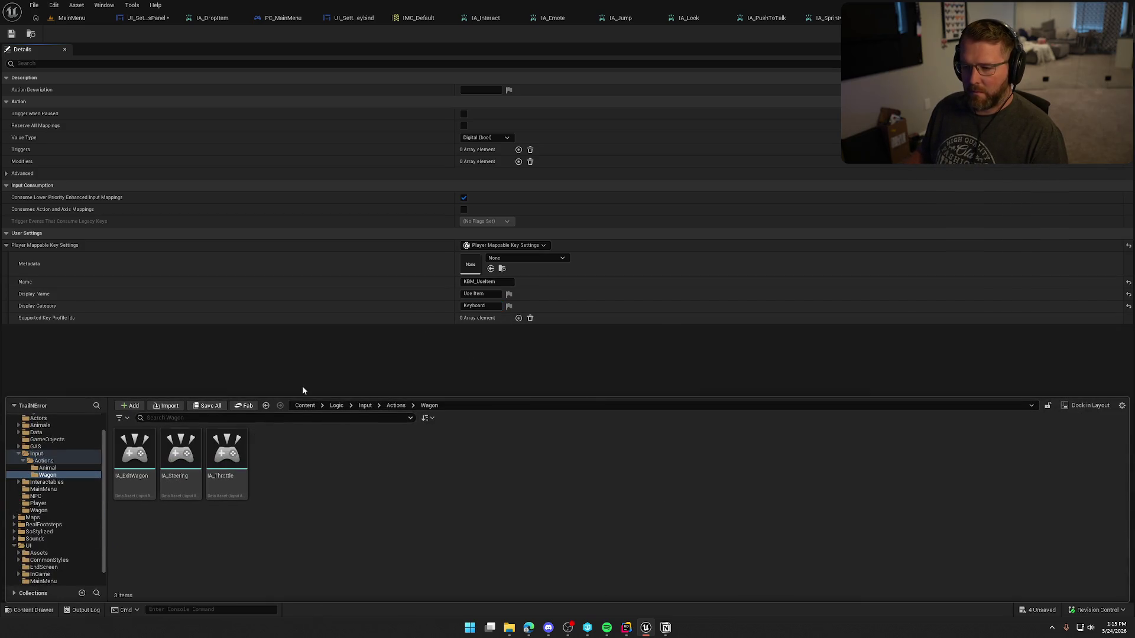
pyautogui.doubleClick(134, 452)
# Give IA_ExitWagon player-mappable settings KBM_ExitWagon, display name Exit Wagon, category Keyboard.
pyautogui.click(487, 246)
pyautogui.click(490, 273)
pyautogui.click(487, 282)
pyautogui.write('KBM_ExitWagon')
pyautogui.press('Tab')
pyautogui.write('Exit Wagon')
pyautogui.press('Tab')
pyautogui.write('Keyboard')
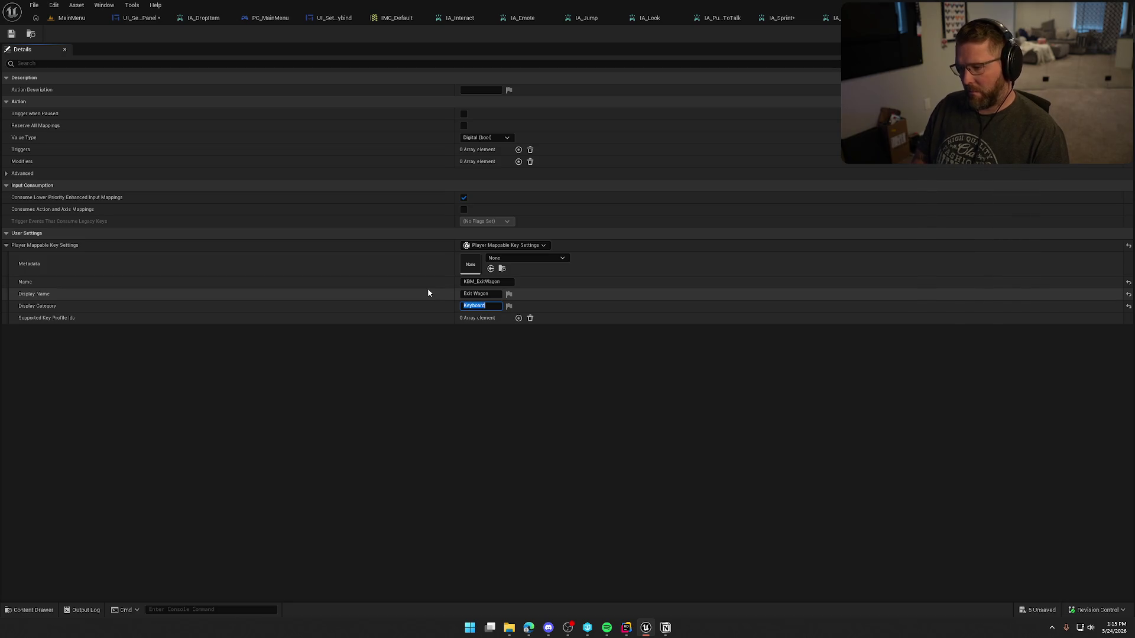
pyautogui.hotkey('ctrl', 'space')
# Check IA_Steering's settings, then open IA_DismountAnimal from the Animal input actions.
pyautogui.click(171, 440)
pyautogui.click(356, 347)
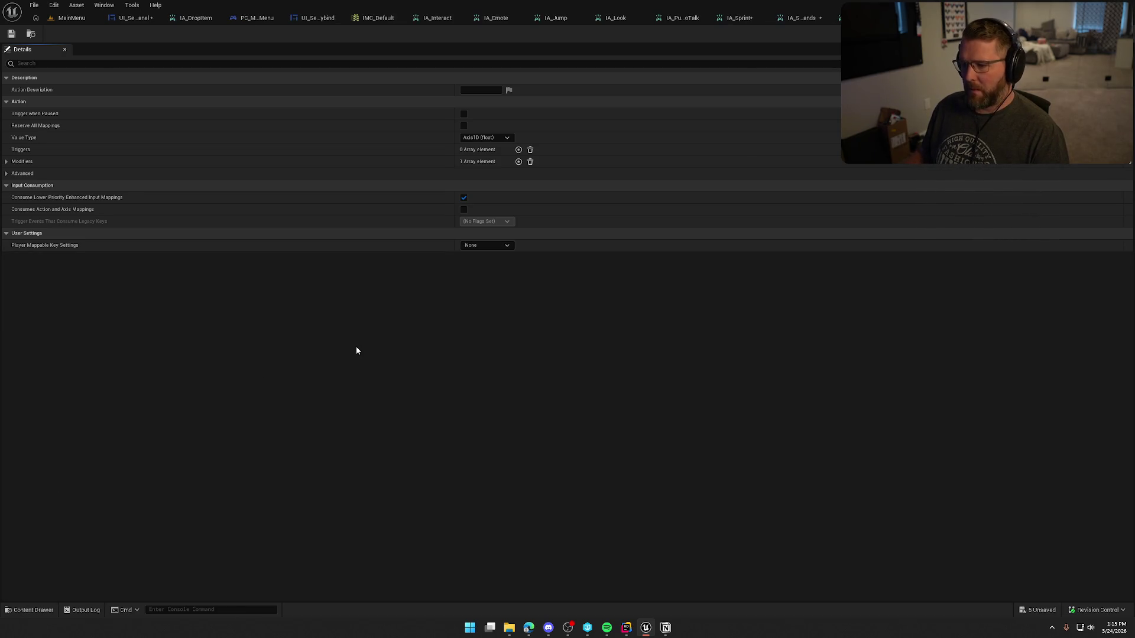
pyautogui.hotkey('ctrl', 'space')
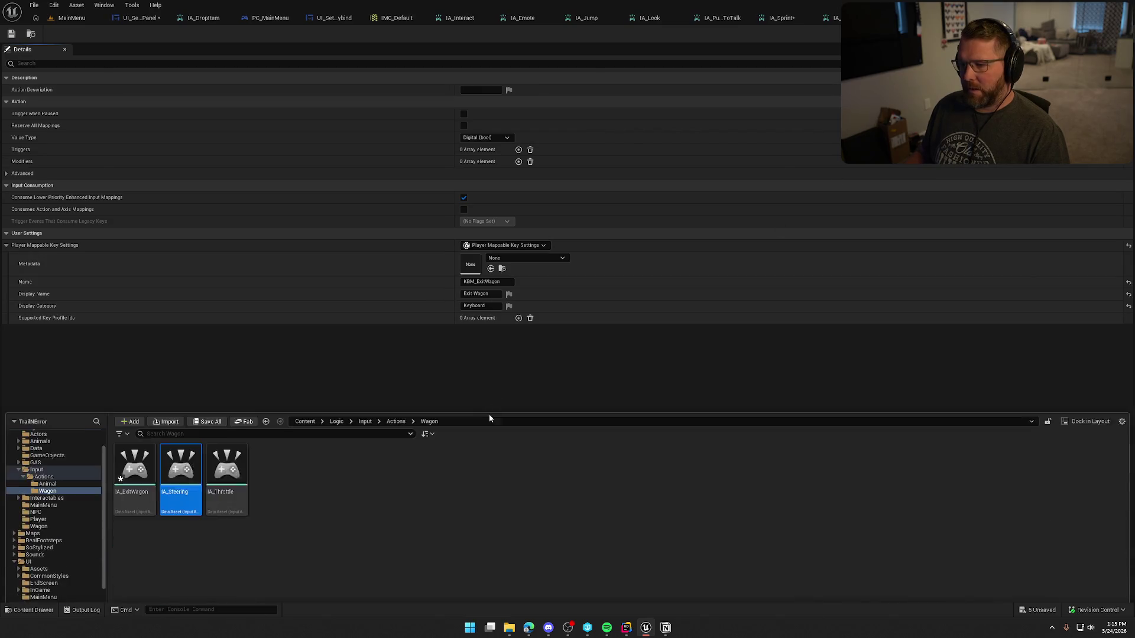
pyautogui.click(48, 467)
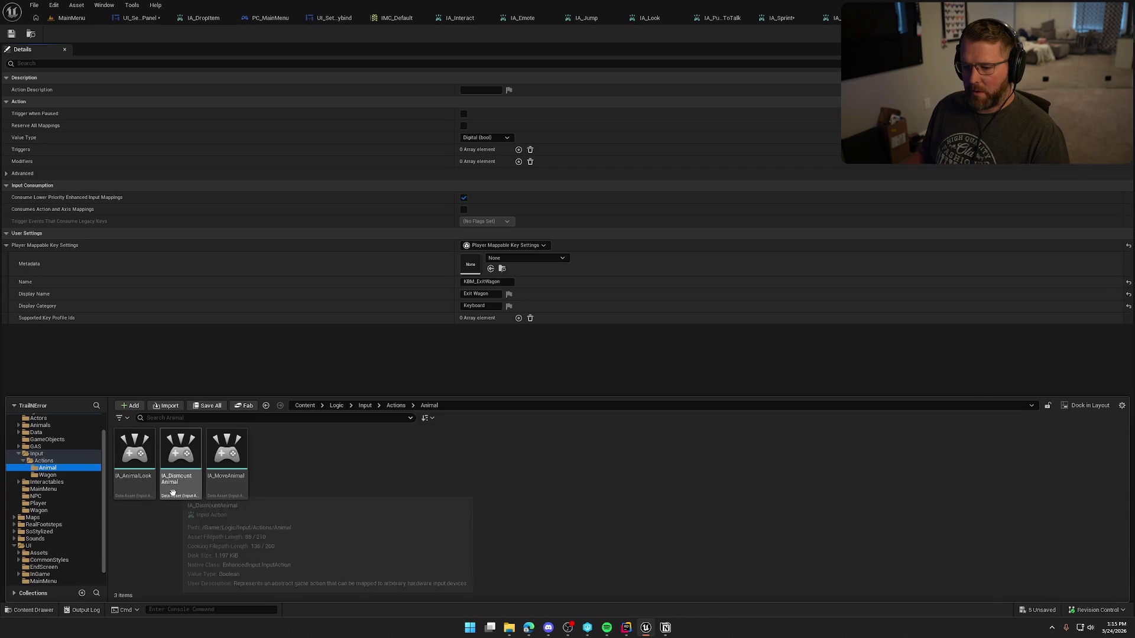
pyautogui.click(182, 457)
pyautogui.press('Return')
# Set IA_DismountAnimal to KBM_DismountAnimal, Dismount Animal, category Keyboard, and save all assets.
pyautogui.click(506, 245)
pyautogui.click(482, 284)
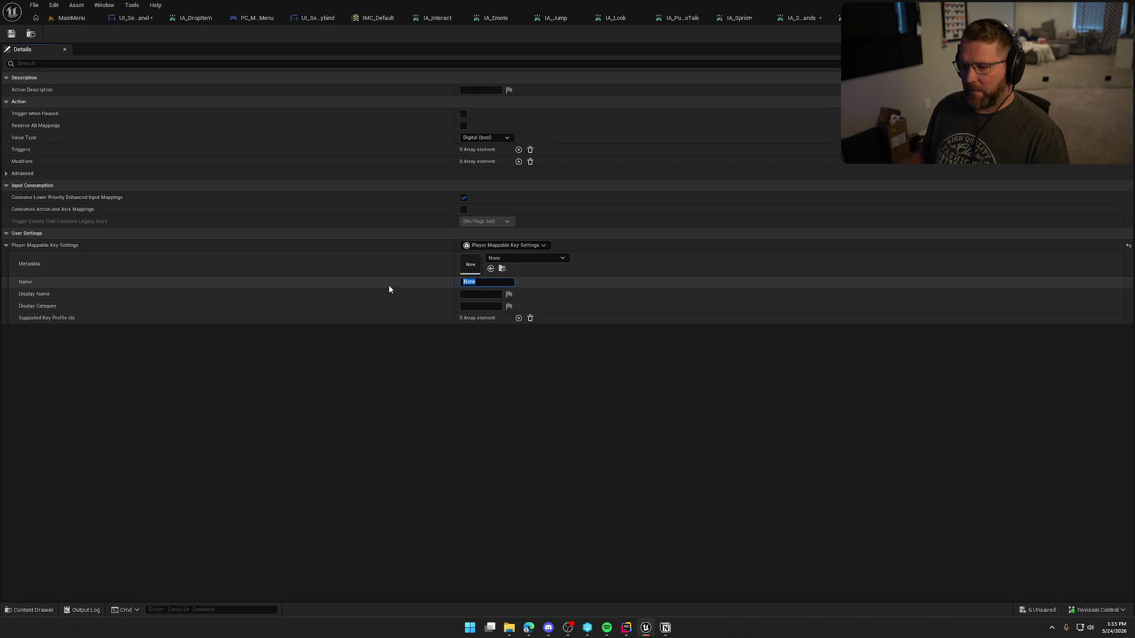
pyautogui.write('KBM_Dismount')
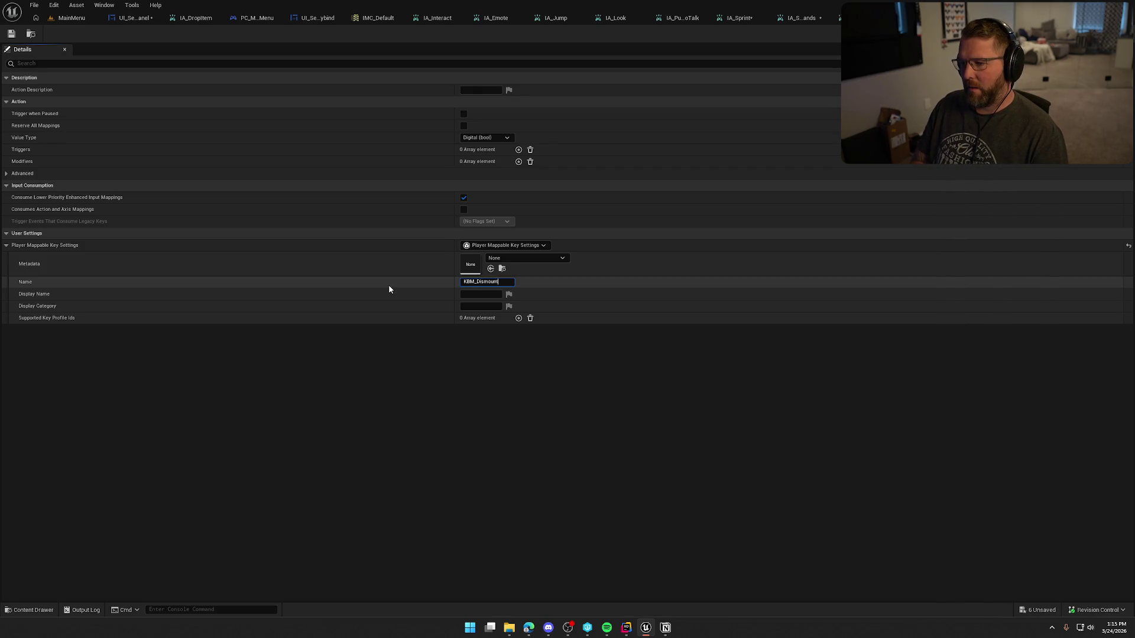
pyautogui.write('Animal')
pyautogui.press('Tab')
pyautogui.write('Dismou')
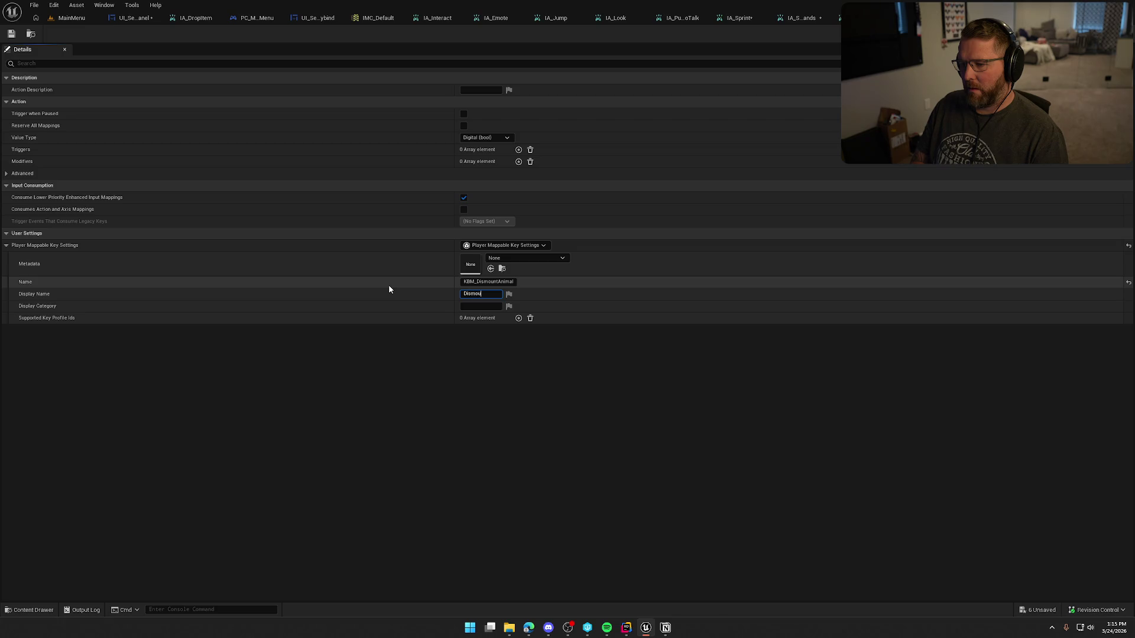
pyautogui.write('nt Animal')
pyautogui.press('Tab')
pyautogui.write('Keyboard')
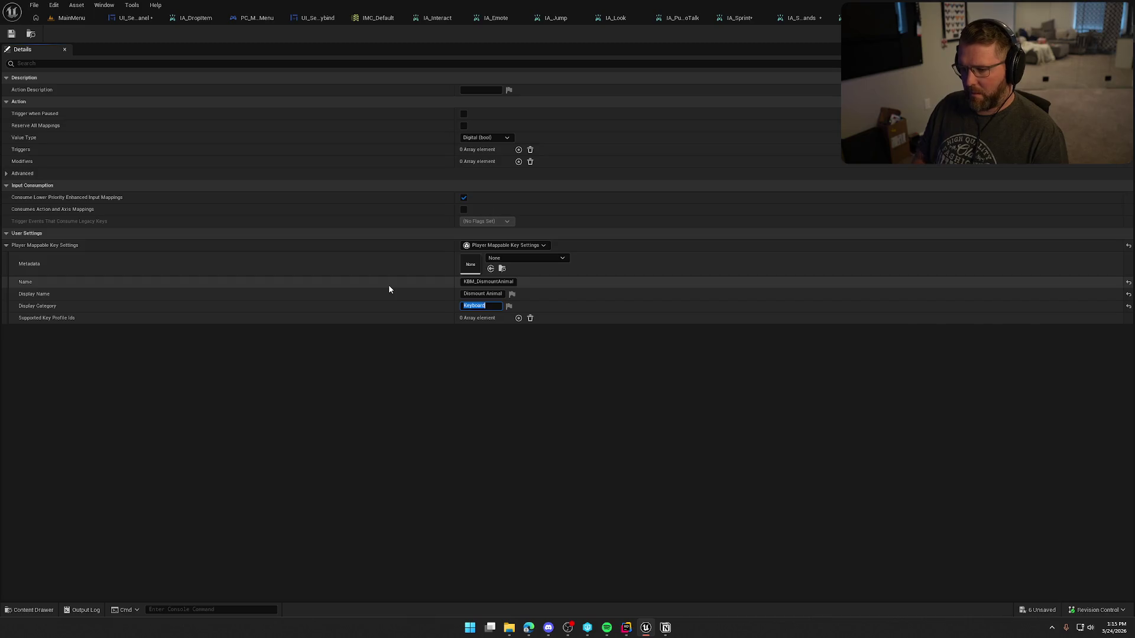
pyautogui.press('Return')
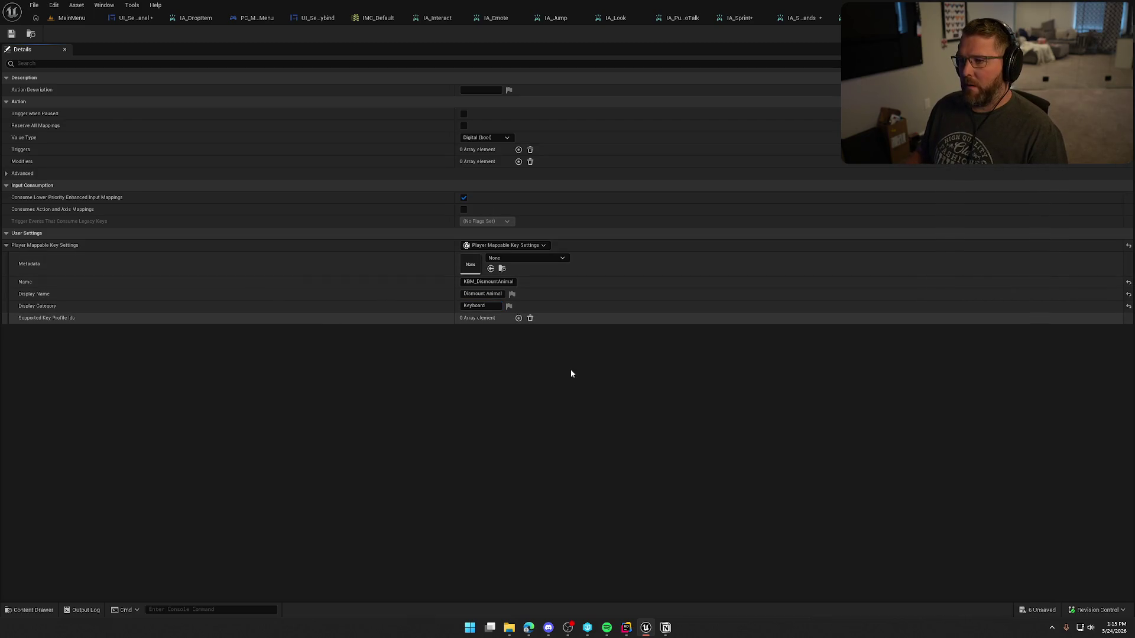
pyautogui.hotkey('ctrl', 'shift', 's')
pyautogui.click(580, 413)
# Preview the in-game Settings > Inputs keybind list, then stop the play session.
pyautogui.click(71, 18)
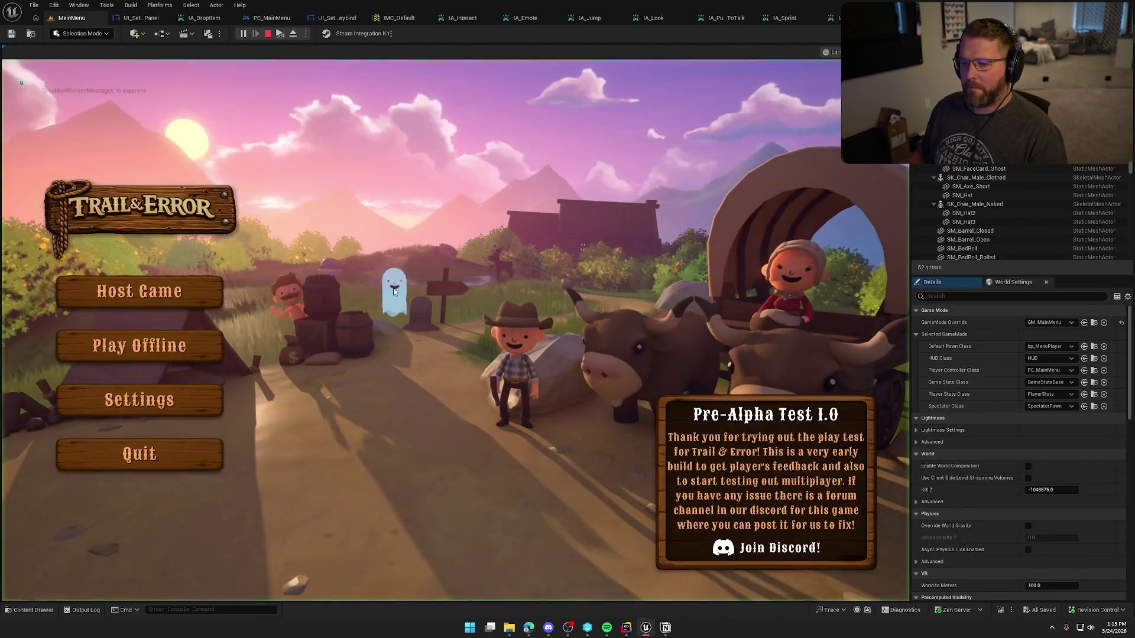
pyautogui.click(174, 400)
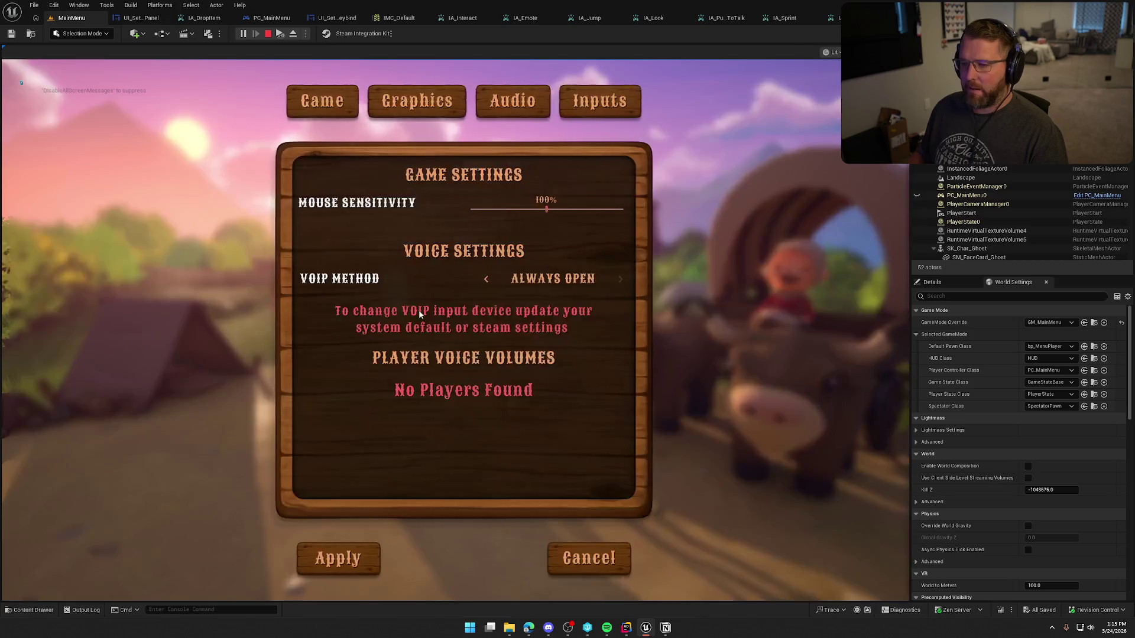
pyautogui.click(591, 105)
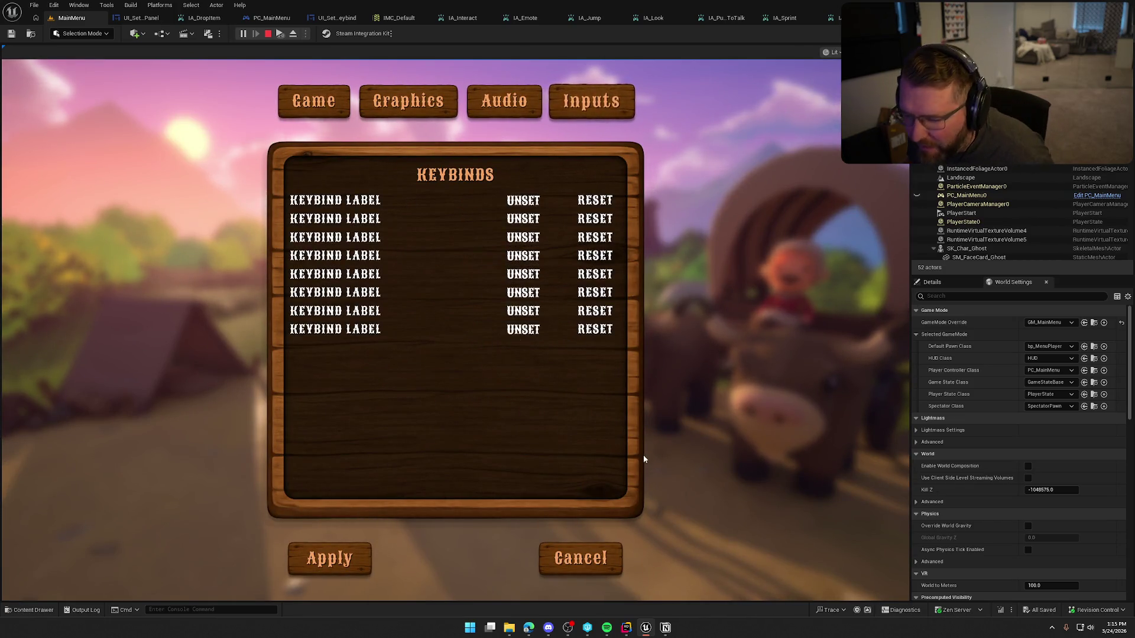
pyautogui.press('Escape')
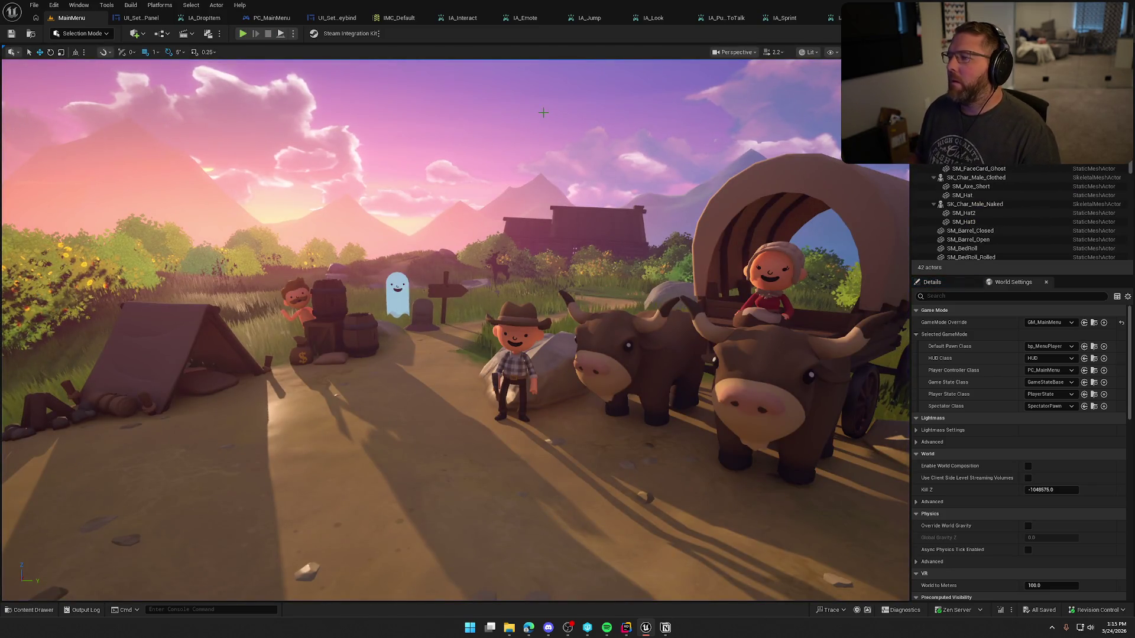
# Close all the input action editors and the IMC_Default editor.
pyautogui.click(494, 18)
pyautogui.click(518, 20)
pyautogui.click(576, 20)
pyautogui.click(626, 19)
pyautogui.click(685, 19)
pyautogui.click(763, 20)
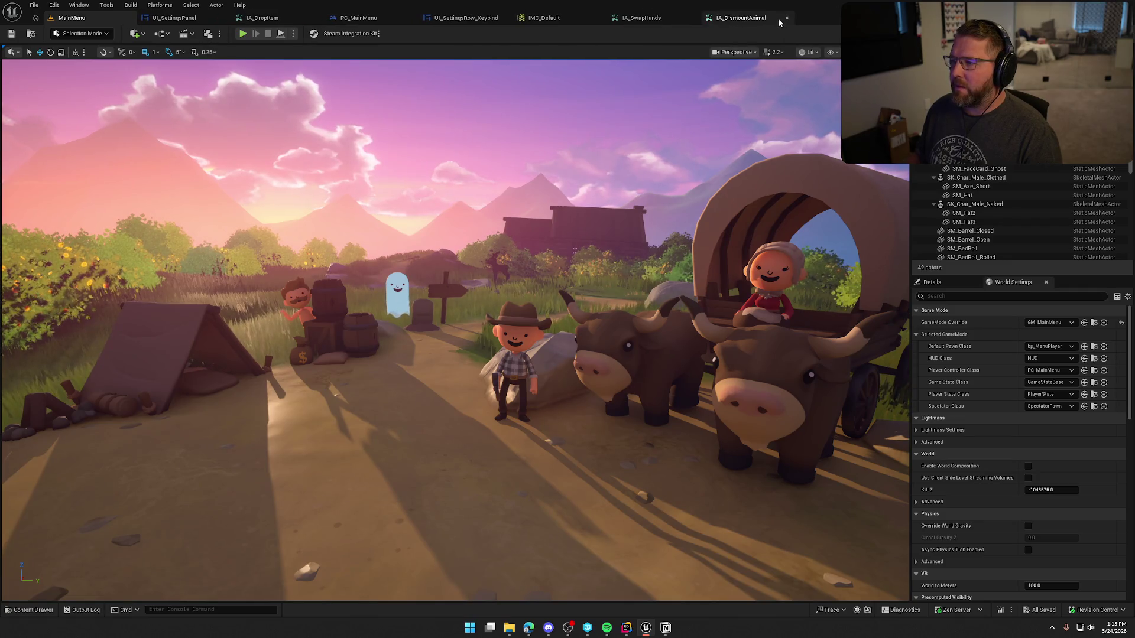
pyautogui.click(787, 18)
pyautogui.click(692, 17)
pyautogui.middleClick(539, 23)
pyautogui.middleClick(253, 23)
# Wire PC_MainMenu's lower Make Set into Mapping Contexts, compile, save, and test-play the level.
pyautogui.click(253, 22)
pyautogui.moveTo(415, 350)
pyautogui.mouseDown()
pyautogui.moveTo(505, 287)
pyautogui.moveTo(530, 234)
pyautogui.mouseUp()
pyautogui.click(68, 34)
pyautogui.click(71, 18)
pyautogui.hotkey('alt', 'p')
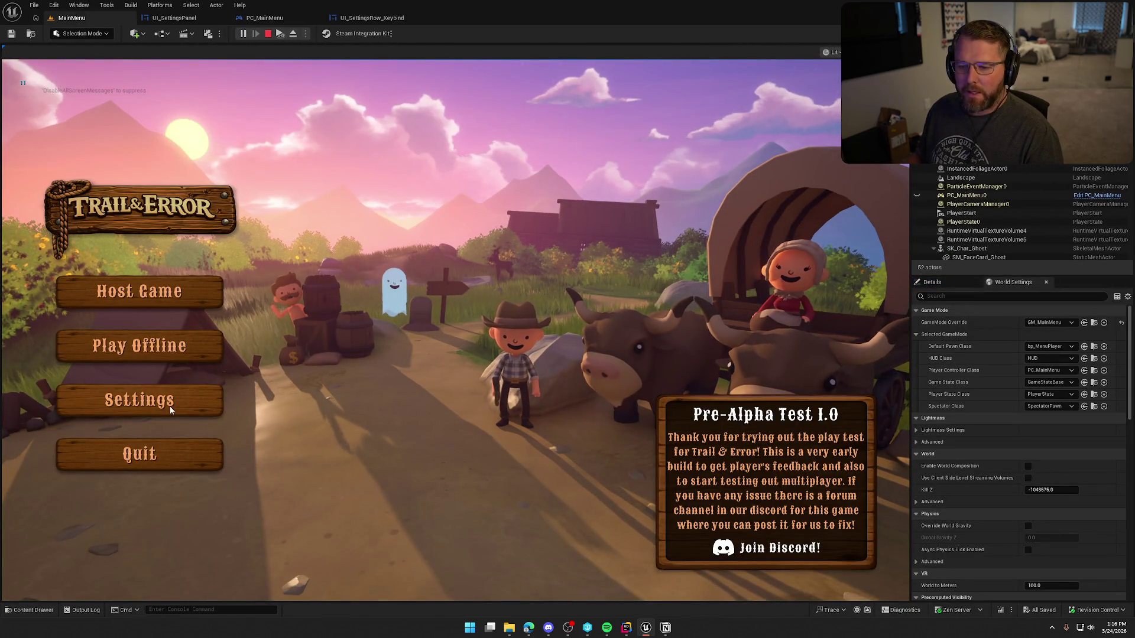
pyautogui.press('Escape')
# Move the Make Set, registration and widget nodes closer together in PC_MainMenu's BeginPlay chain.
pyautogui.click(342, 19)
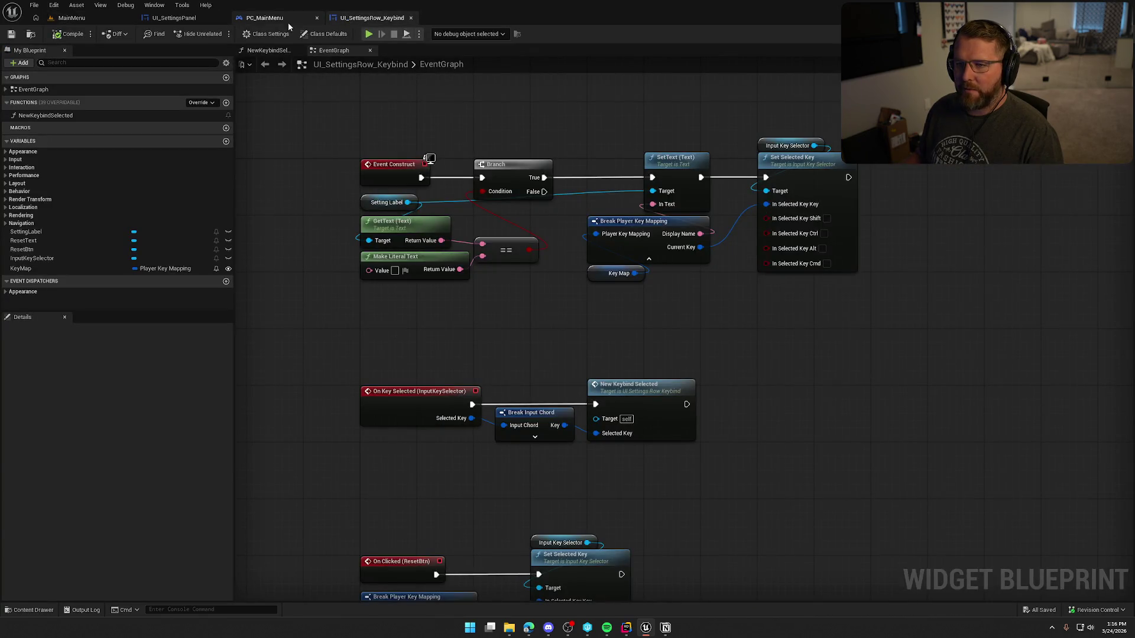
pyautogui.click(264, 17)
pyautogui.moveTo(380, 340)
pyautogui.mouseDown()
pyautogui.moveTo(613, 269)
pyautogui.moveTo(599, 255)
pyautogui.mouseUp()
pyautogui.moveTo(607, 378)
pyautogui.mouseDown()
pyautogui.moveTo(588, 198)
pyautogui.moveTo(537, 198)
pyautogui.mouseUp()
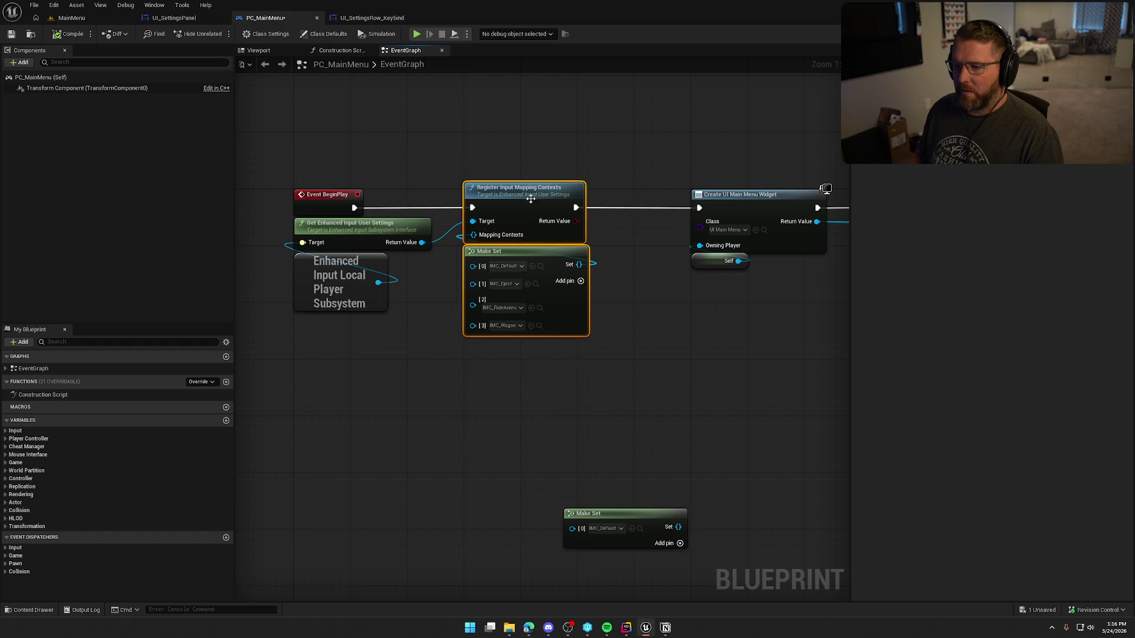
pyautogui.scroll(-1, 446, 304)
pyautogui.moveTo(401, 171); pyautogui.dragTo(683, 328)
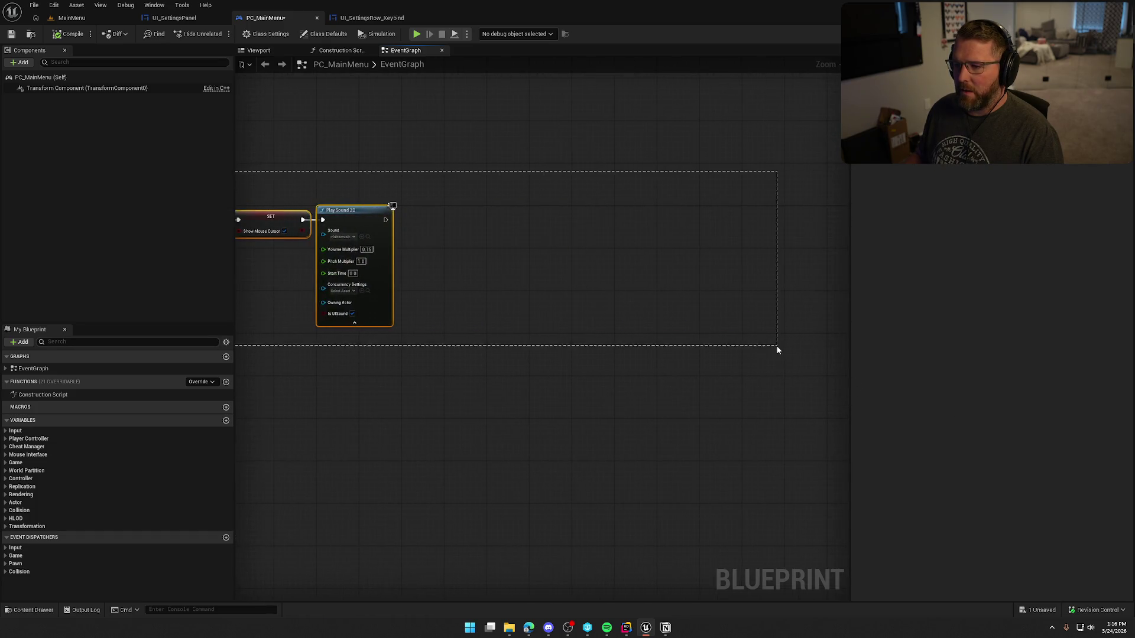
pyautogui.scroll(2, 410, 364)
pyautogui.moveTo(609, 200); pyautogui.dragTo(556, 200)
pyautogui.click(557, 292)
pyautogui.moveTo(556, 292)
pyautogui.mouseDown()
pyautogui.moveTo(367, 381)
pyautogui.moveTo(282, 371)
pyautogui.mouseUp()
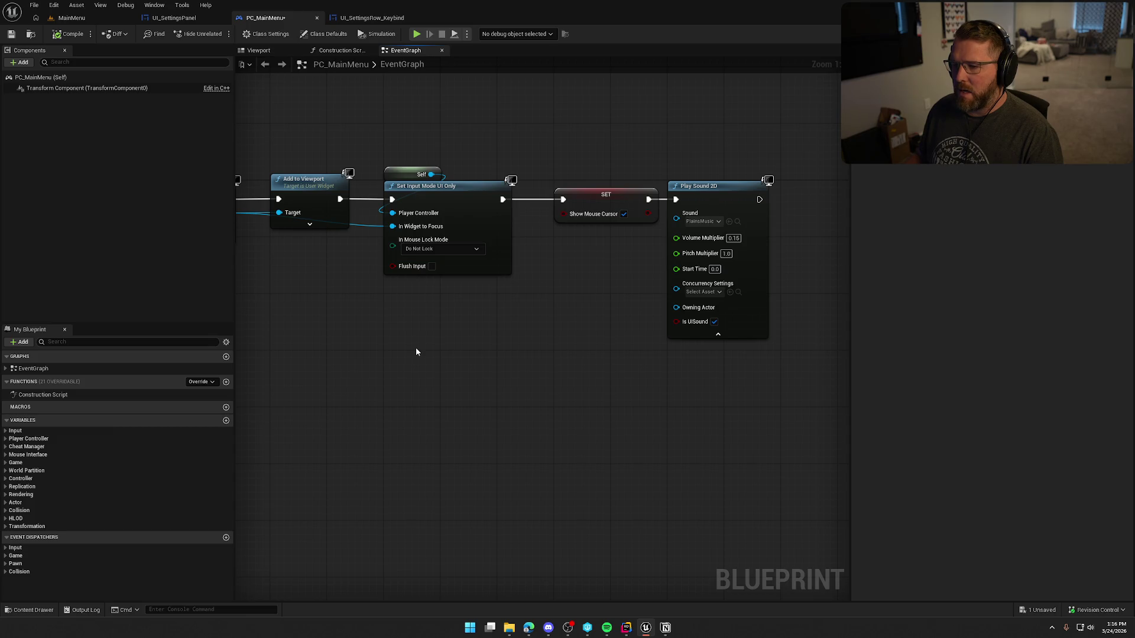
pyautogui.scroll(-2, 416, 351)
pyautogui.moveTo(626, 363); pyautogui.dragTo(674, 347)
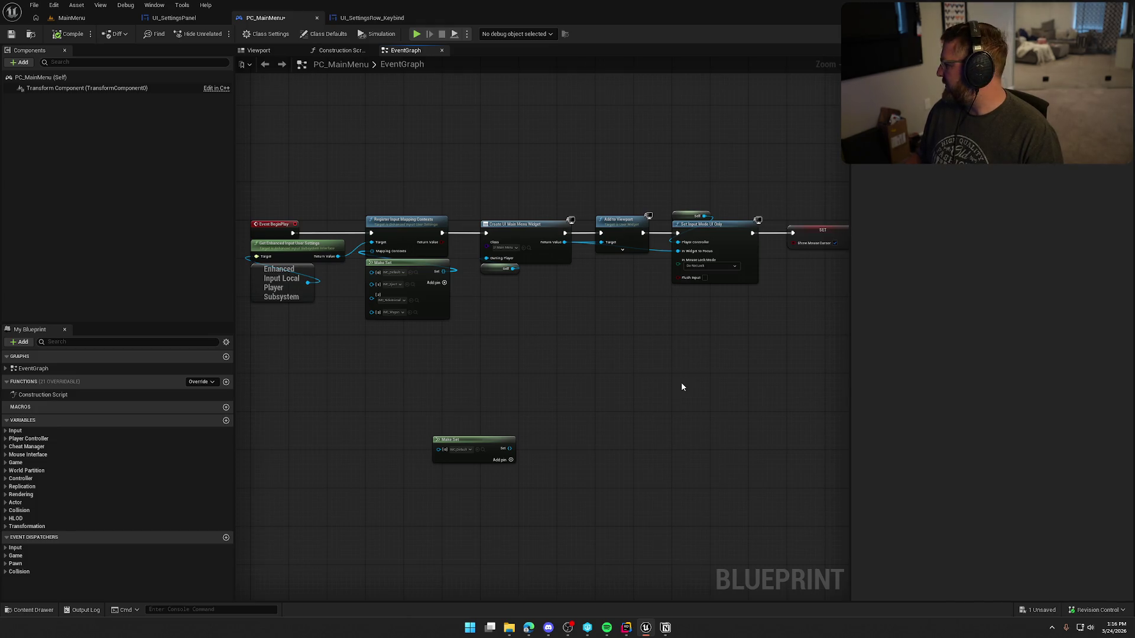
# Delete the lone leftover Make Set node and save PC_MainMenu.
pyautogui.click(503, 449)
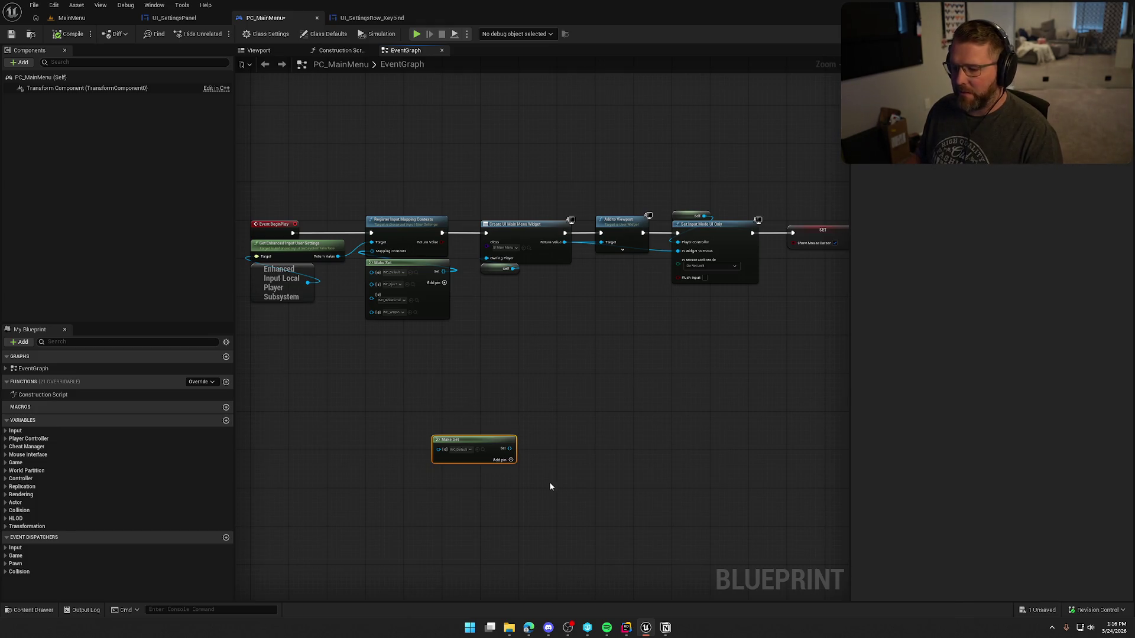
pyautogui.press('Delete')
pyautogui.moveTo(520, 424); pyautogui.dragTo(616, 388)
pyautogui.moveTo(536, 285); pyautogui.dragTo(413, 154)
pyautogui.click(452, 454)
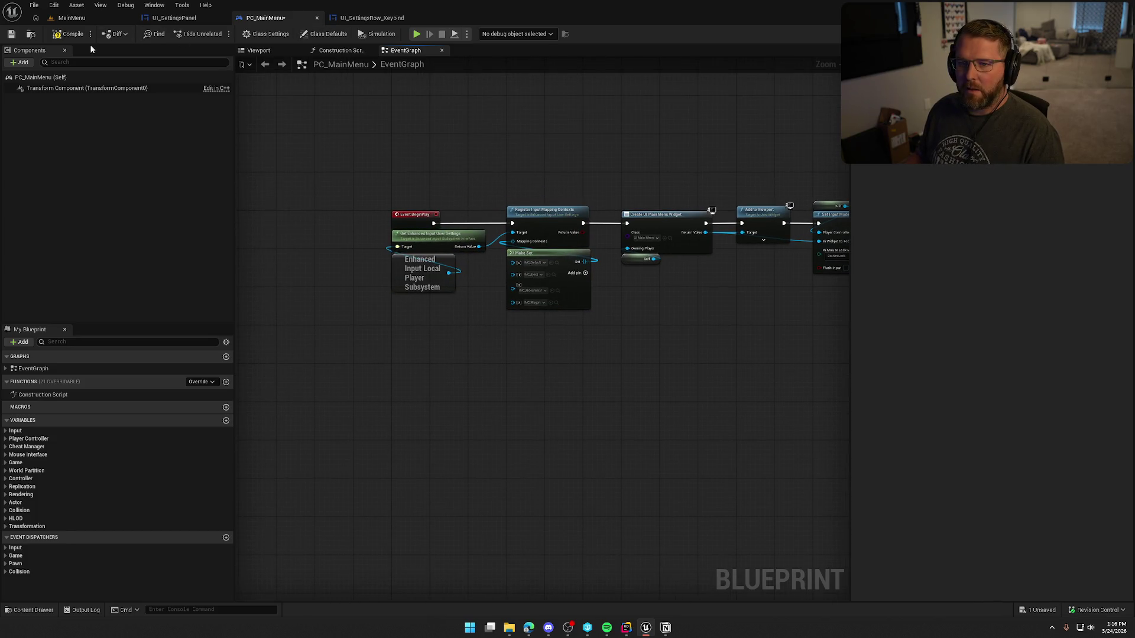
pyautogui.hotkey('ctrl', 's')
# Select the BeginPlay node group, then show the Player folder's assets.
pyautogui.moveTo(351, 189); pyautogui.dragTo(605, 381)
pyautogui.moveTo(415, 239); pyautogui.dragTo(417, 240)
pyautogui.click(477, 367)
pyautogui.hotkey('ctrl', 'space')
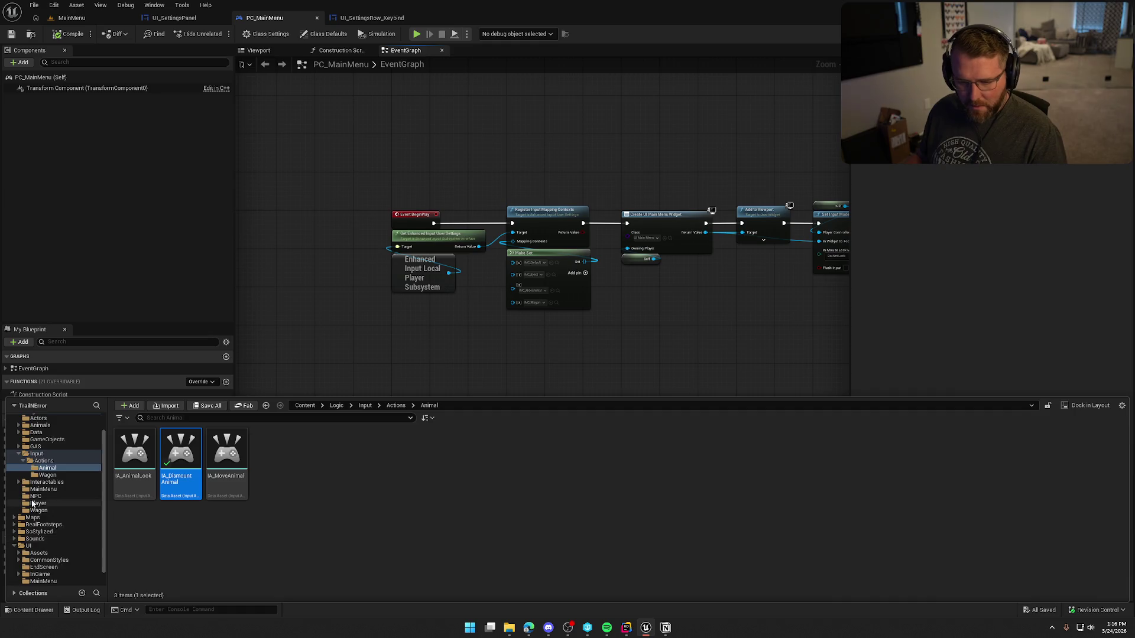
pyautogui.click(39, 517)
# Open PC_InGame, then select PC_MainMenu's BeginPlay input-mapping nodes for copying.
pyautogui.doubleClick(278, 487)
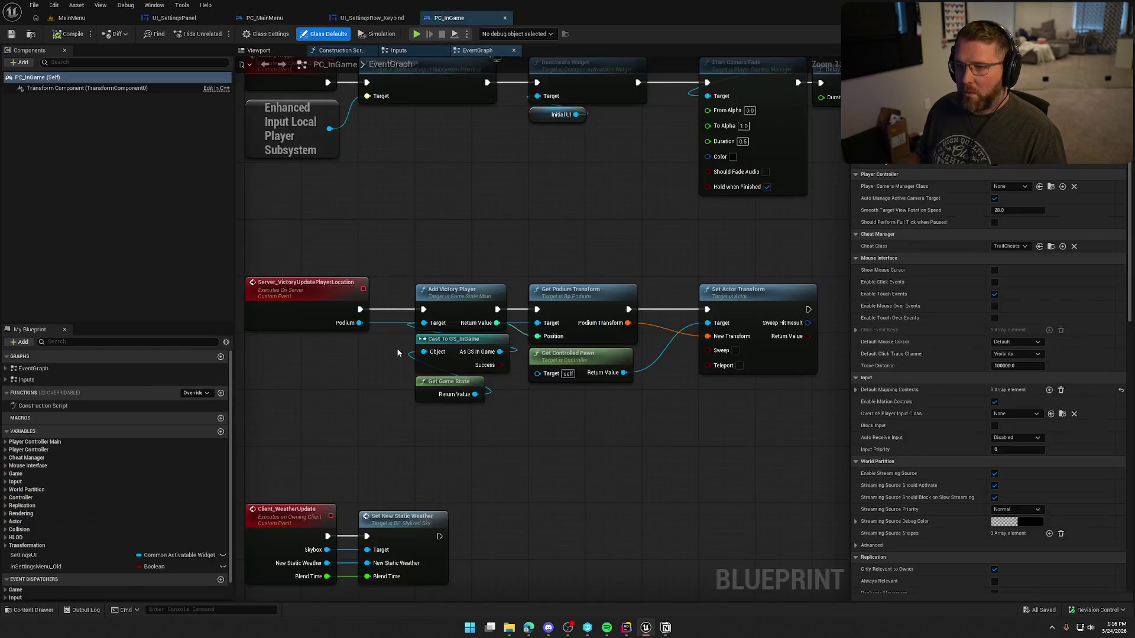
pyautogui.click(6, 368)
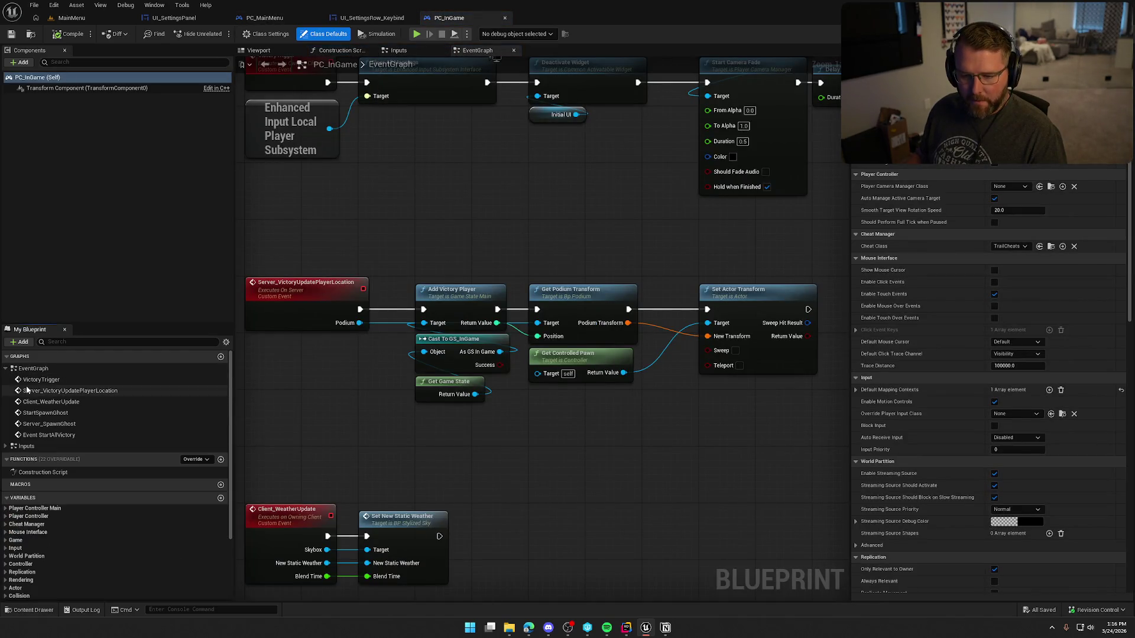
pyautogui.click(5, 448)
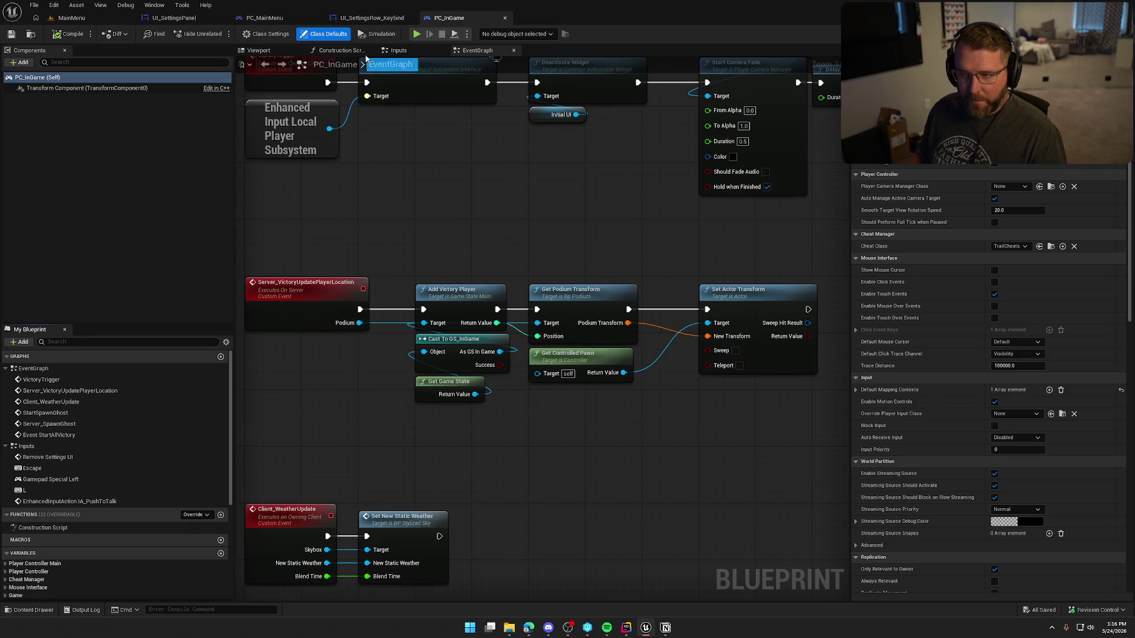
pyautogui.click(265, 18)
pyautogui.moveTo(355, 171); pyautogui.dragTo(607, 354)
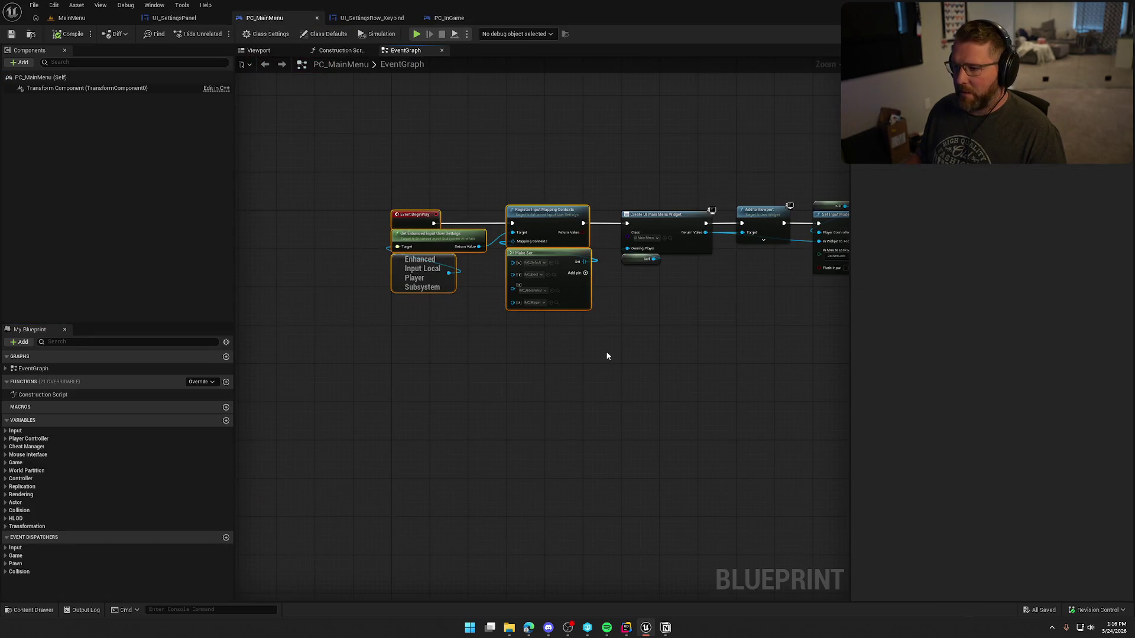
# Paste the input-mapping nodes into PC_InGame above Event StartAllVictory, compile, and open the subsystem's source.
pyautogui.click(449, 18)
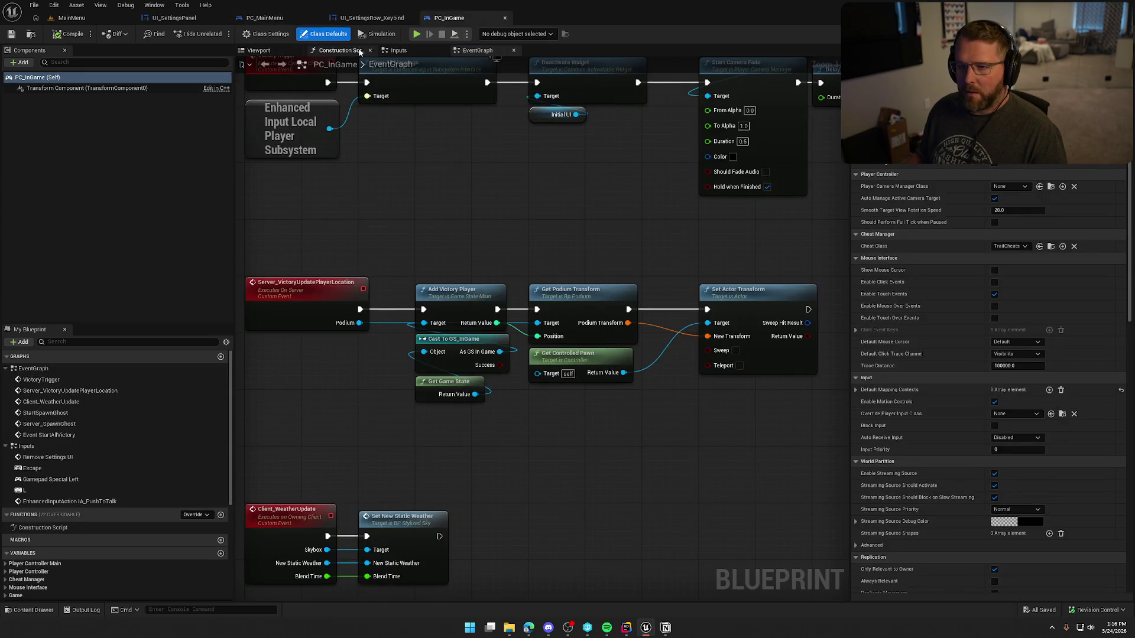
pyautogui.moveTo(471, 196); pyautogui.dragTo(556, 499)
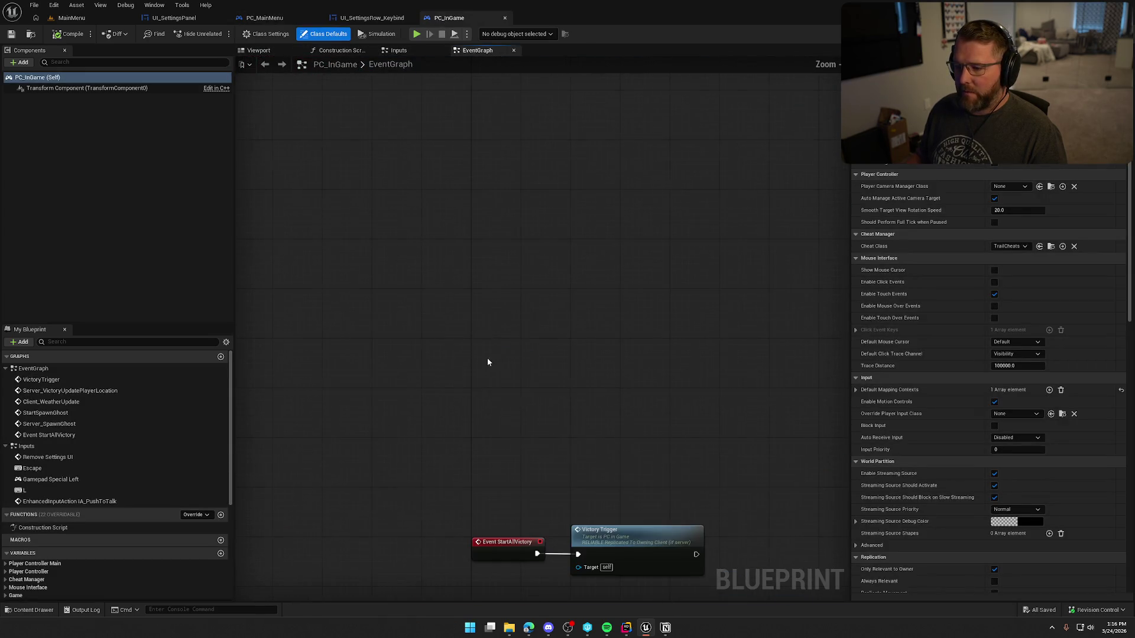
pyautogui.moveTo(502, 430); pyautogui.dragTo(395, 161)
pyautogui.hotkey('ctrl', 'v')
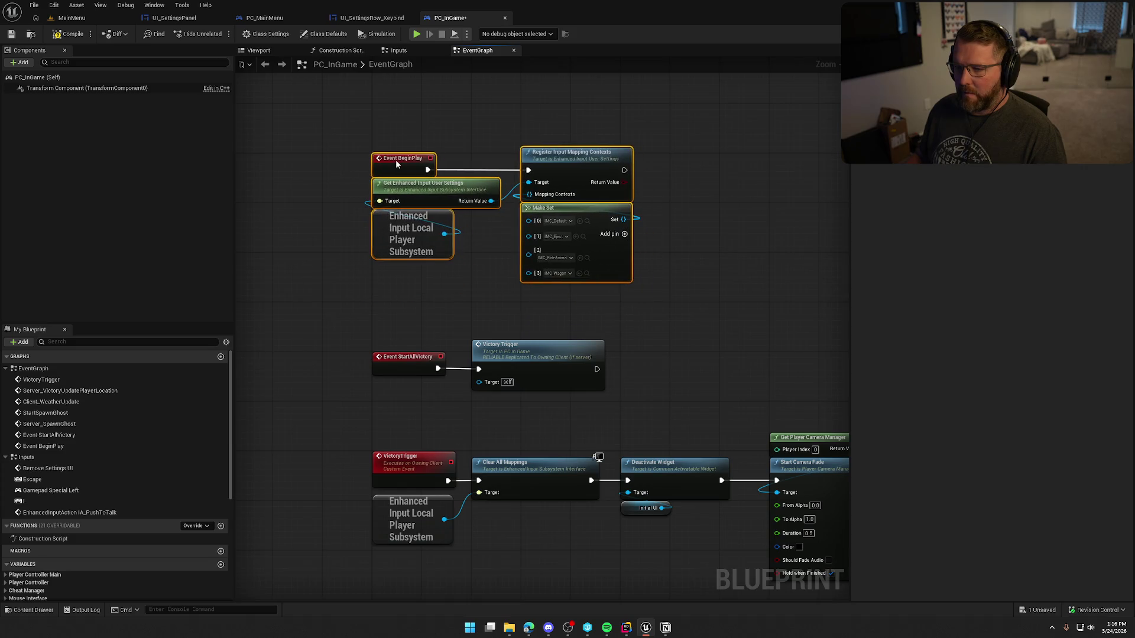
pyautogui.moveTo(487, 297); pyautogui.dragTo(431, 320)
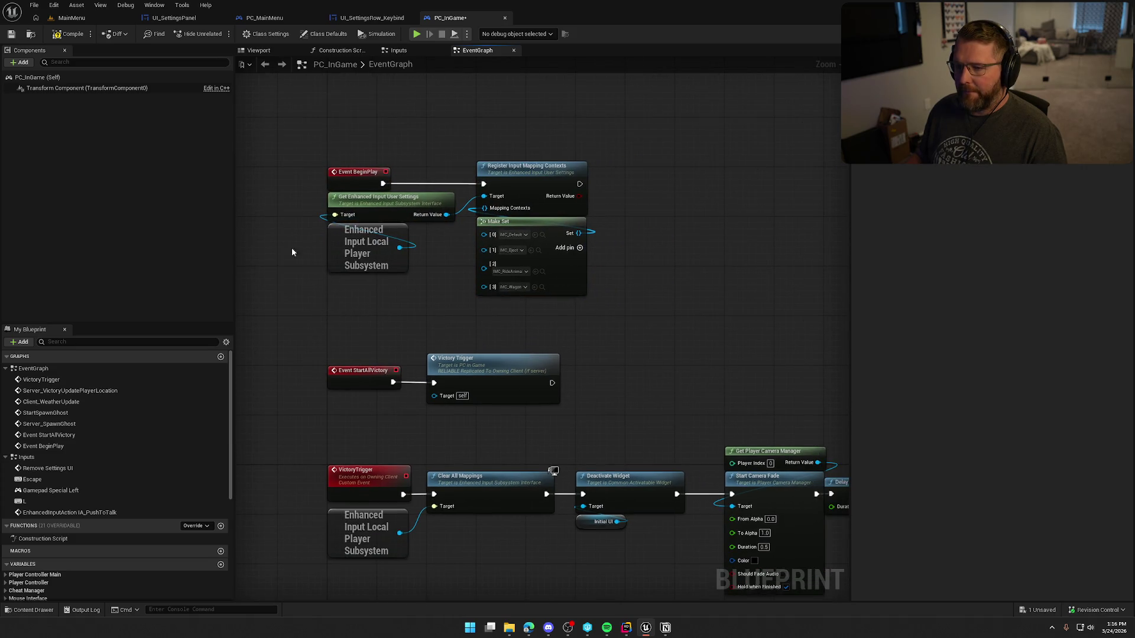
pyautogui.click(66, 36)
pyautogui.moveTo(688, 228); pyautogui.dragTo(682, 325)
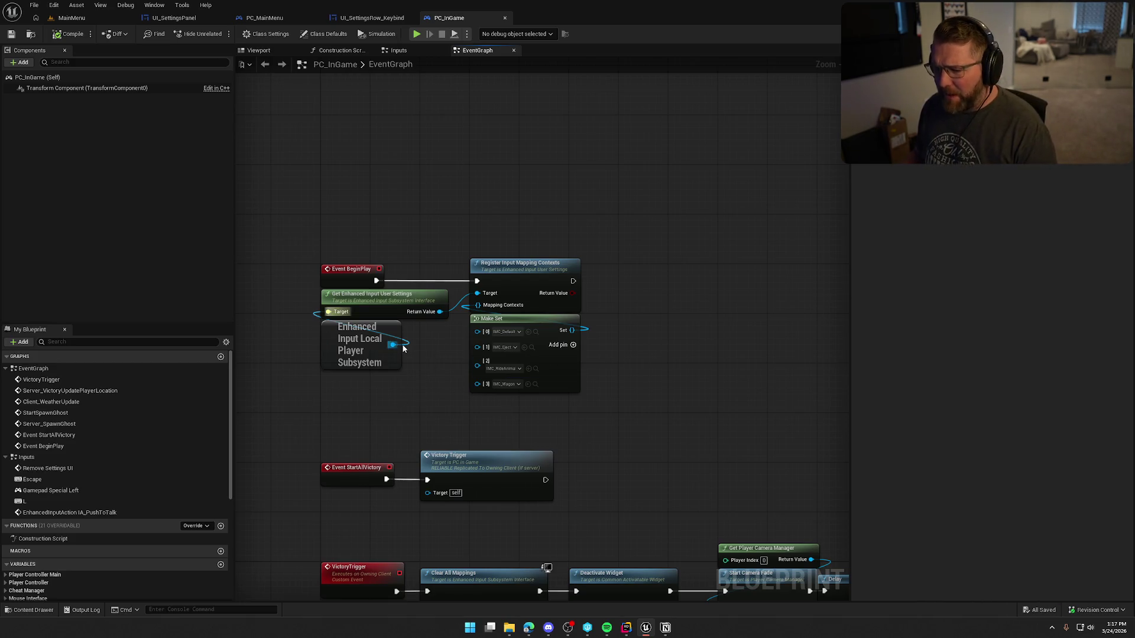
pyautogui.doubleClick(364, 344)
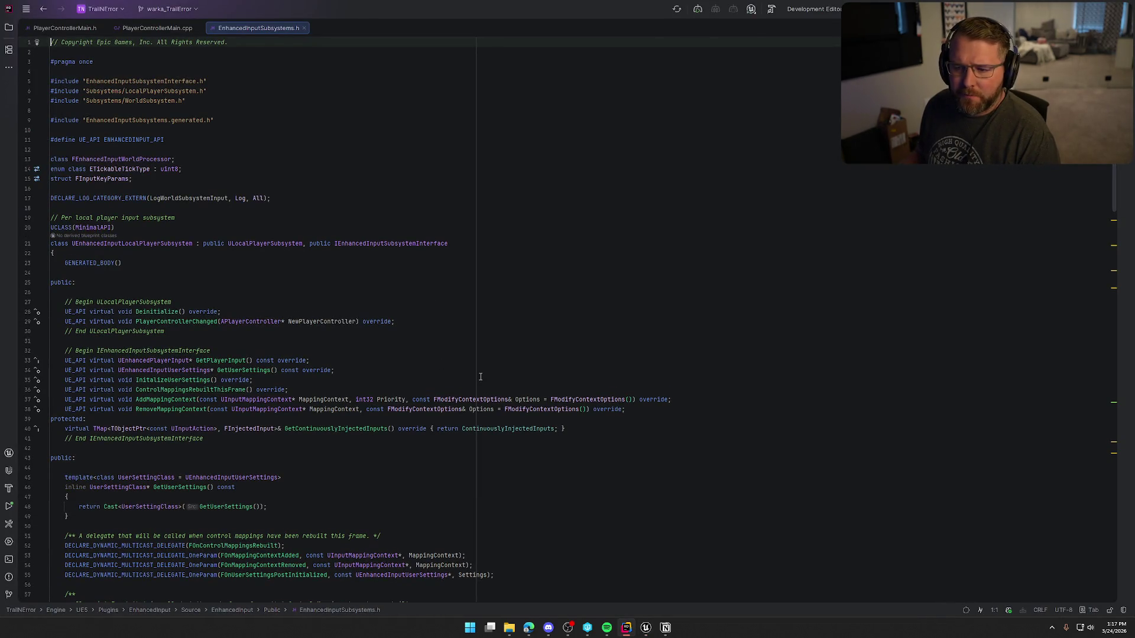
# Trace ULocalPlayerSubsystem up to USubsystem in Rider, then close all open header files.
pyautogui.click(278, 243)
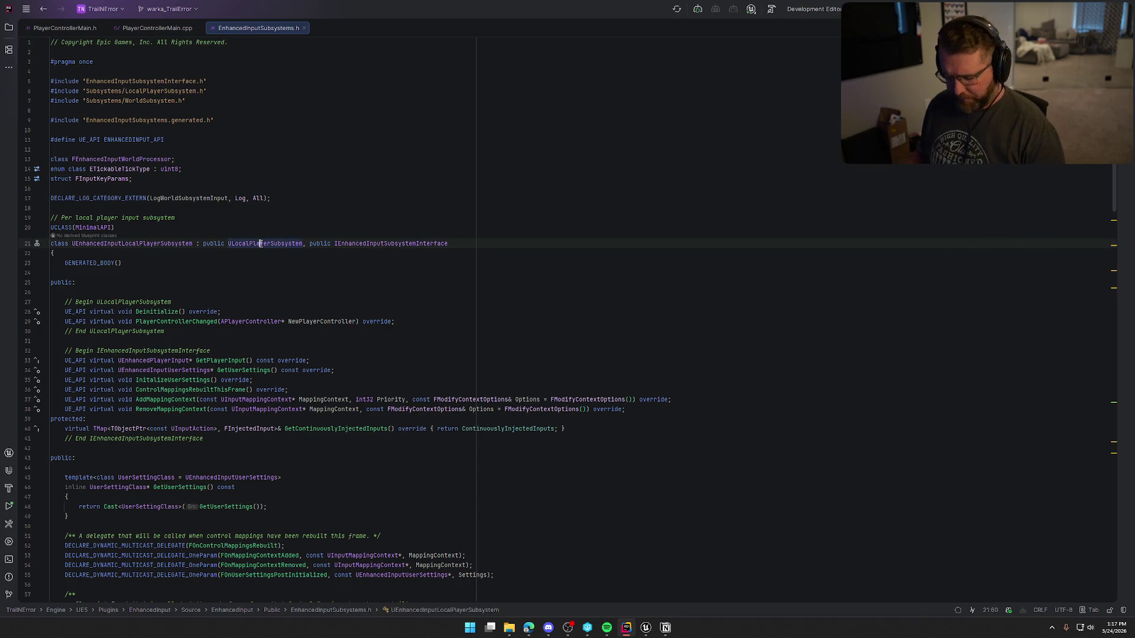
pyautogui.keyDown('ctrl'); pyautogui.click(278, 244); pyautogui.keyUp('ctrl')
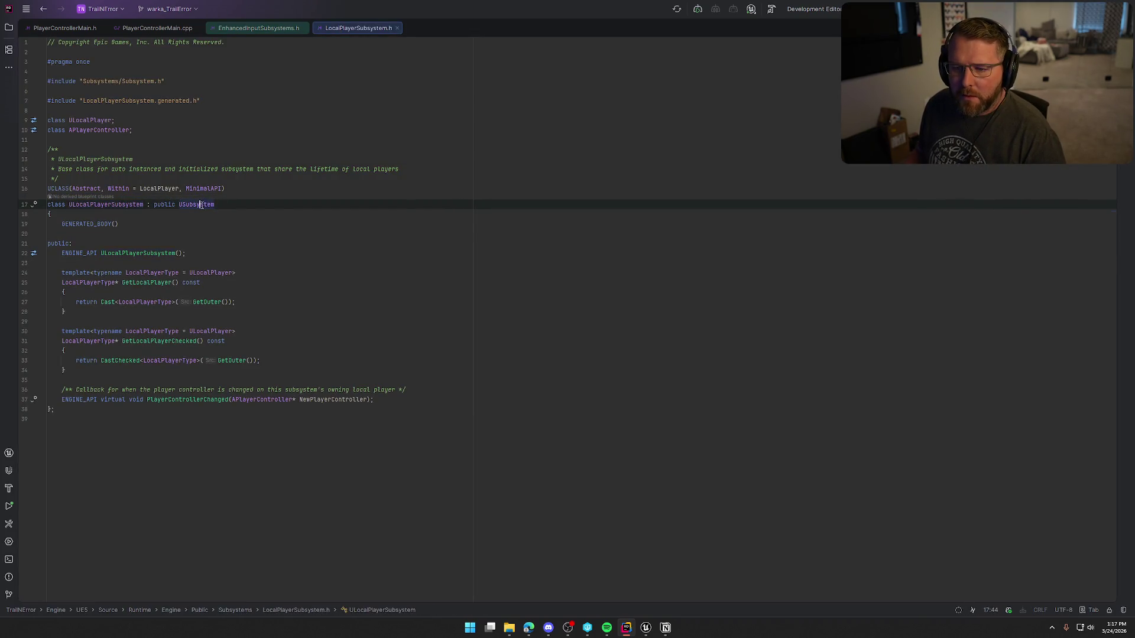
pyautogui.hotkey('alt', 'Home')
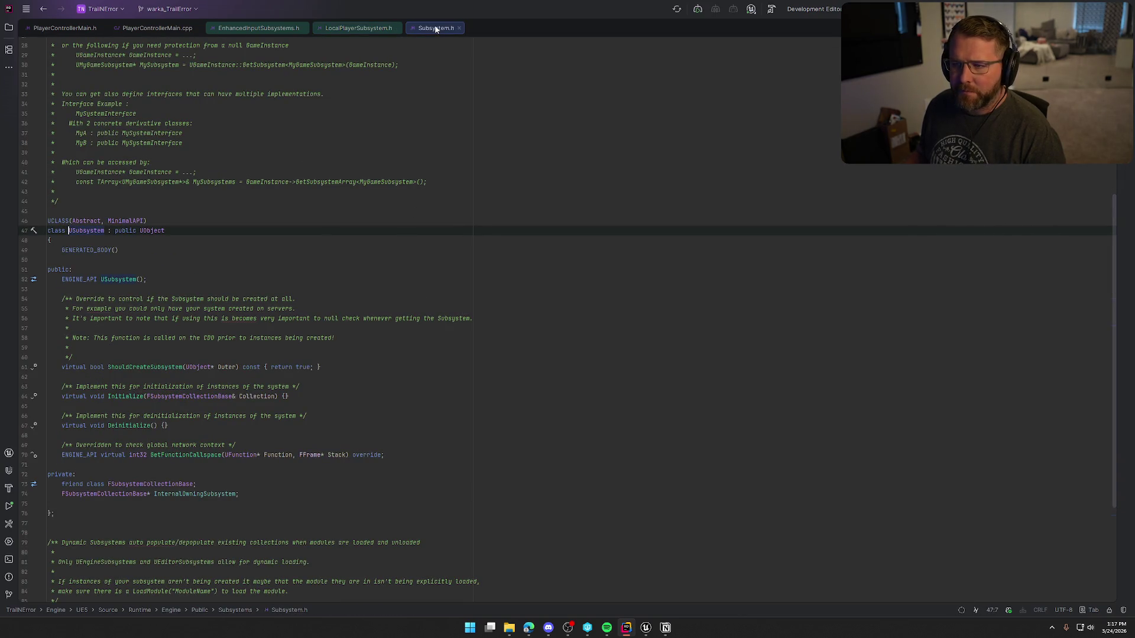
pyautogui.middleClick(435, 29)
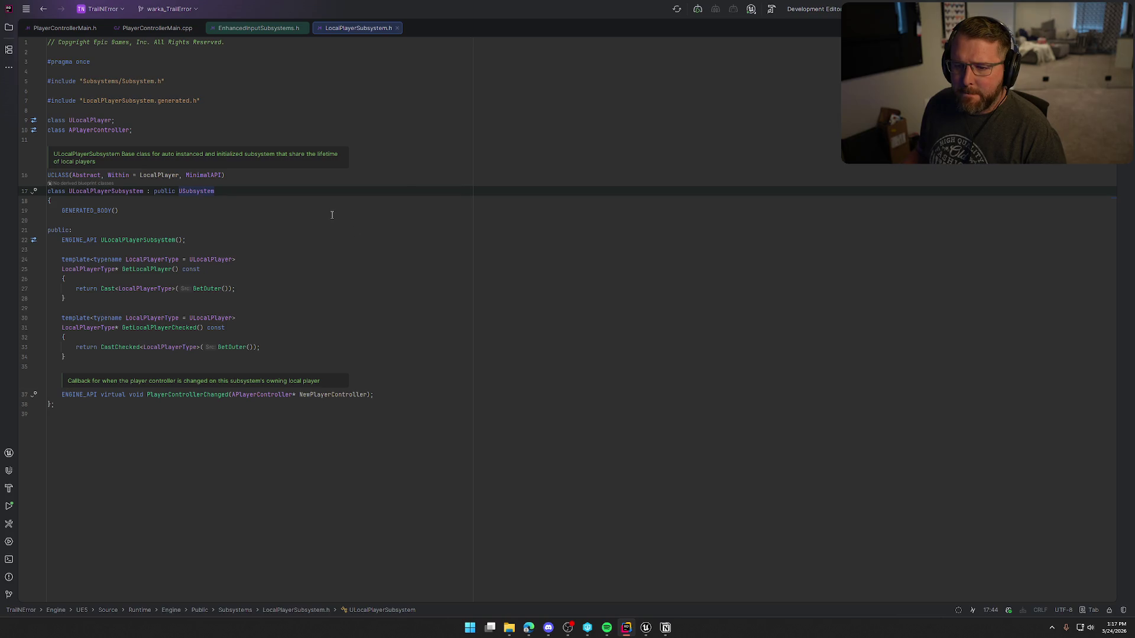
pyautogui.middleClick(358, 31)
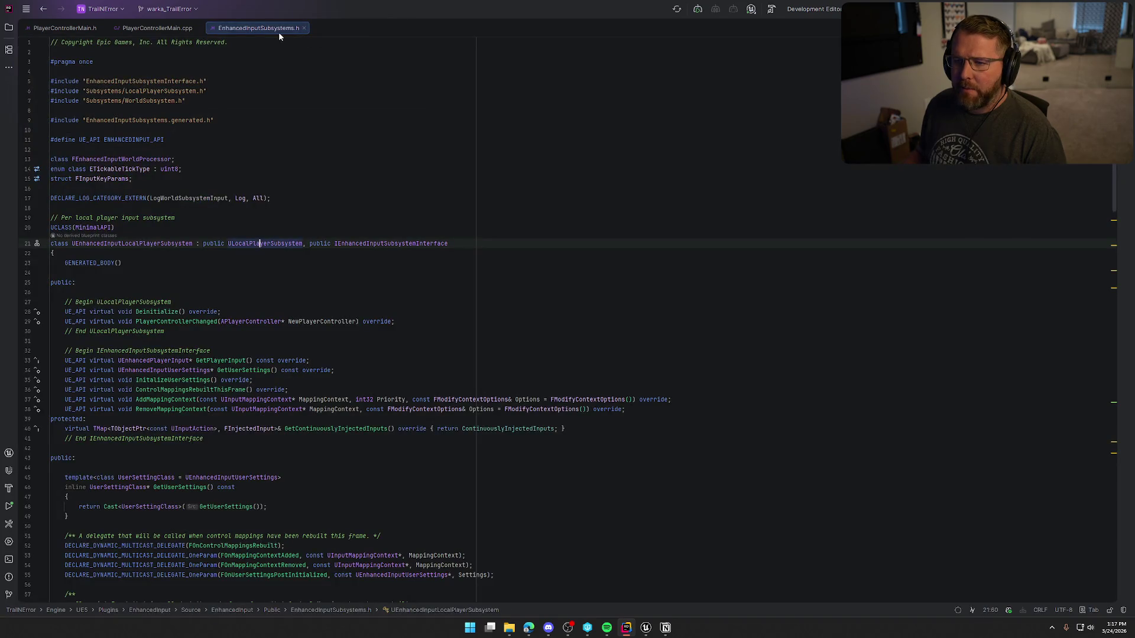
pyautogui.middleClick(278, 32)
pyautogui.middleClick(65, 28)
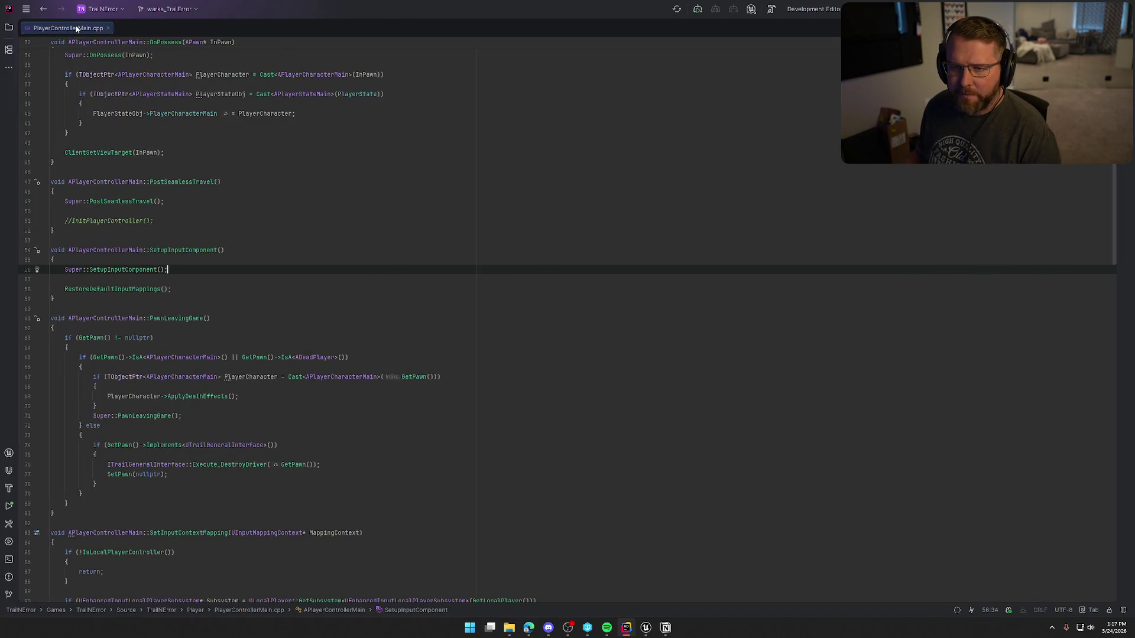
pyautogui.middleClick(65, 27)
# Back in Unreal, deselect the subsystem node and return to the MainMenu level.
pyautogui.hotkey('alt', 'Tab')
pyautogui.click(719, 368)
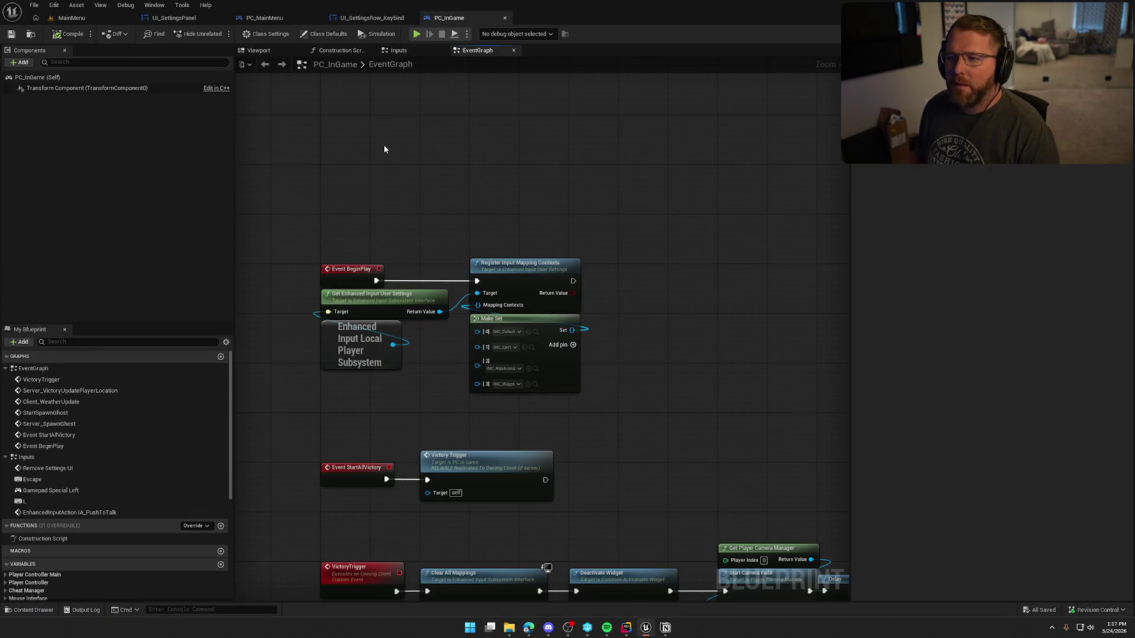
pyautogui.click(371, 19)
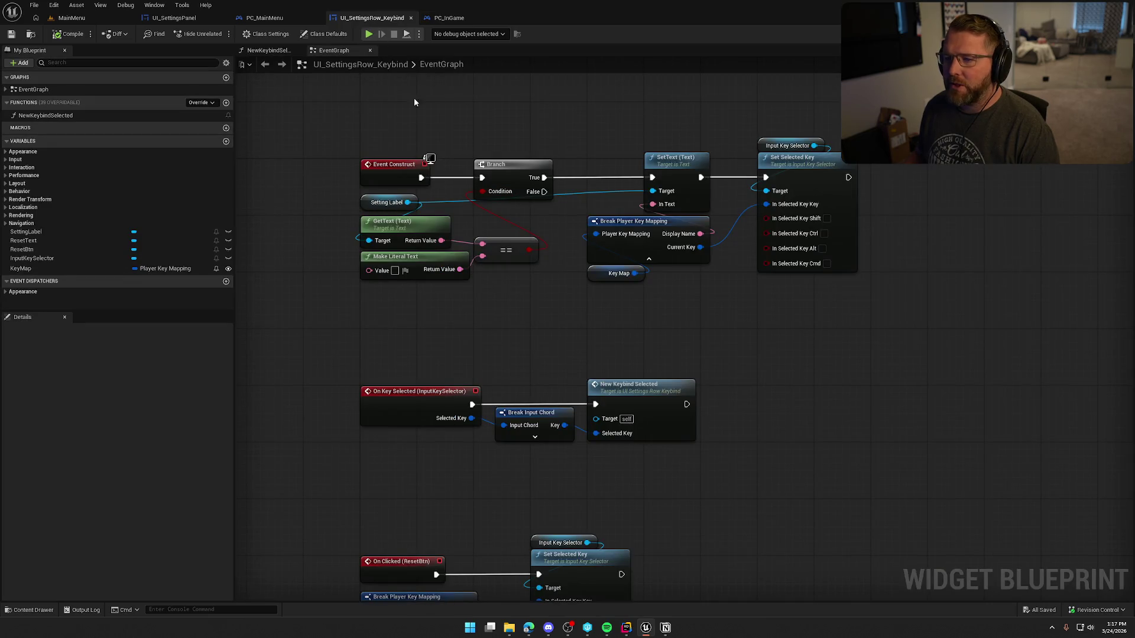
pyautogui.click(71, 18)
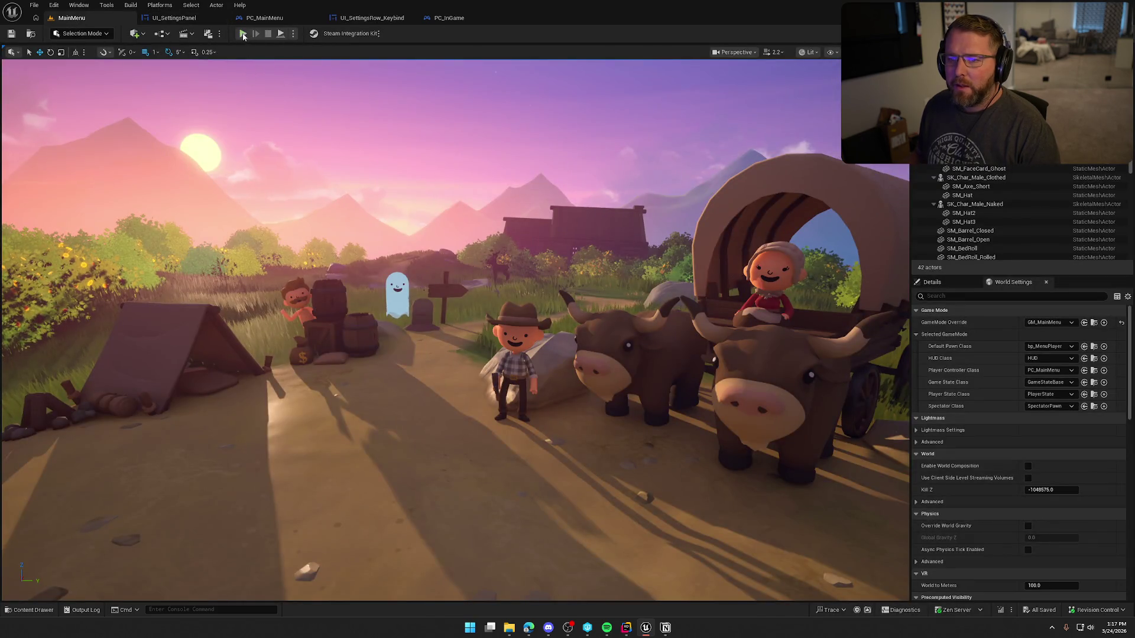
# Start a play-in-editor session and open the game's Settings > Inputs keybind list.
pyautogui.click(242, 33)
pyautogui.click(182, 400)
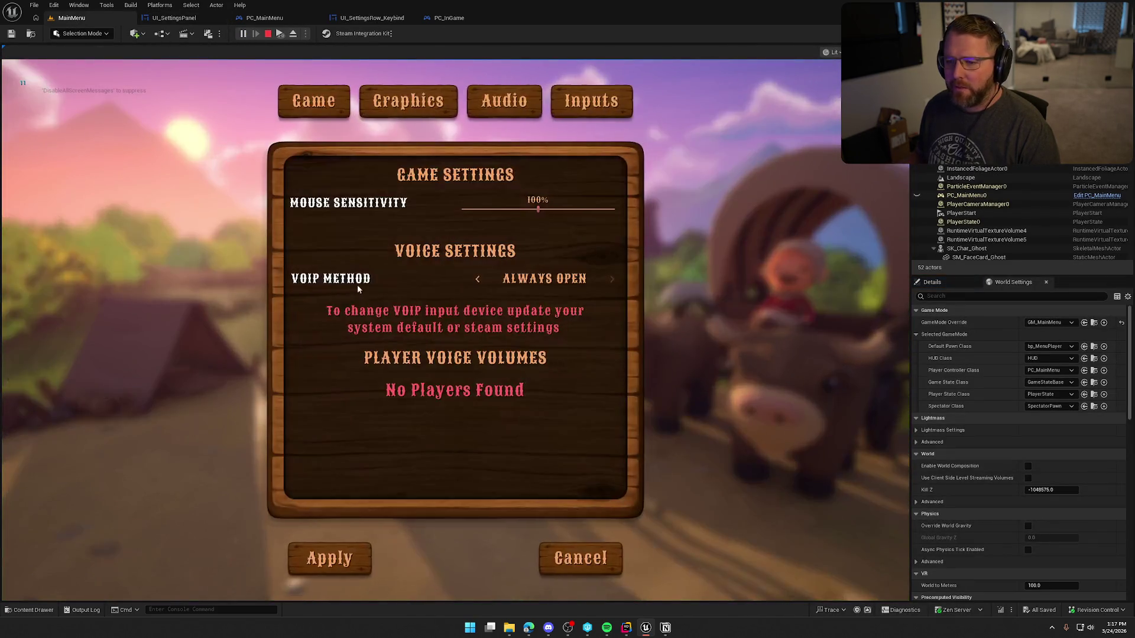
pyautogui.click(591, 112)
# Reset the first five keybind rows to their default keys.
pyautogui.click(555, 202)
pyautogui.press('b')
pyautogui.click(594, 220)
pyautogui.click(594, 239)
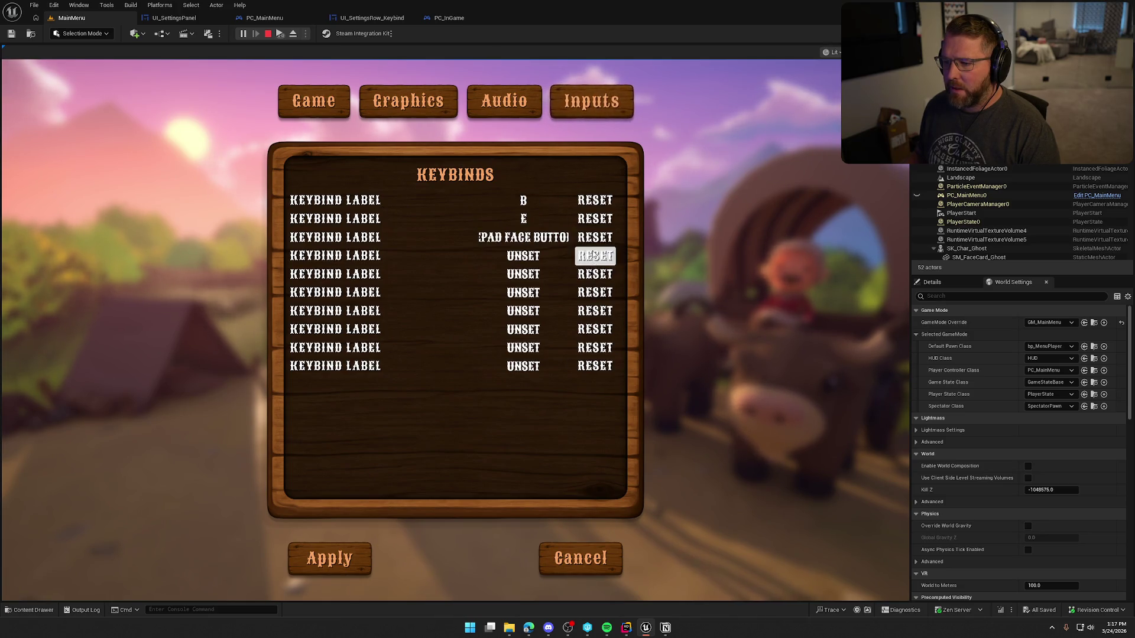
pyautogui.click(595, 257)
pyautogui.click(596, 275)
# Reset the remaining keybind rows to defaults such as Space Bar, then stop the play session.
pyautogui.press('space')
pyautogui.press('t')
pyautogui.press('shift')
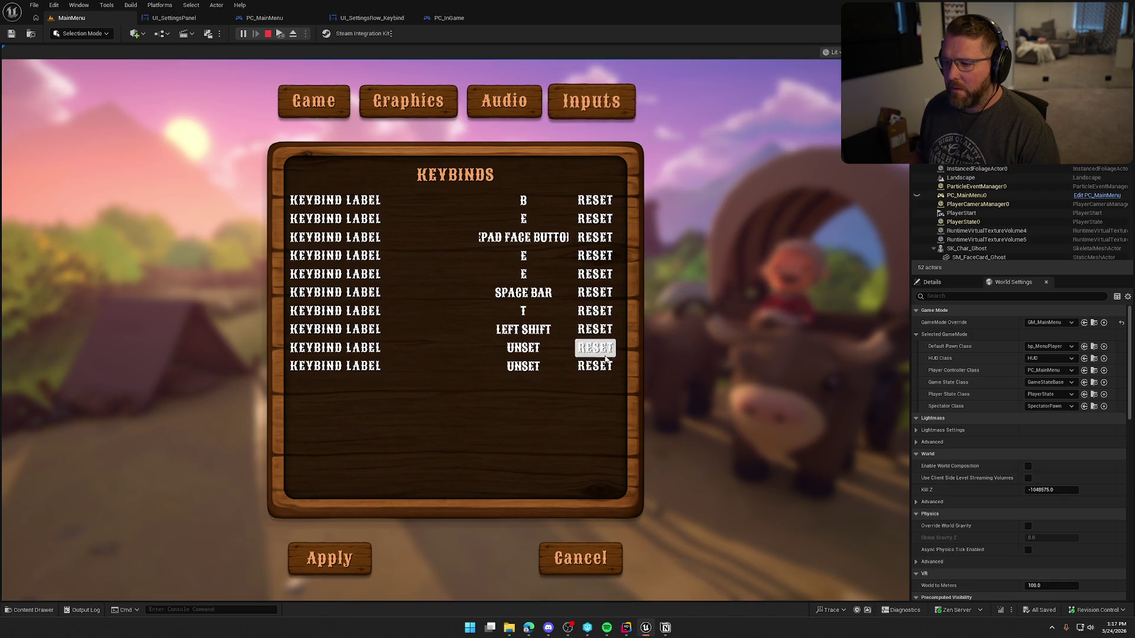
pyautogui.scroll(-1, 619, 357)
pyautogui.click(619, 360)
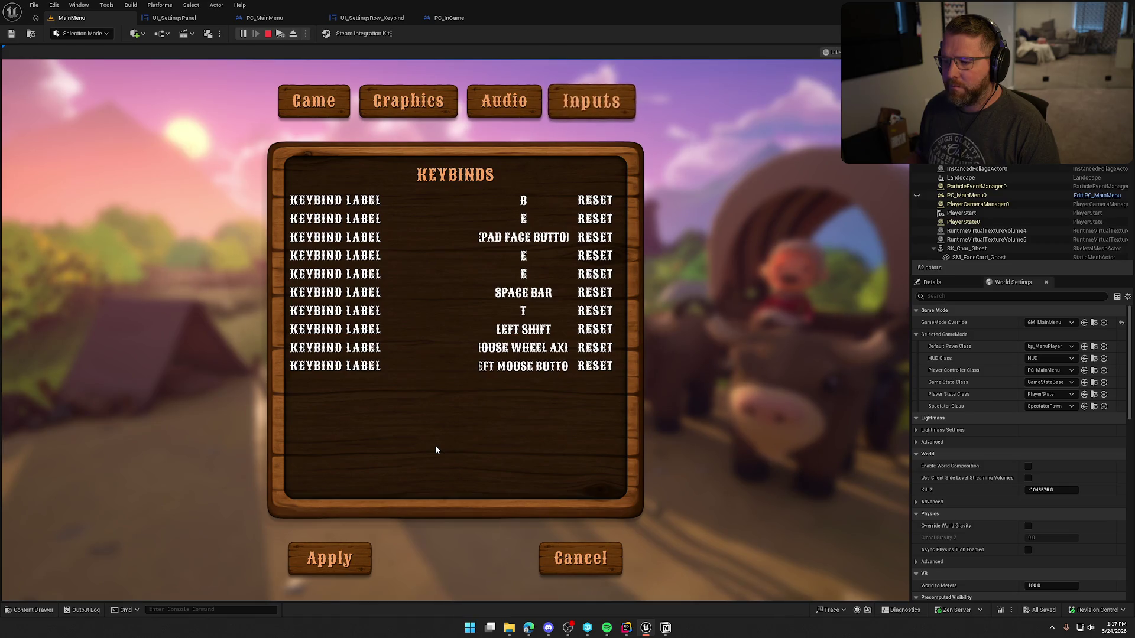
pyautogui.press('Escape')
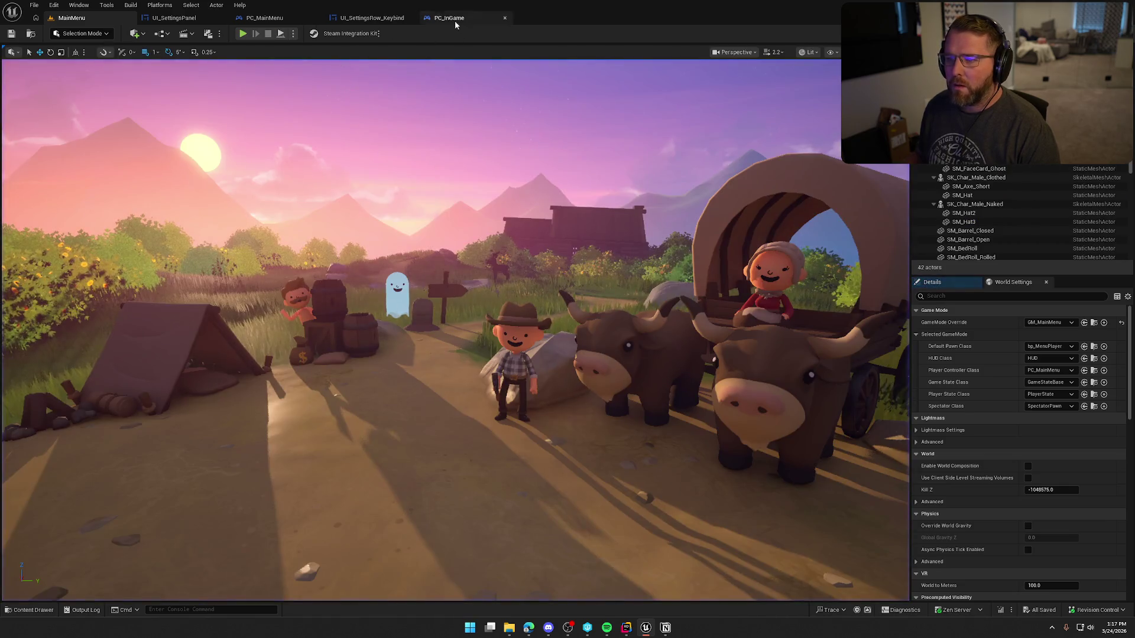
# Review UI_SettingsRow_Keybind's Event Construct nodes, then switch to UI_SettingsPanel's Create Key Slots graph.
pyautogui.click(372, 17)
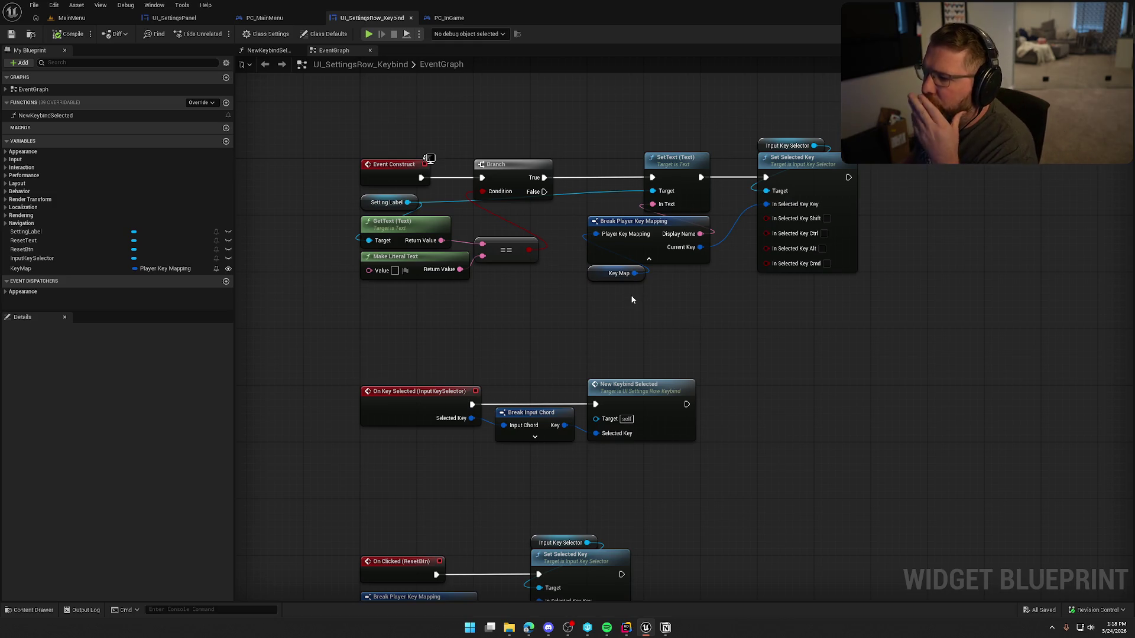
pyautogui.moveTo(359, 119); pyautogui.dragTo(909, 296)
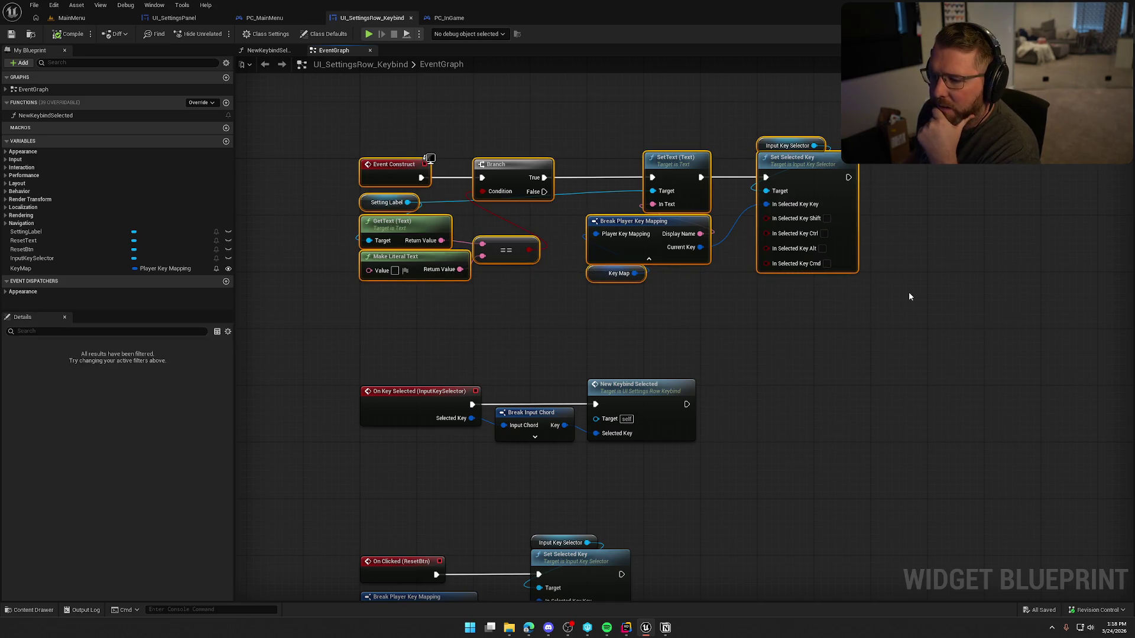
pyautogui.click(174, 17)
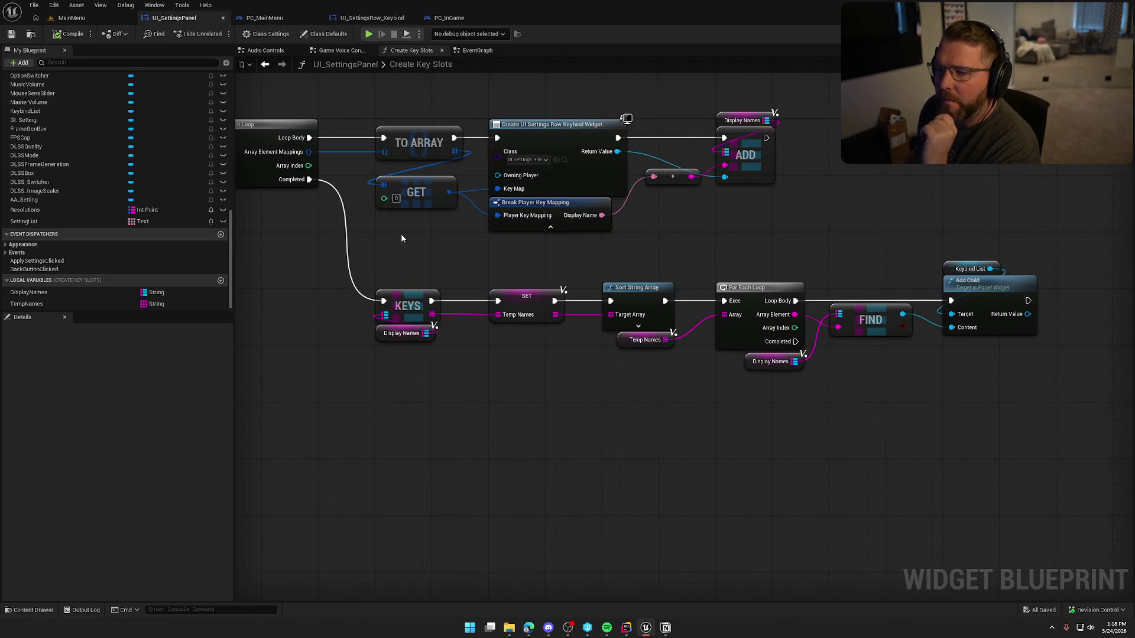
# Bring the Print String and LENGTH nodes into view and expand Print String's advanced pins.
pyautogui.moveTo(378, 101); pyautogui.dragTo(808, 245)
pyautogui.click(679, 256)
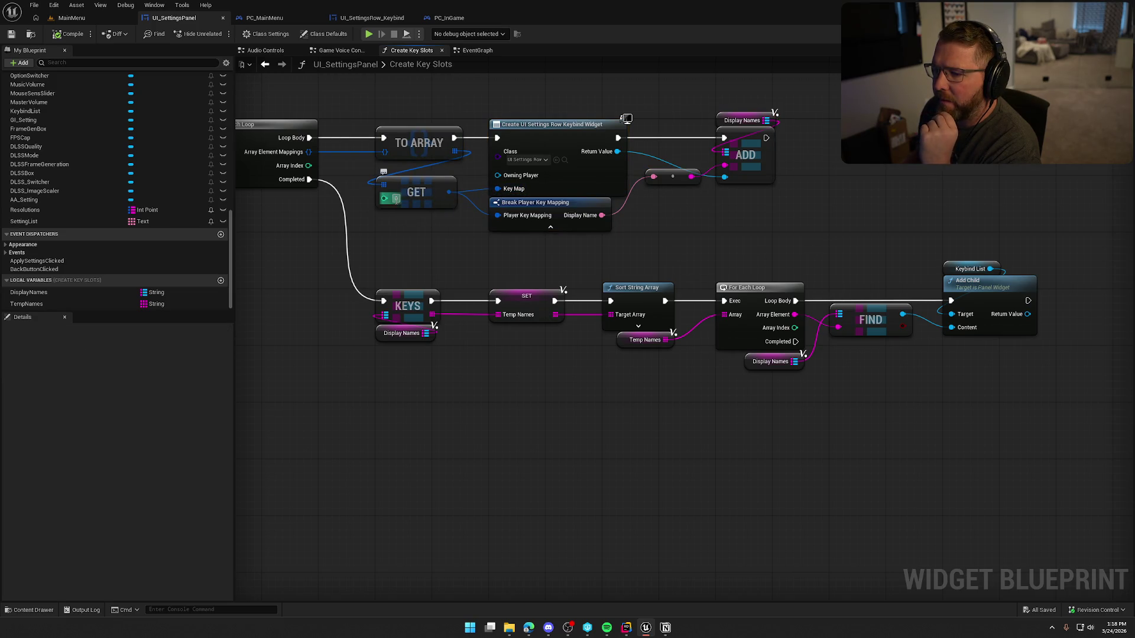
pyautogui.moveTo(432, 241); pyautogui.dragTo(483, 254)
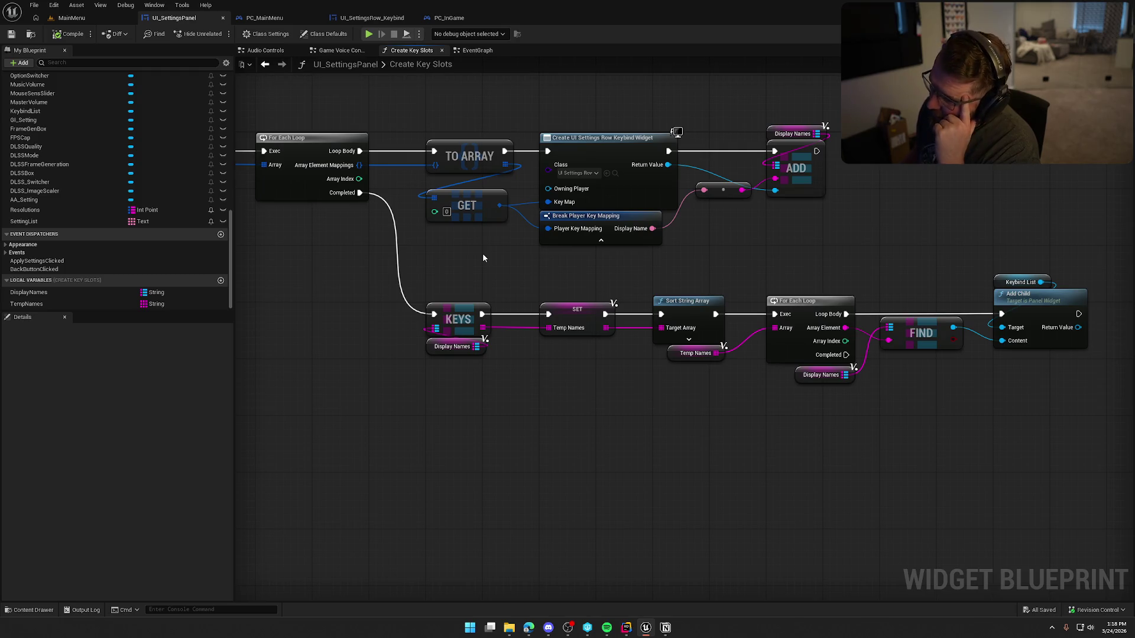
pyautogui.moveTo(483, 253); pyautogui.dragTo(497, 323)
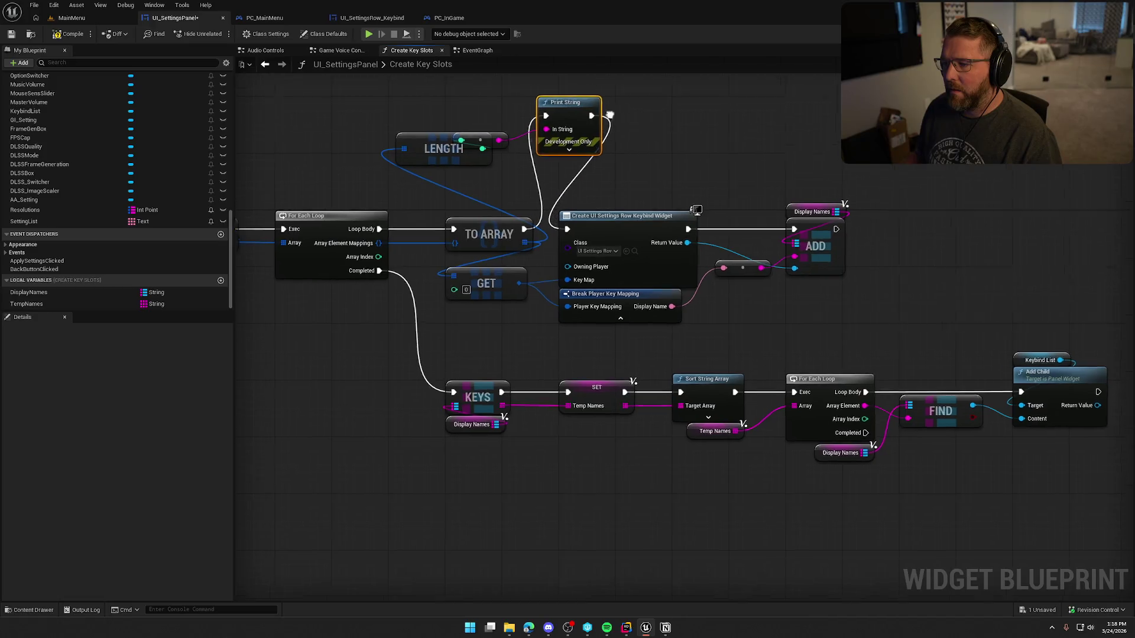
pyautogui.moveTo(604, 106); pyautogui.dragTo(614, 164)
pyautogui.click(573, 198)
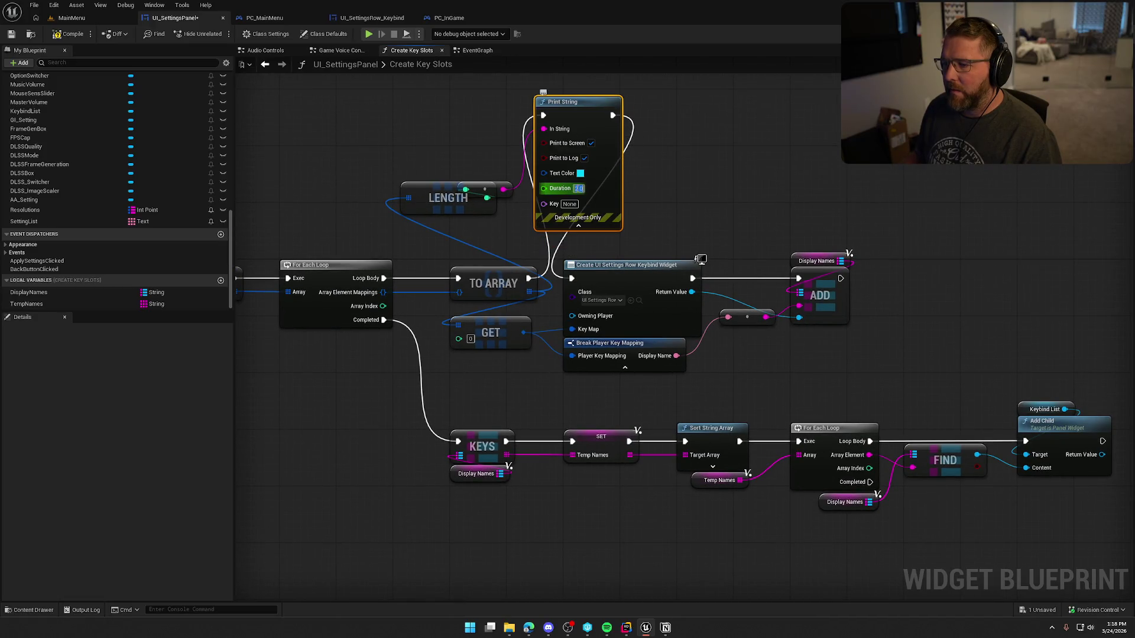
# Change the Print String text colour to orange, save the blueprint, and return to MainMenu.
pyautogui.click(580, 174)
pyautogui.click(674, 247)
pyautogui.click(710, 401)
pyautogui.hotkey('ctrl', 's')
pyautogui.click(81, 23)
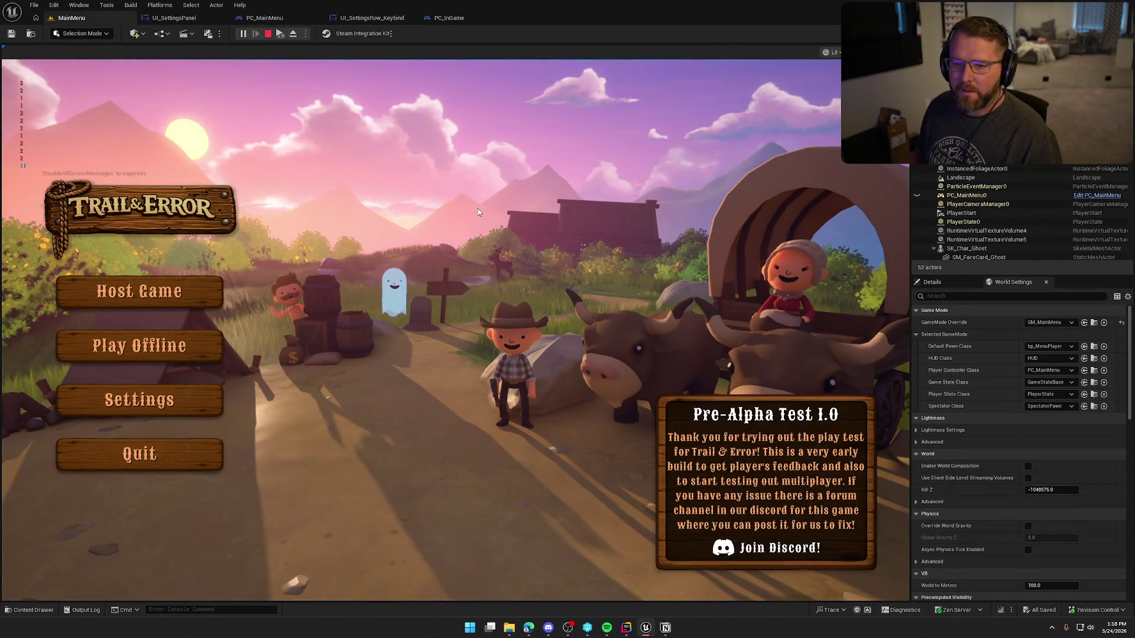
# Stop the play session and close the PC_InGame and PC_MainMenu blueprint tabs.
pyautogui.press('Escape')
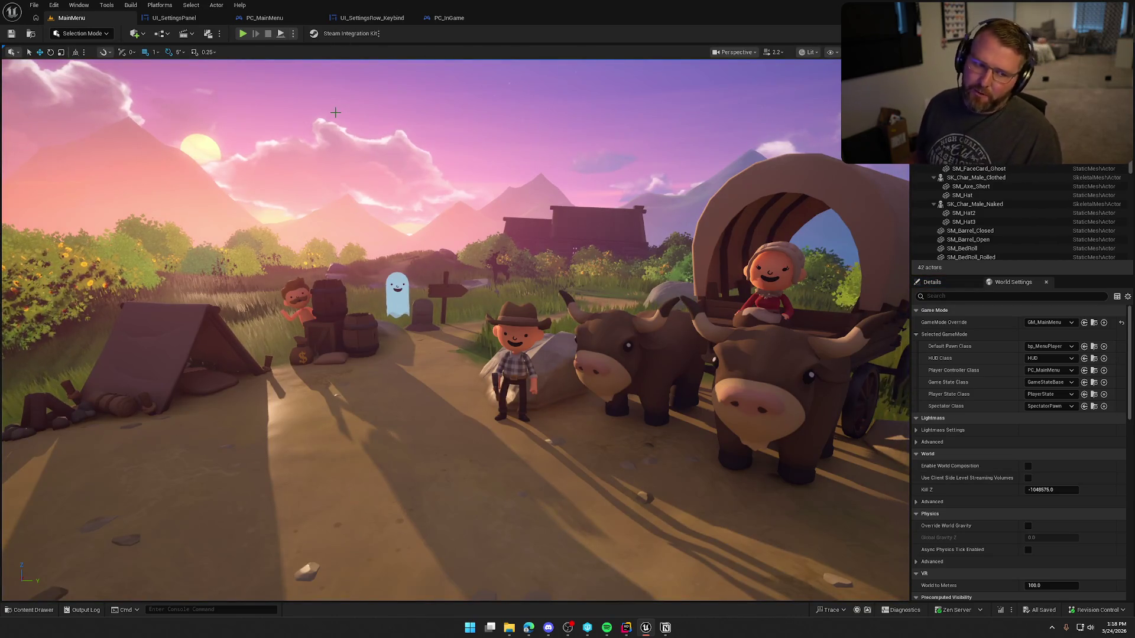
pyautogui.click(449, 18)
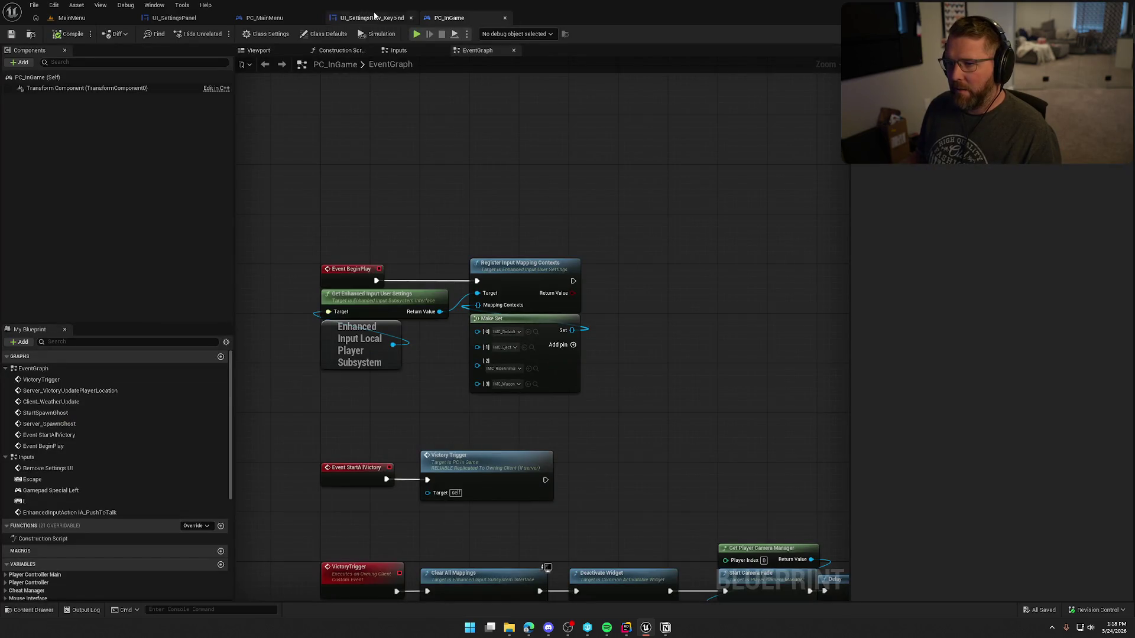
pyautogui.click(504, 18)
pyautogui.middleClick(276, 21)
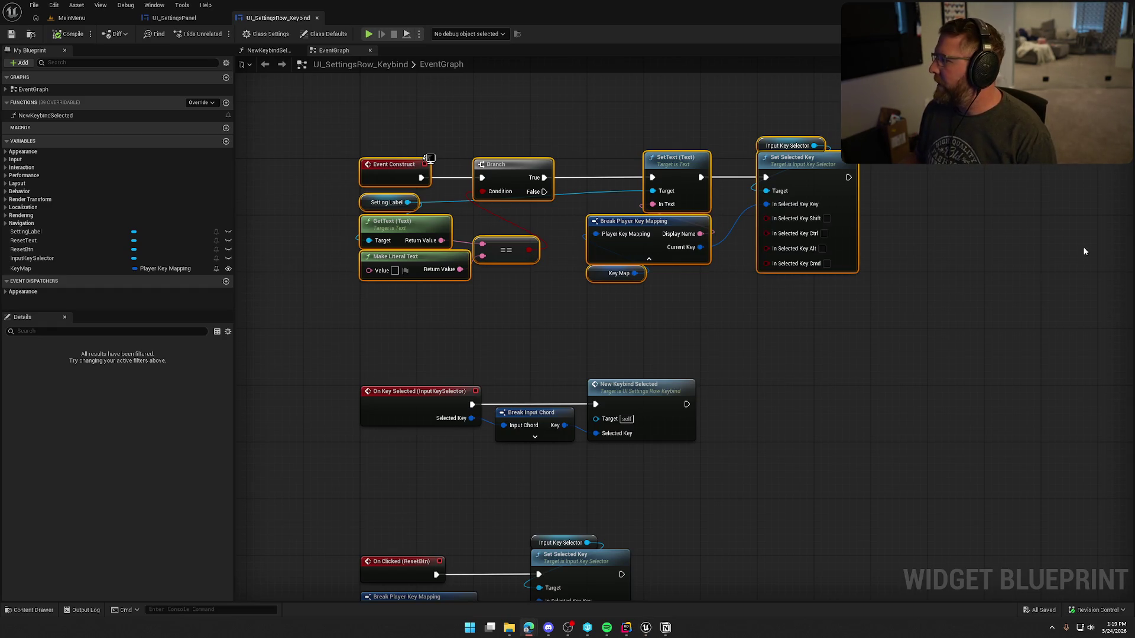
# Select and deselect the keybind row's top-row nodes without changes, then switch to the LaunchForge browser.
pyautogui.click(957, 319)
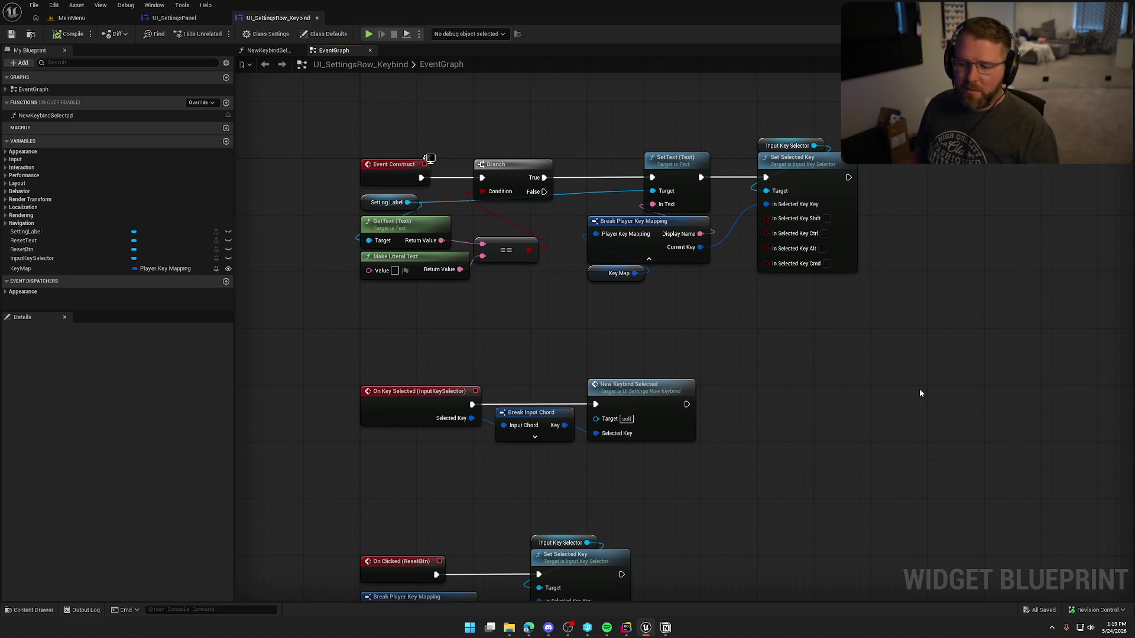
pyautogui.moveTo(352, 124); pyautogui.dragTo(886, 305)
pyautogui.click(884, 352)
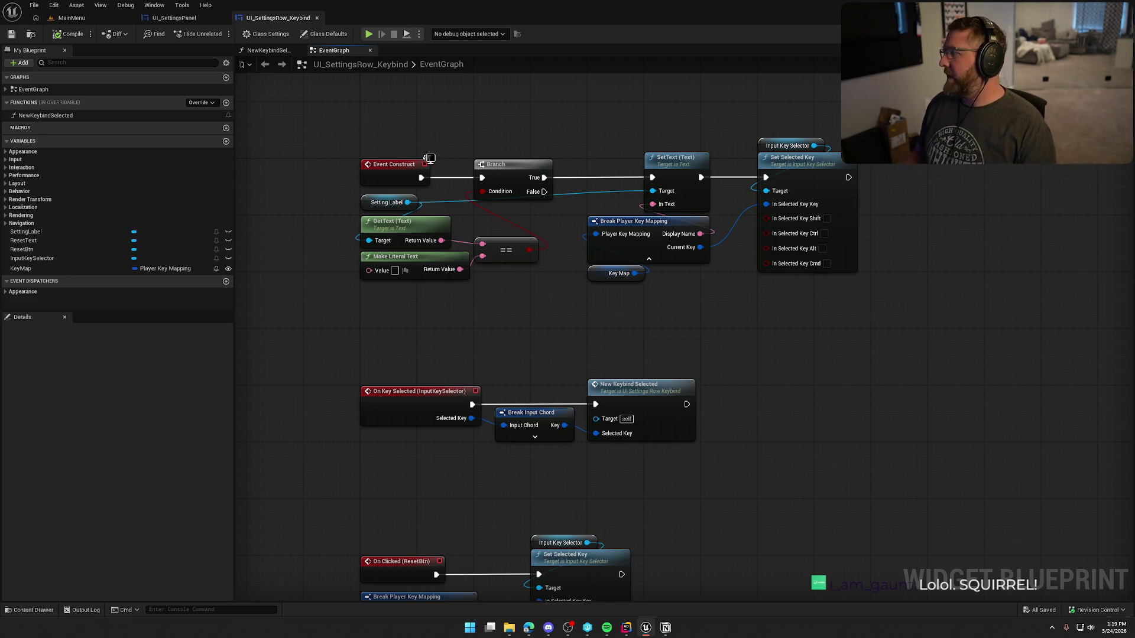
pyautogui.hotkey('alt', 'Tab')
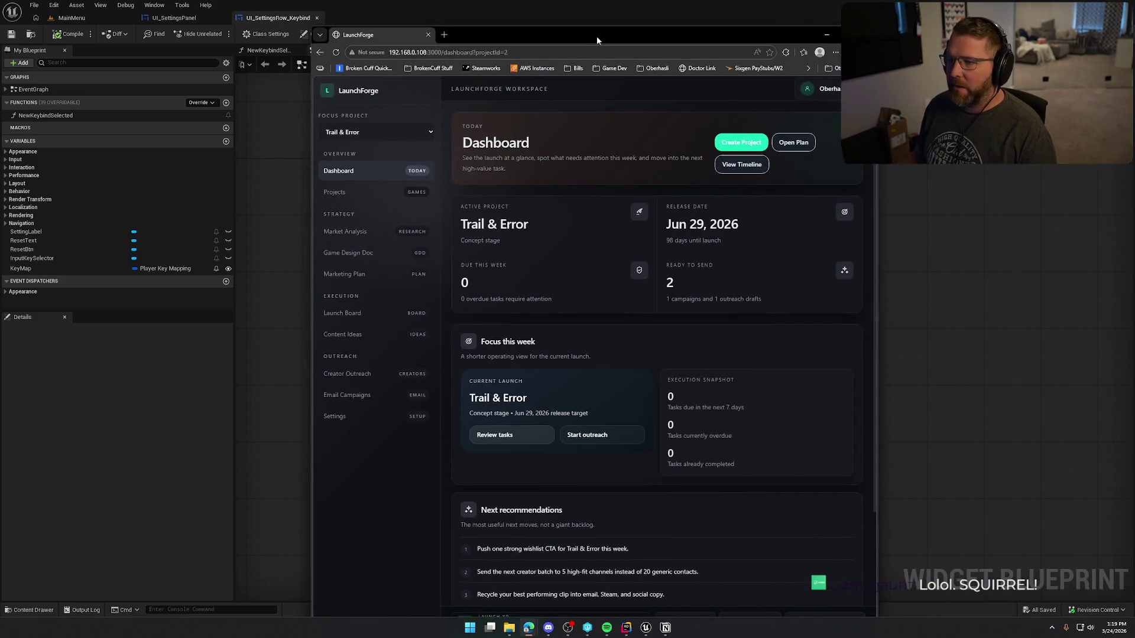
# Maximize the LaunchForge Trail & Error dashboard, scroll through it, then minimize it back to Unreal.
pyautogui.doubleClick(597, 34)
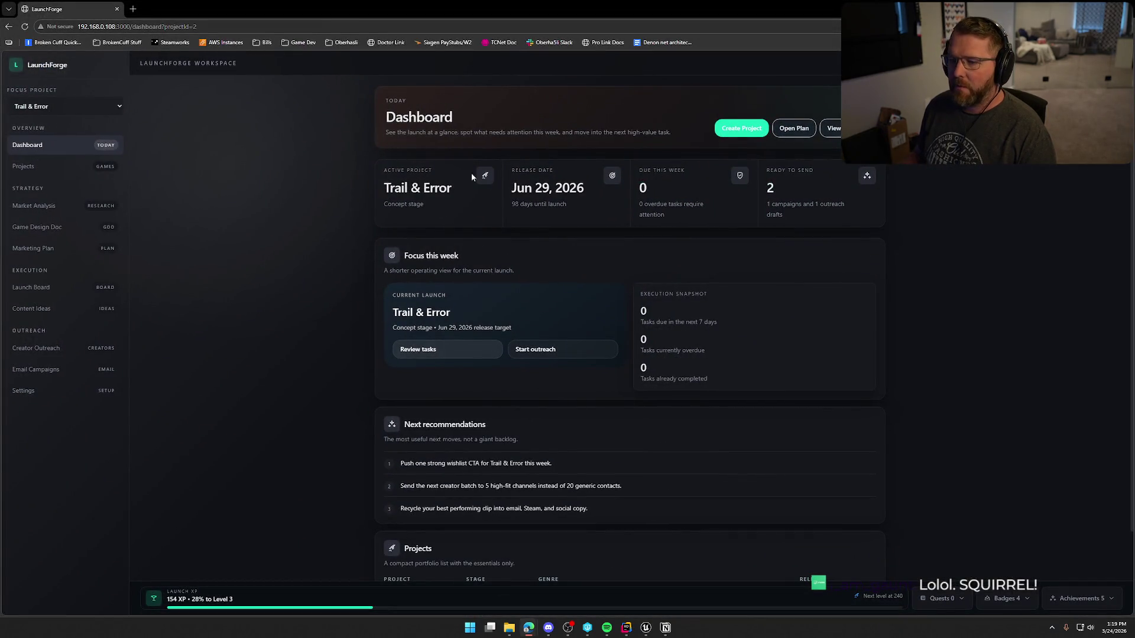
pyautogui.scroll(-2, 587, 396)
pyautogui.scroll(2, 647, 406)
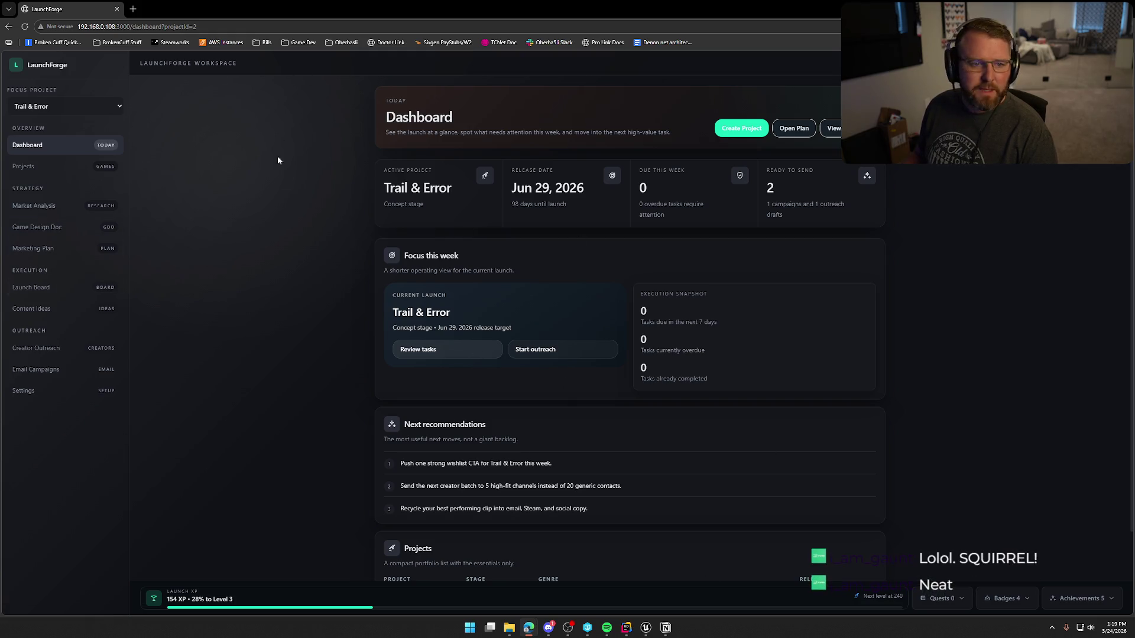
pyautogui.press('super+Down')
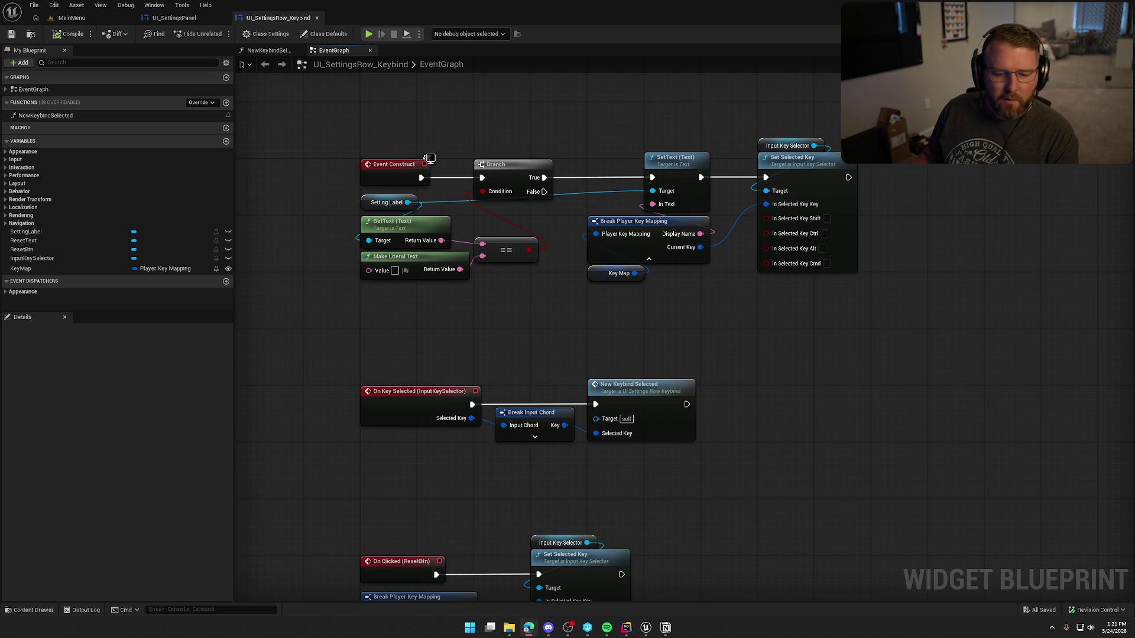
# Refocus and slightly pan the keybind row graph, then switch to the Freesound browser window.
pyautogui.click(536, 297)
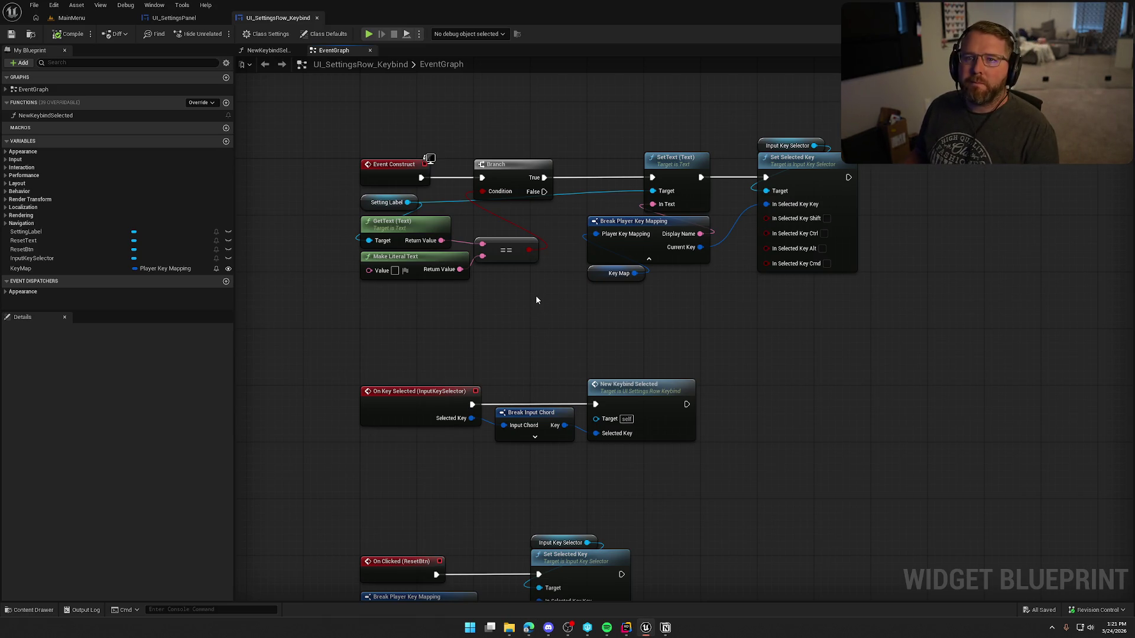
pyautogui.moveTo(522, 301)
pyautogui.mouseDown()
pyautogui.moveTo(465, 306)
pyautogui.moveTo(526, 328)
pyautogui.moveTo(502, 284)
pyautogui.mouseUp()
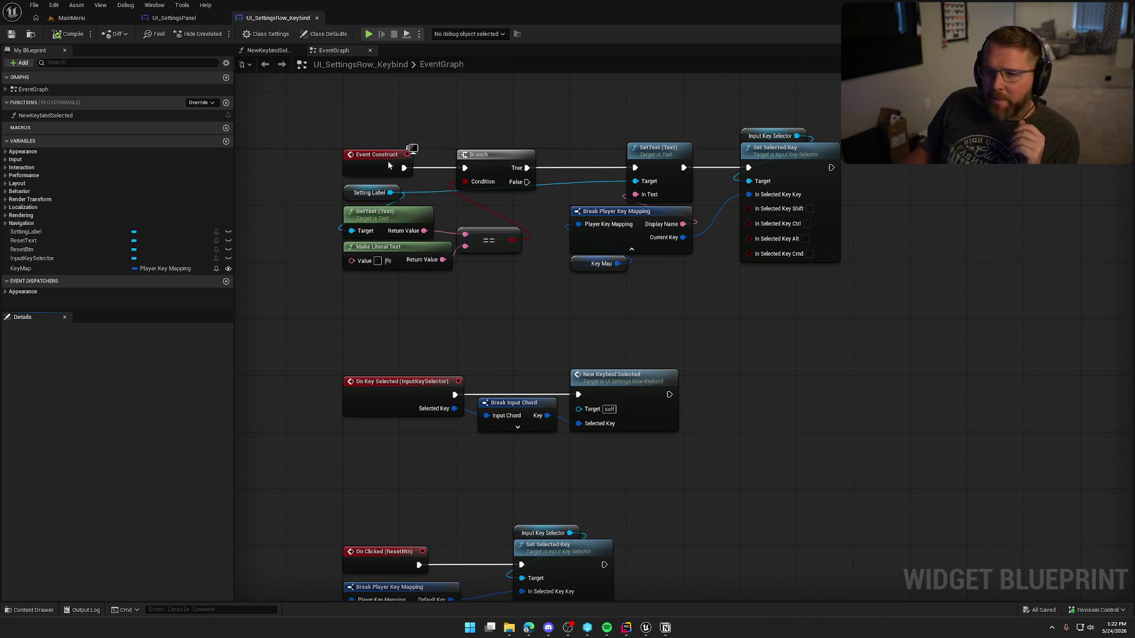
pyautogui.hotkey('alt', 'Tab')
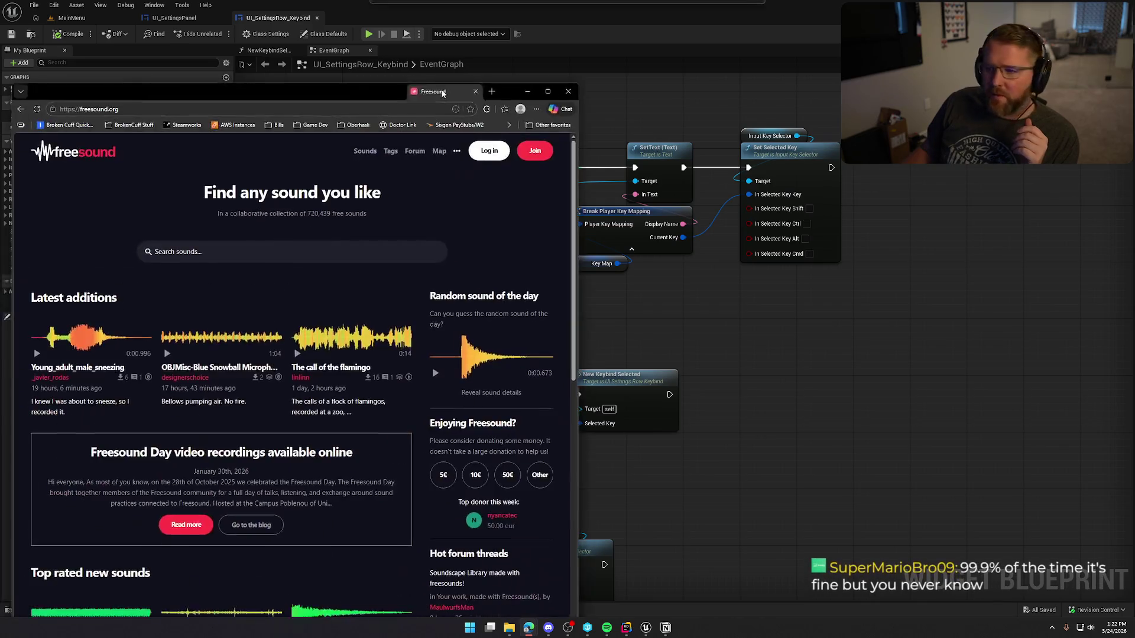
# Maximize the Freesound homepage and open Young_adult_male_sneezing from Latest additions.
pyautogui.press('super+Up')
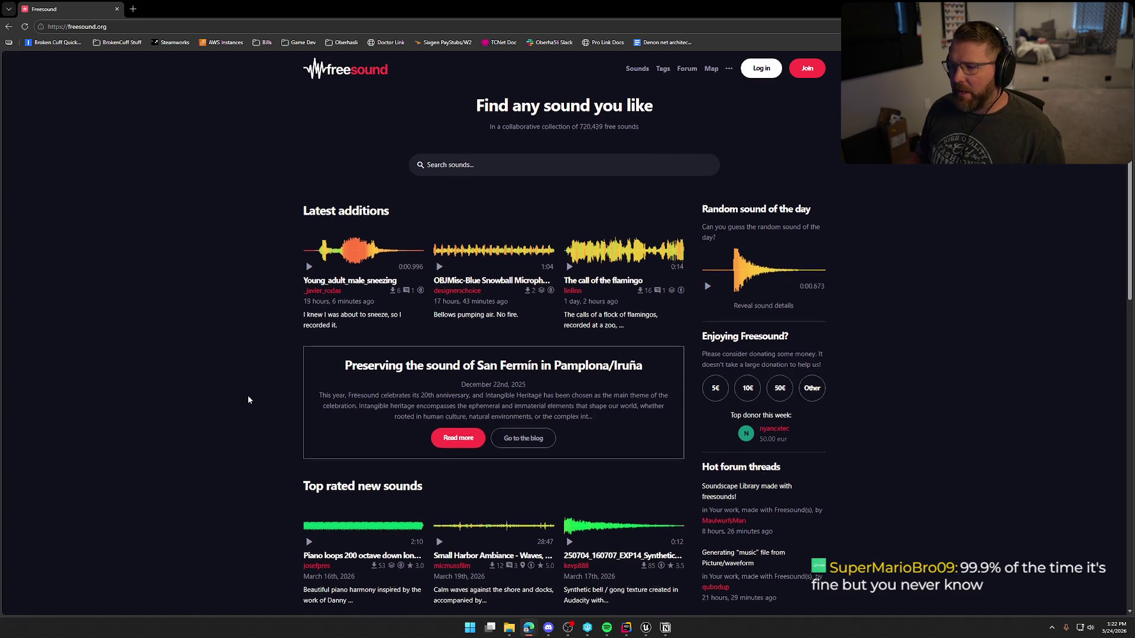
pyautogui.scroll(-5, 248, 399)
pyautogui.scroll(-8, 248, 399)
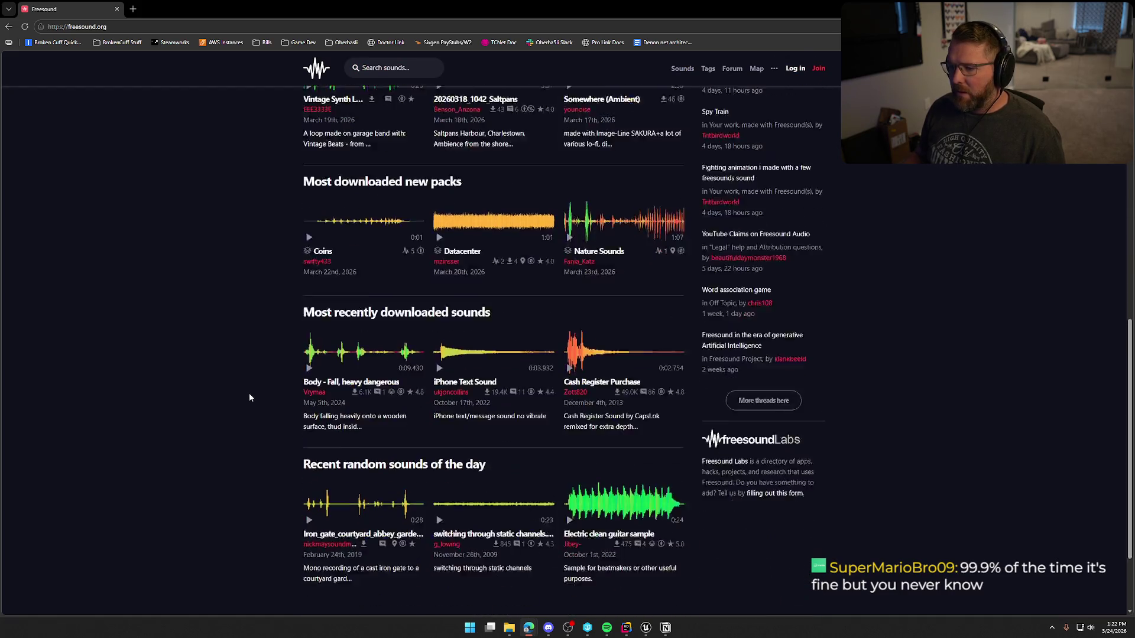
pyautogui.scroll(15, 250, 389)
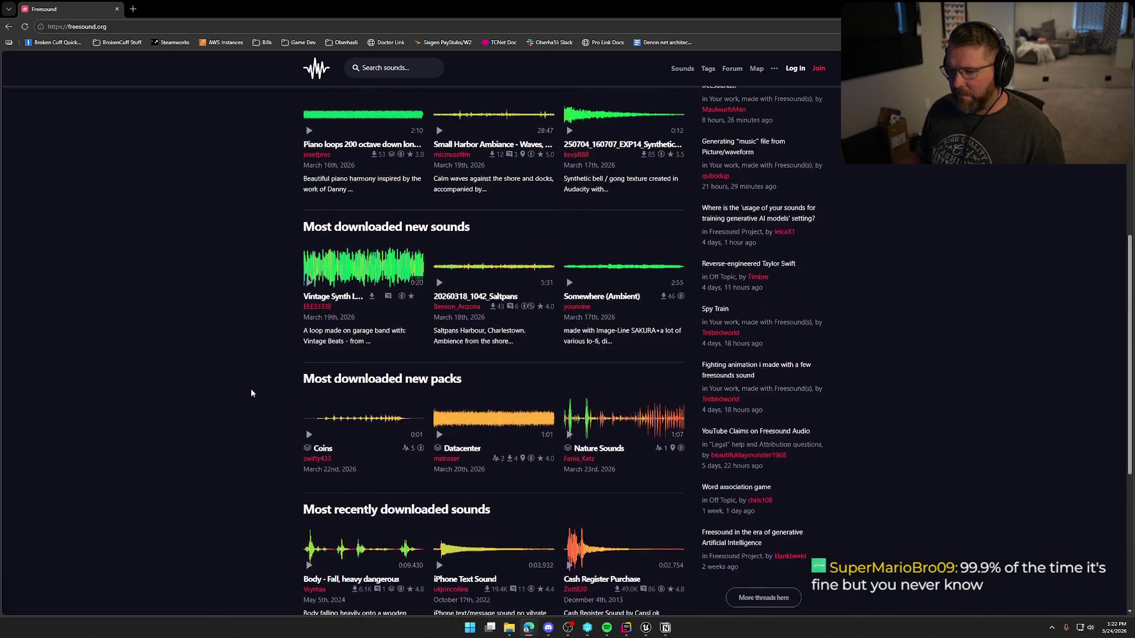
pyautogui.click(359, 227)
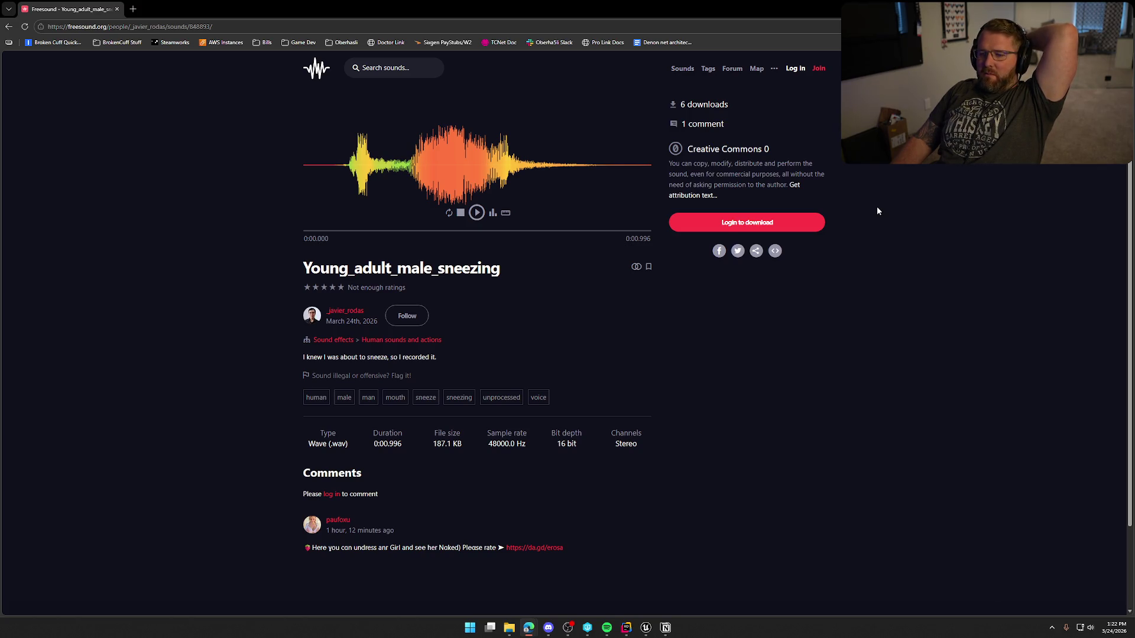
# Go back to the homepage and view the OBJMisc-Blue Snowball bellows sound page.
pyautogui.scroll(-3, 877, 258)
pyautogui.scroll(3, 877, 260)
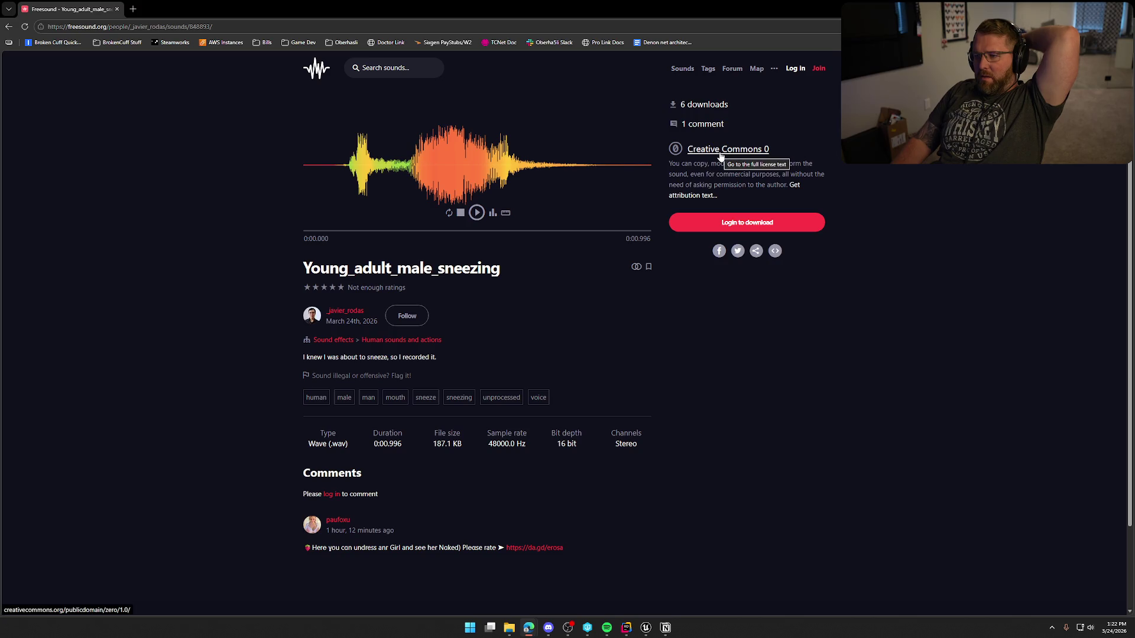
pyautogui.click(8, 26)
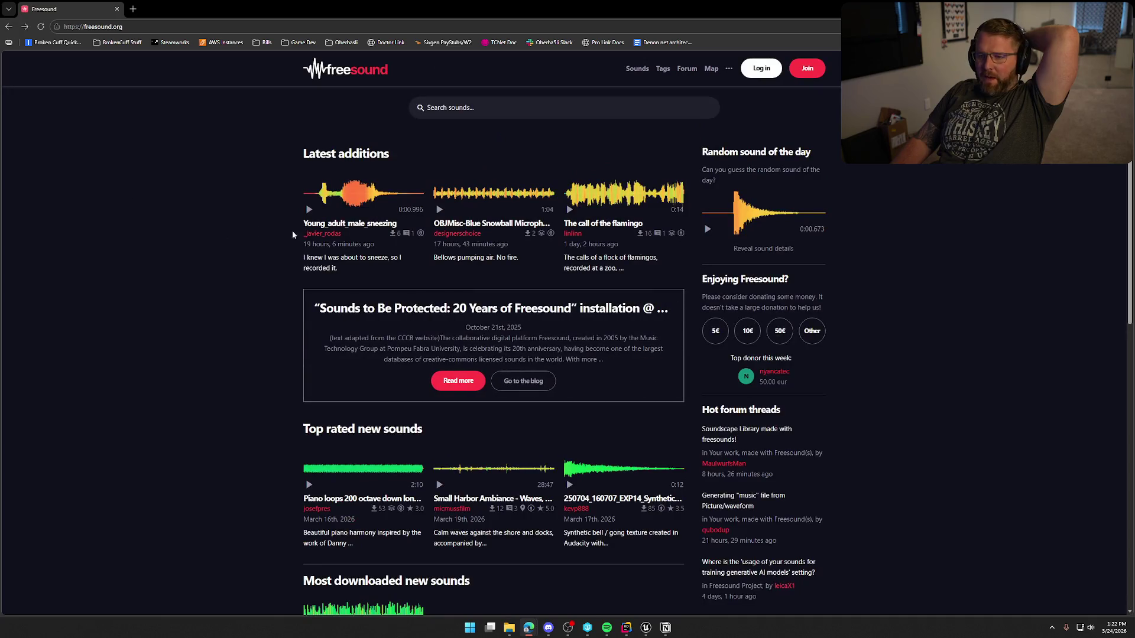
pyautogui.click(467, 227)
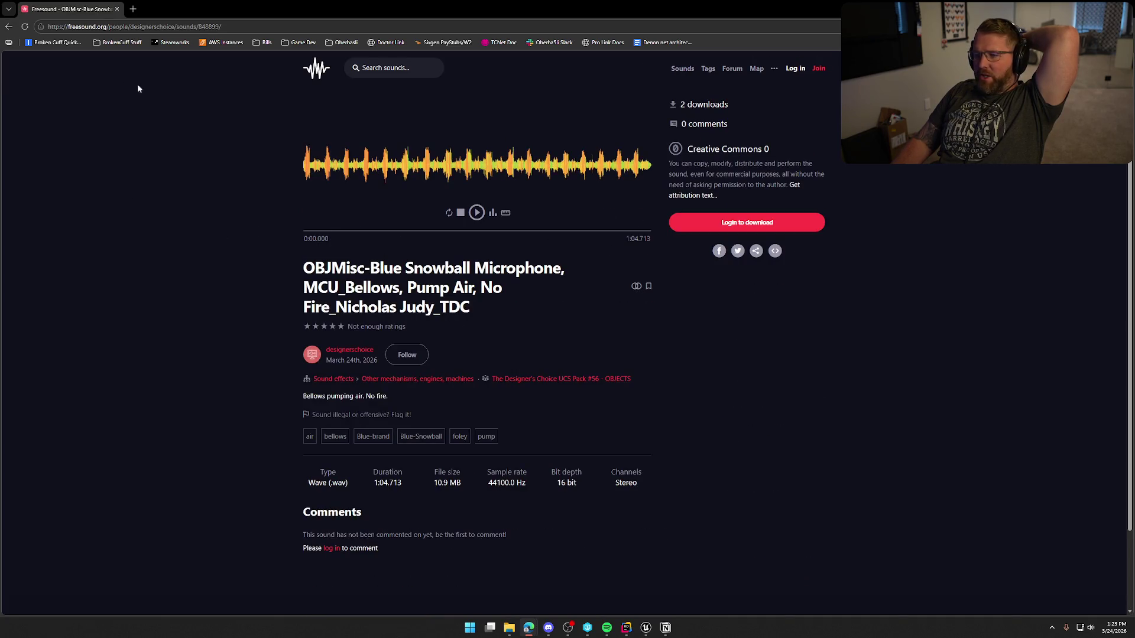
pyautogui.click(10, 27)
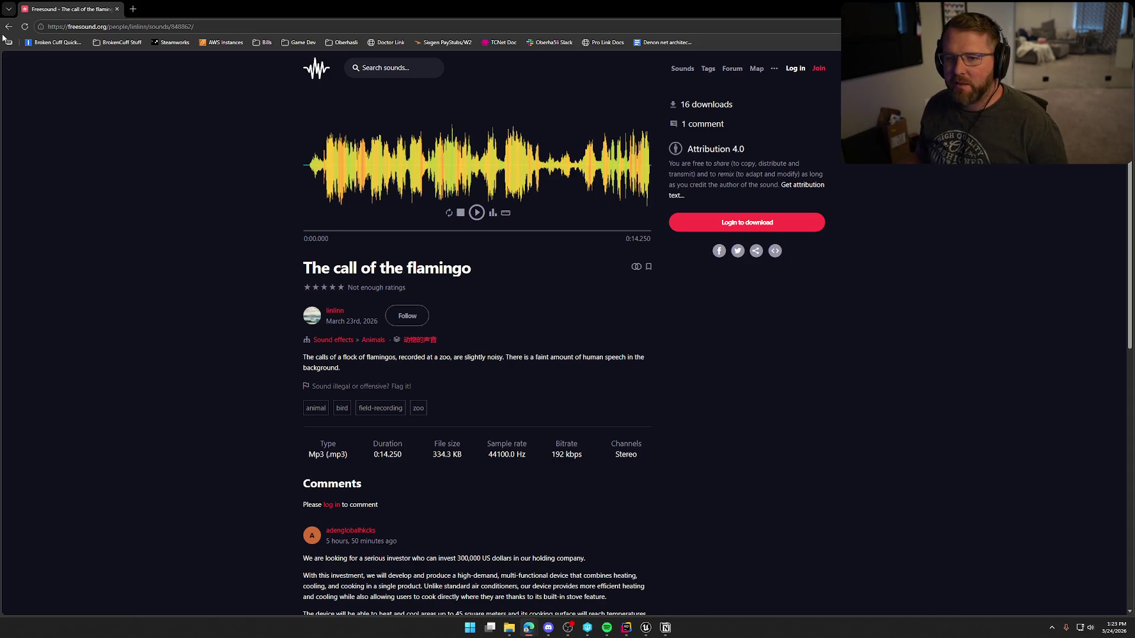
# View the Piano loops 200 octave down long loop and 20260318_1042_Saltpans sound pages.
pyautogui.hotkey('alt', 'Left')
pyautogui.scroll(-3, 467, 511)
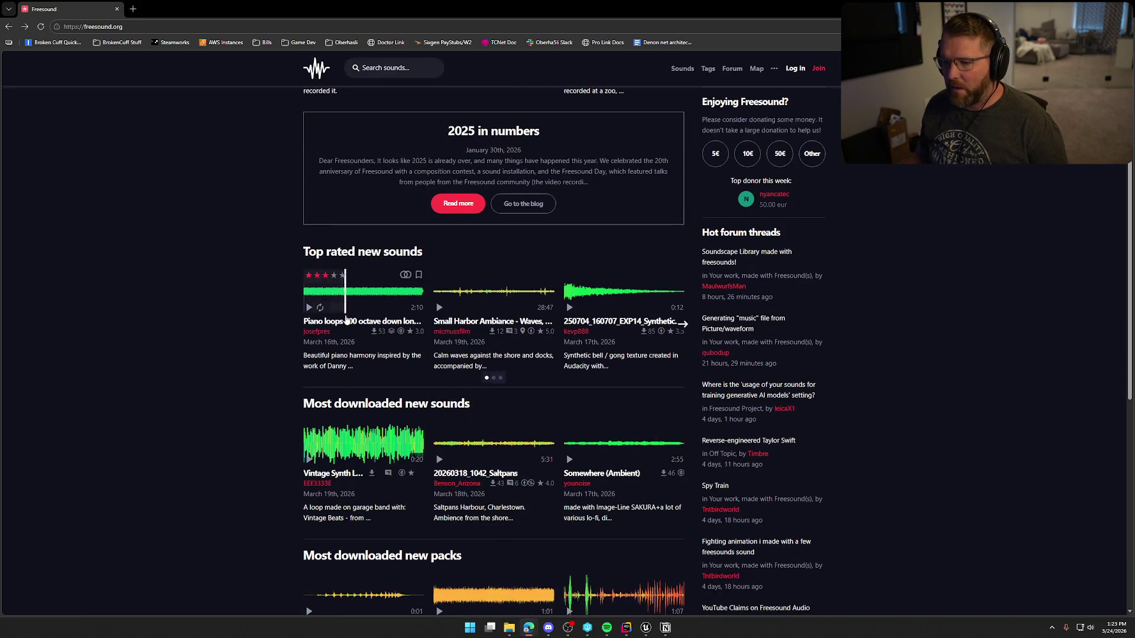
pyautogui.click(355, 320)
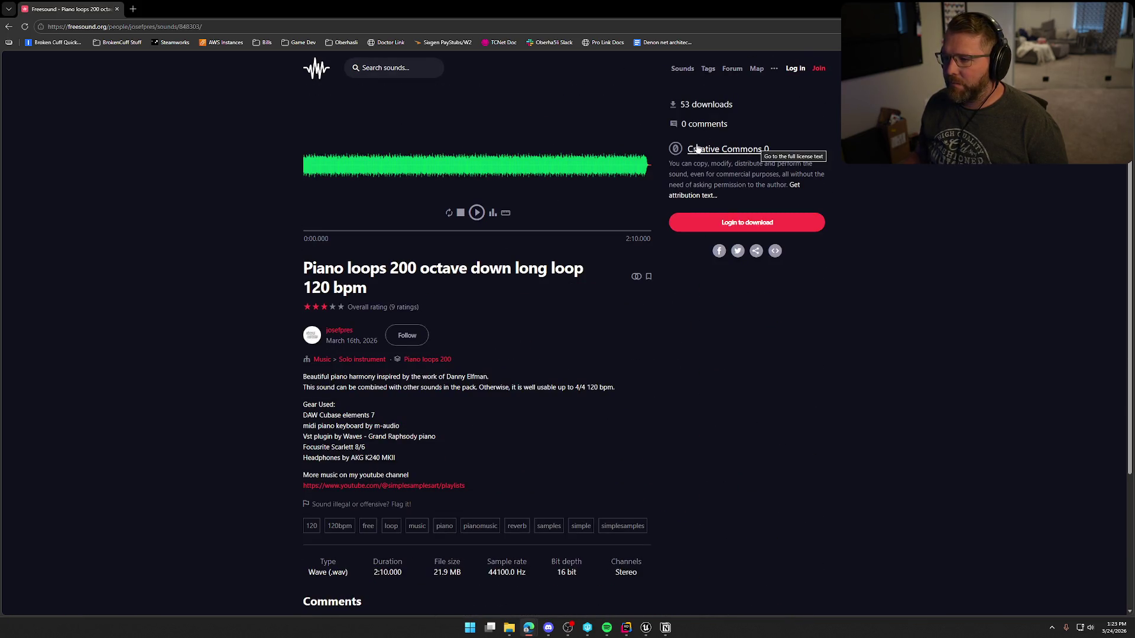
pyautogui.click(8, 27)
pyautogui.click(472, 298)
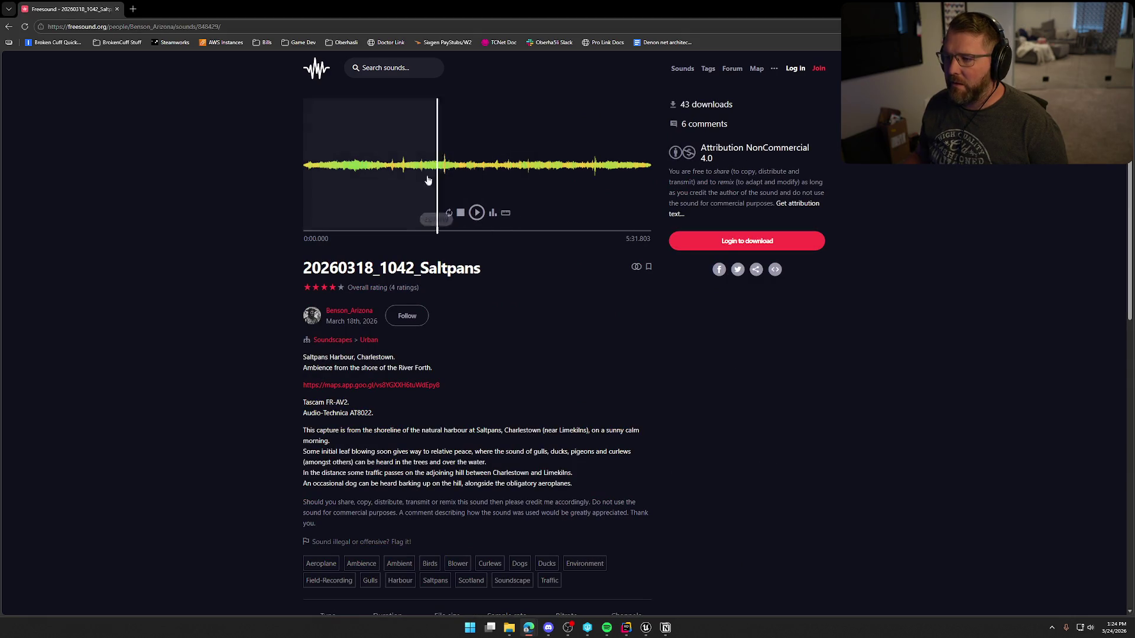
pyautogui.click(8, 26)
# Open the Datacenter sound pack, then return to the Unreal editor.
pyautogui.scroll(-2, 370, 373)
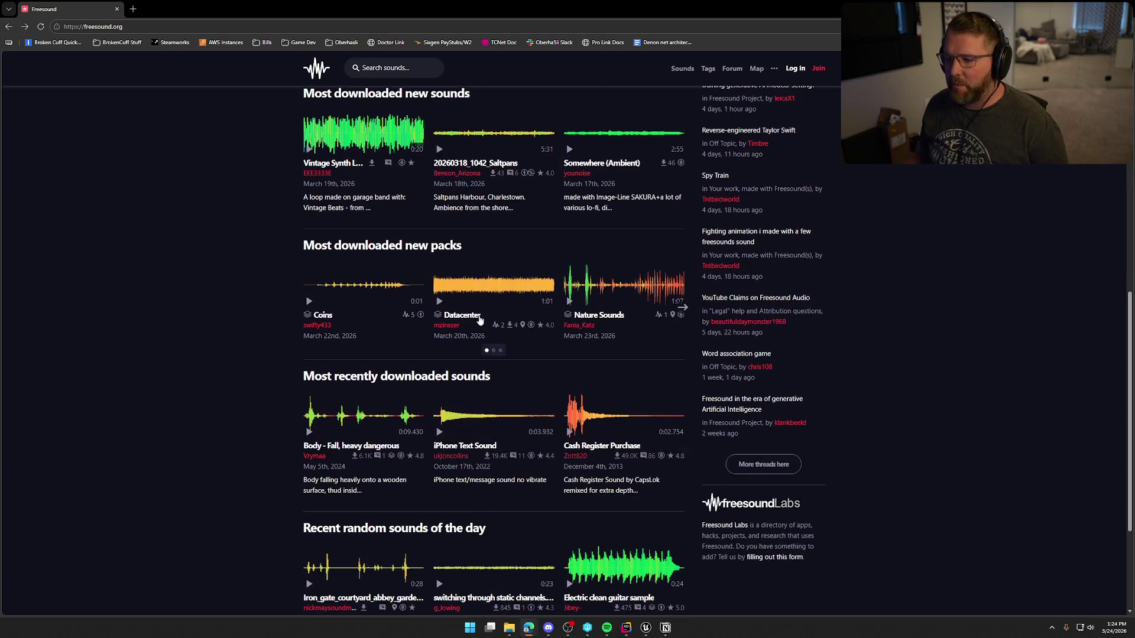
pyautogui.click(462, 315)
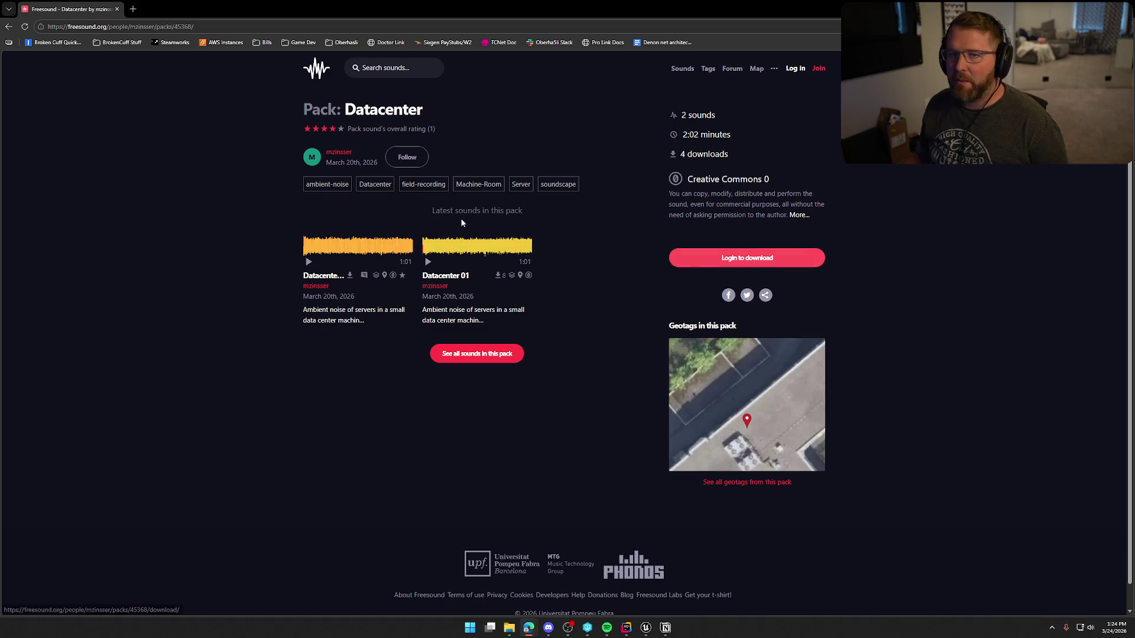
pyautogui.hotkey('alt', 'Tab')
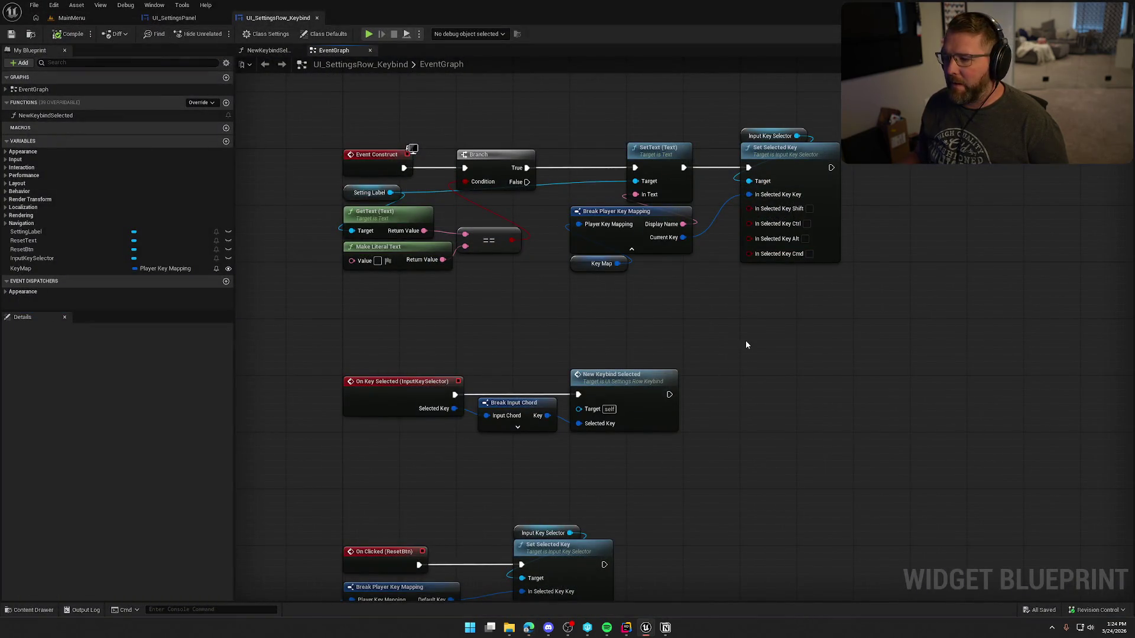
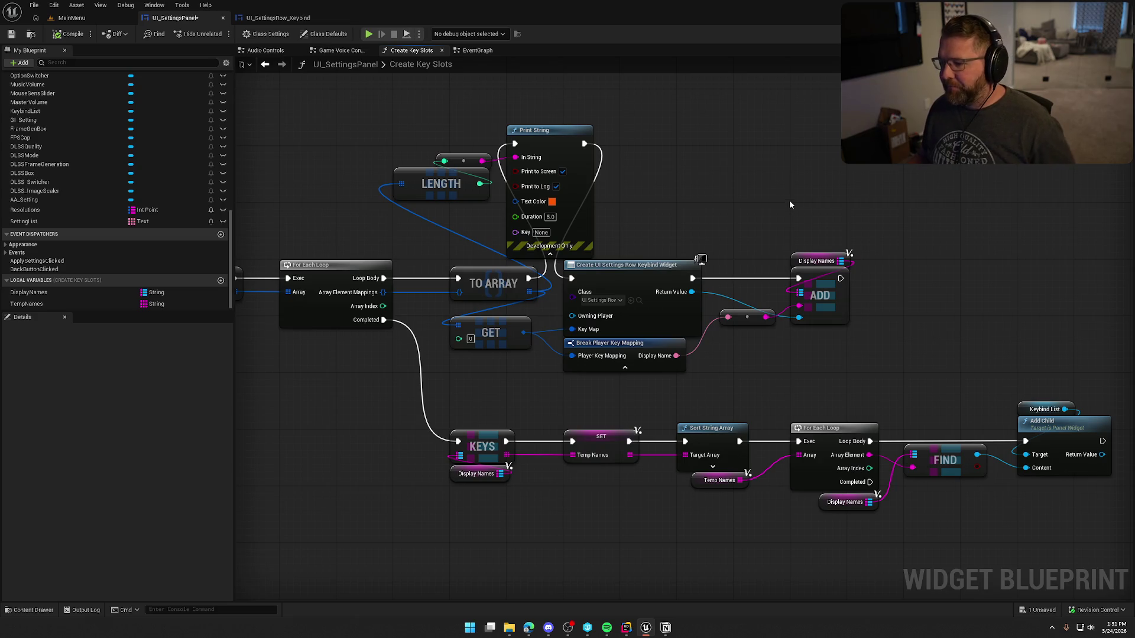
# Move the reroute node lower and expose the Slot output on Break Player Key Mapping.
pyautogui.moveTo(747, 317); pyautogui.dragTo(747, 362)
pyautogui.click(637, 246)
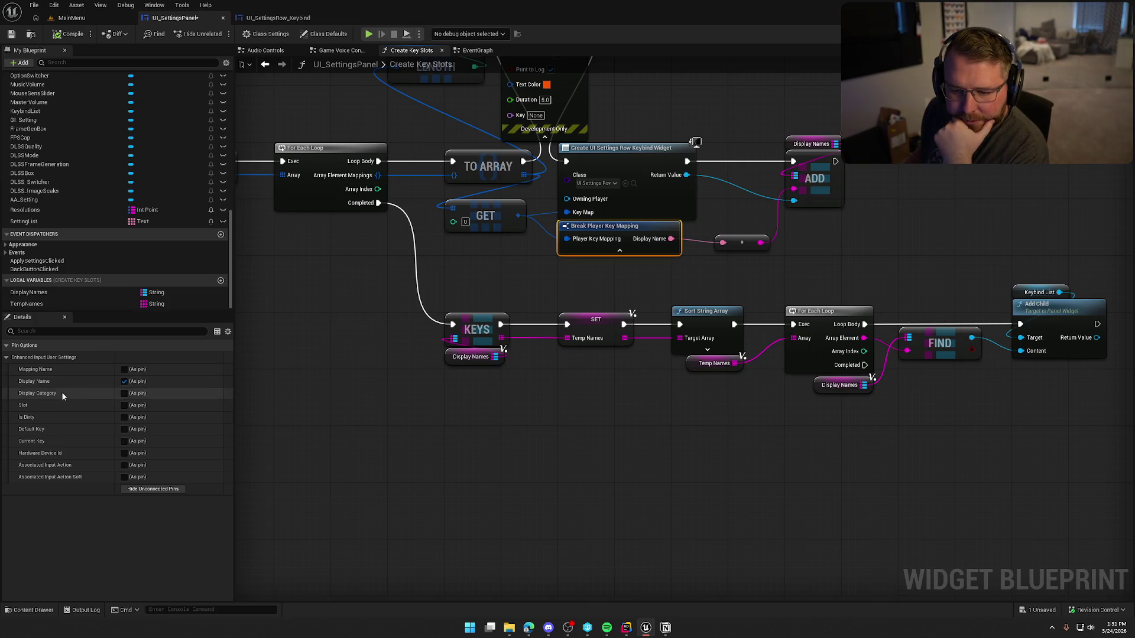
pyautogui.click(124, 394)
pyautogui.click(124, 394)
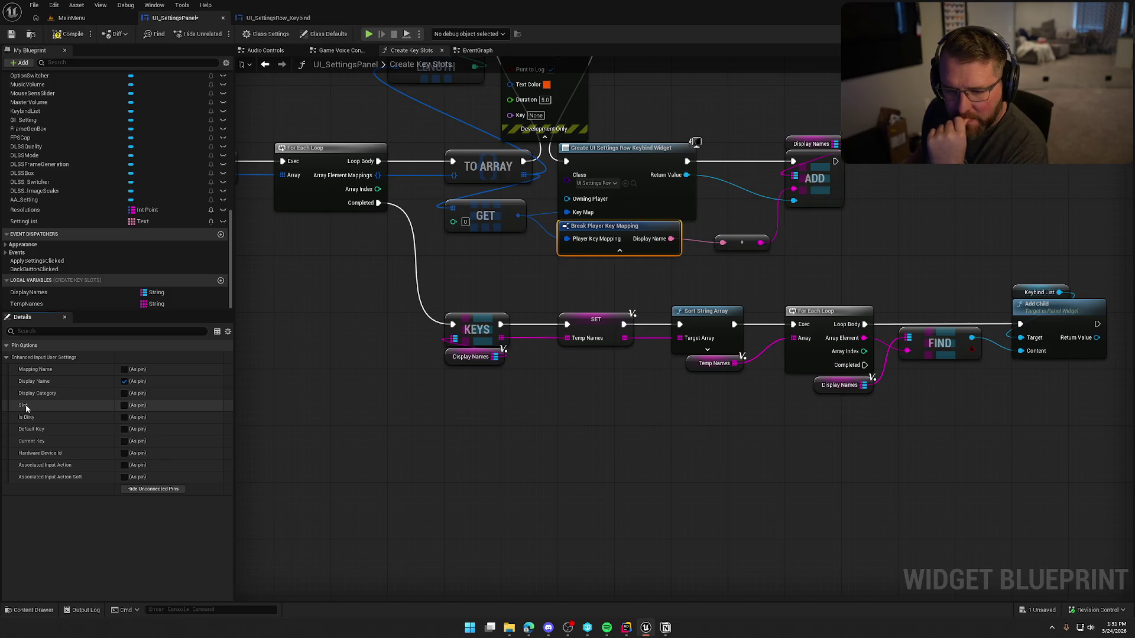
pyautogui.click(124, 406)
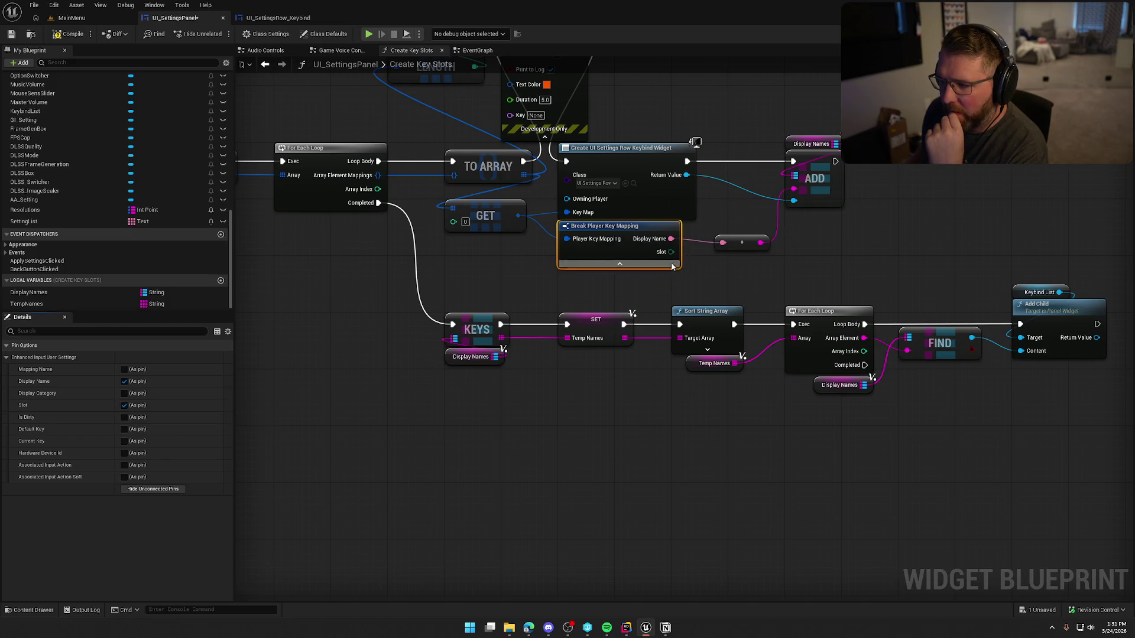
# Try a Switch on EPlayerMappableKeySlot off the Slot output, then delete it.
pyautogui.moveTo(882, 256)
pyautogui.mouseDown()
pyautogui.moveTo(913, 242)
pyautogui.moveTo(927, 154)
pyautogui.mouseUp()
pyautogui.write('switch')
pyautogui.press('Return')
pyautogui.click(929, 194)
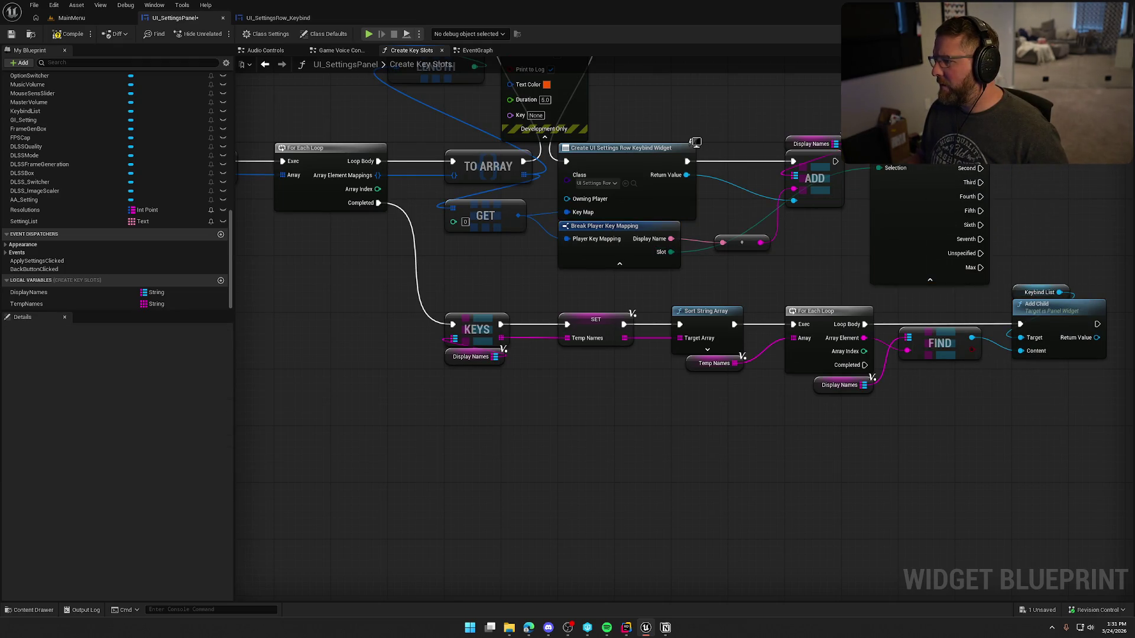
pyautogui.press('Delete')
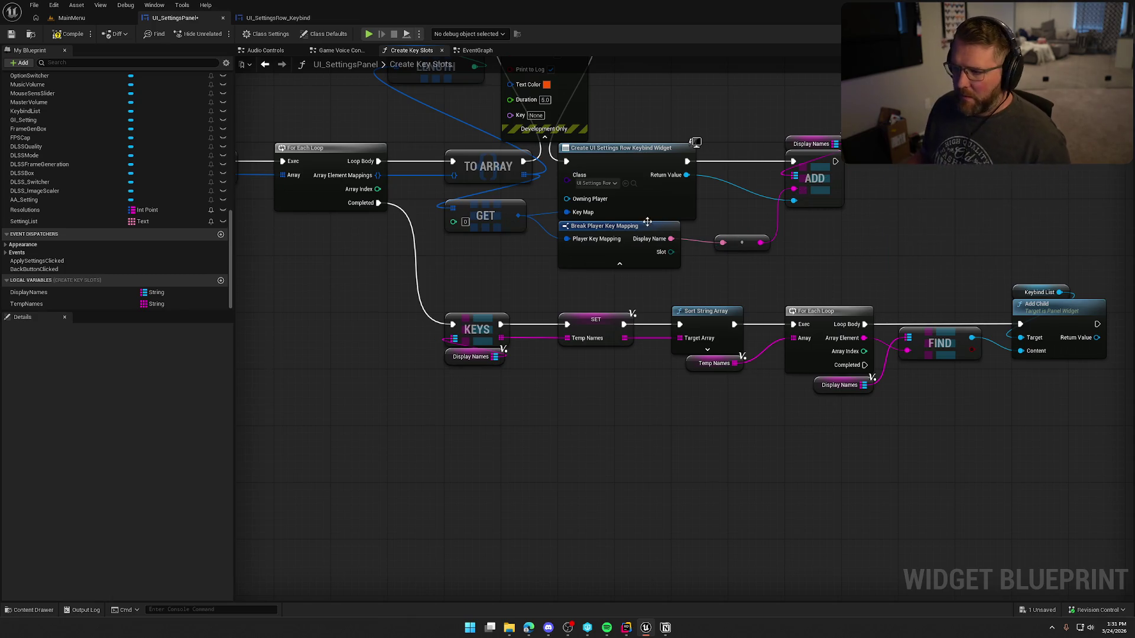
# Hide the Slot and Display Category outputs on Break Player Key Mapping again.
pyautogui.click(650, 224)
pyautogui.click(124, 405)
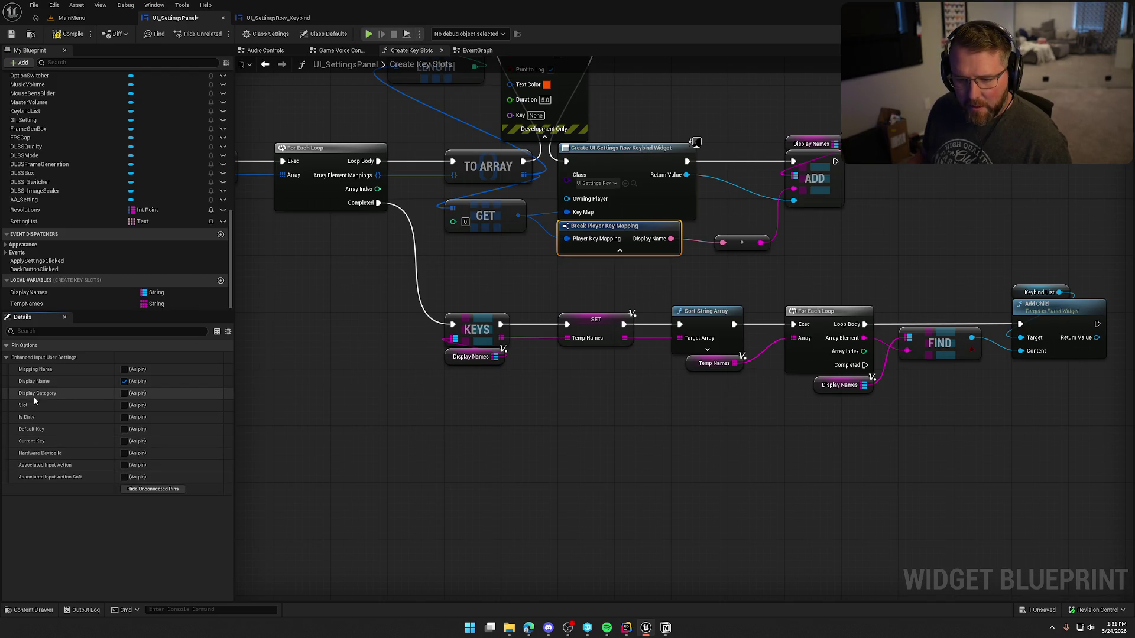
pyautogui.click(124, 393)
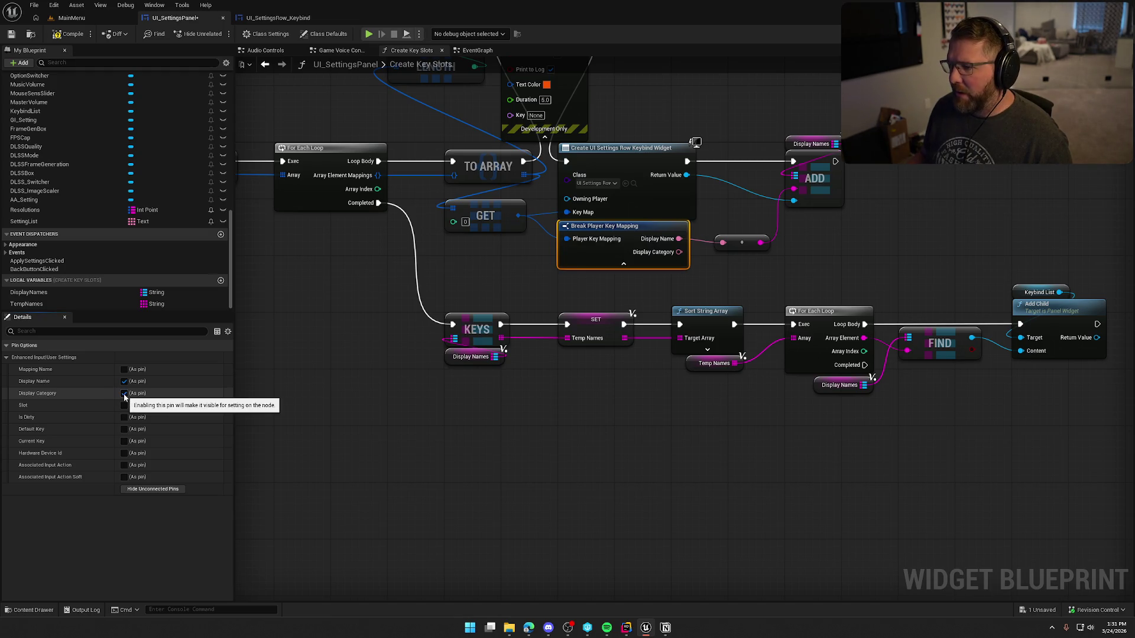
pyautogui.click(124, 393)
pyautogui.moveTo(410, 489); pyautogui.dragTo(415, 581)
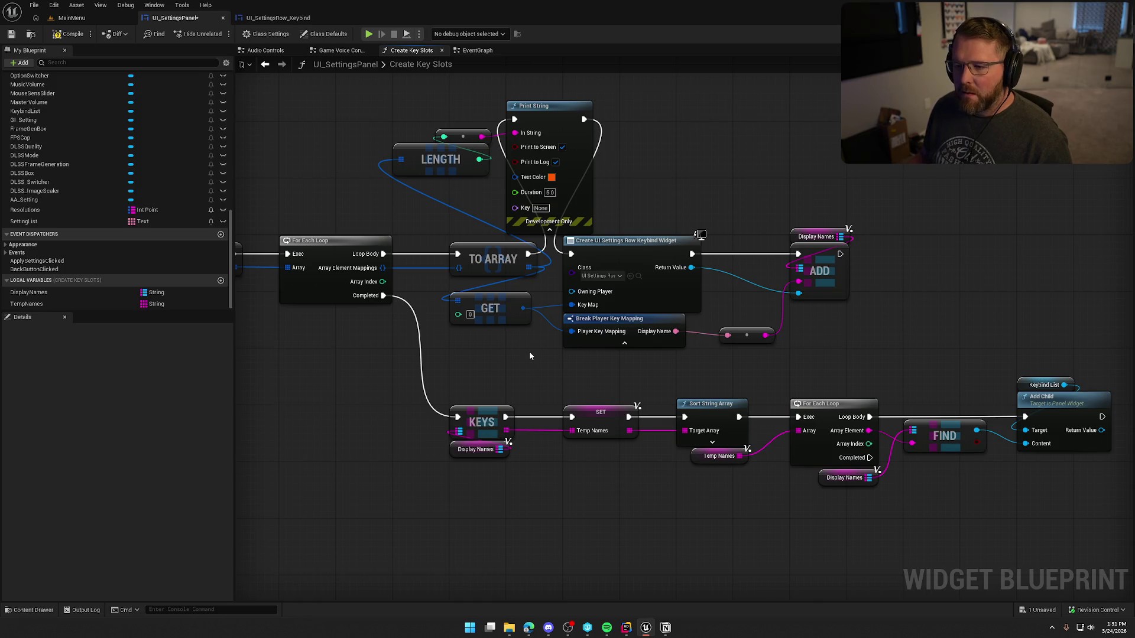
# Delete the Length and Print String debug nodes and rewire execution into TO ARRAY.
pyautogui.click(292, 19)
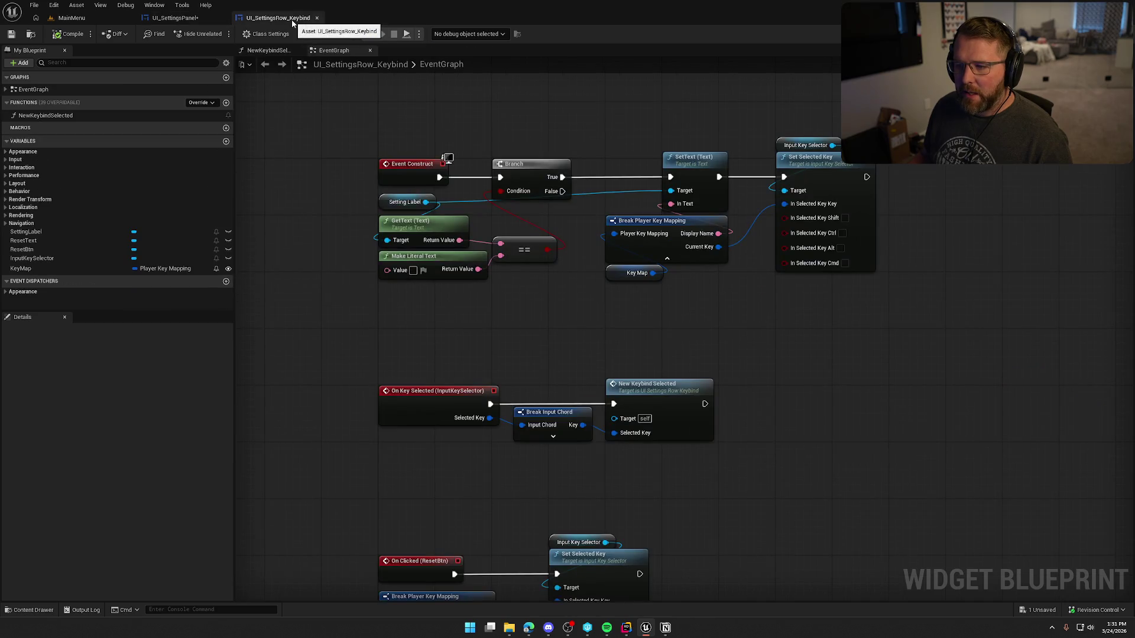
pyautogui.click(170, 18)
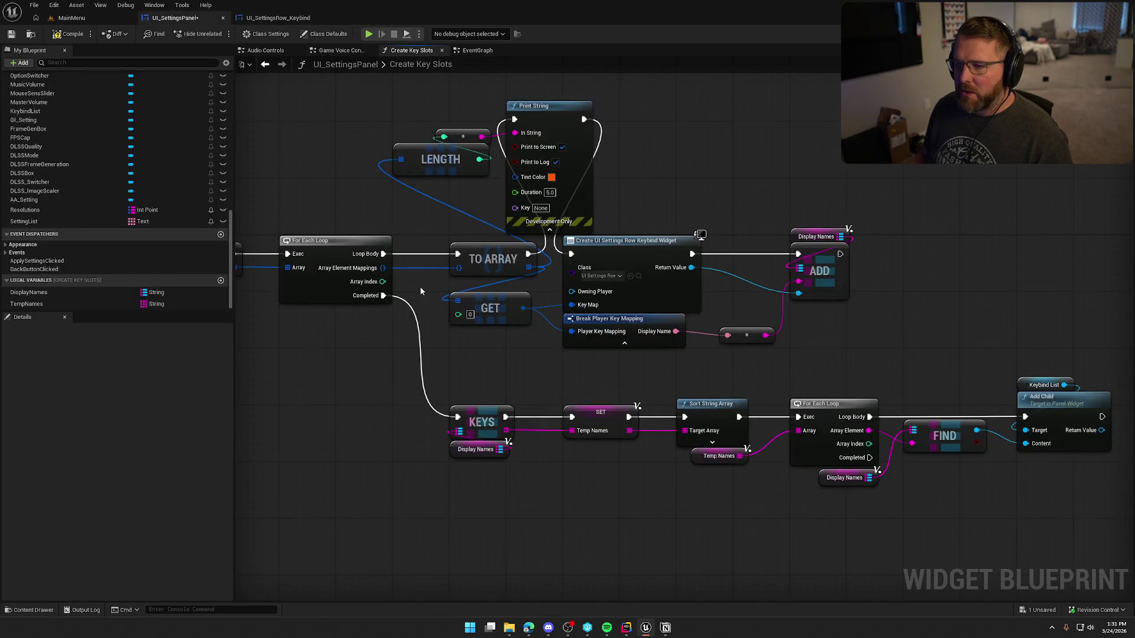
pyautogui.moveTo(448, 148); pyautogui.dragTo(602, 177)
pyautogui.press('Delete')
pyautogui.moveTo(528, 254); pyautogui.dragTo(570, 254)
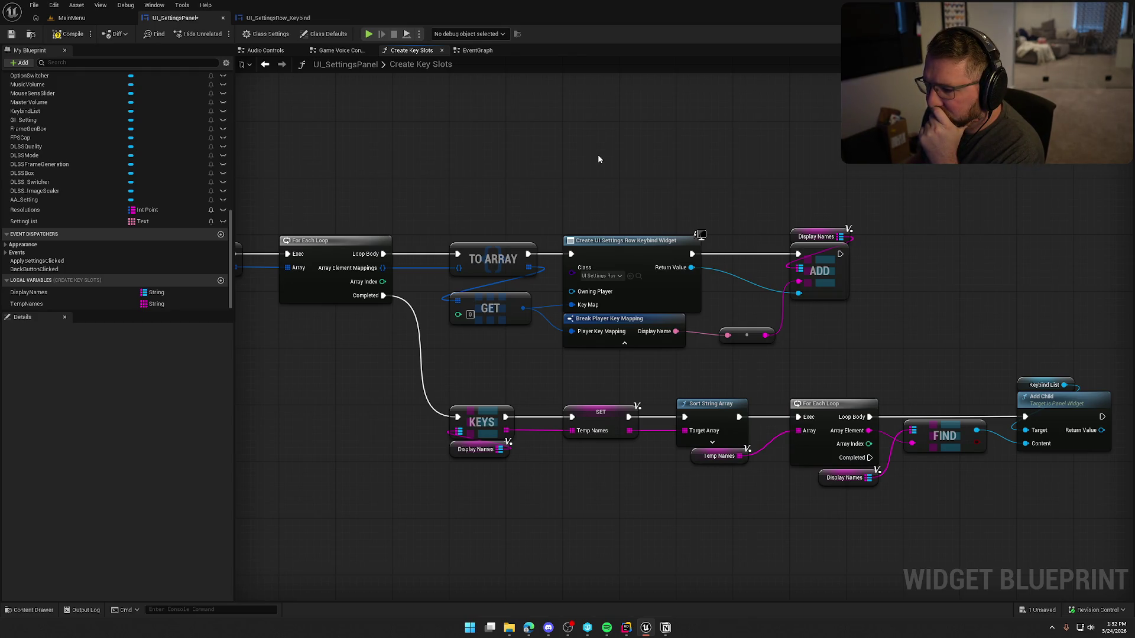
# Wire Clear Children straight into Values and delete the leftover Print String, reroute and Length nodes.
pyautogui.moveTo(597, 155)
pyautogui.mouseDown()
pyautogui.moveTo(712, 160)
pyautogui.moveTo(607, 249)
pyautogui.mouseUp()
pyautogui.moveTo(465, 234); pyautogui.dragTo(513, 233)
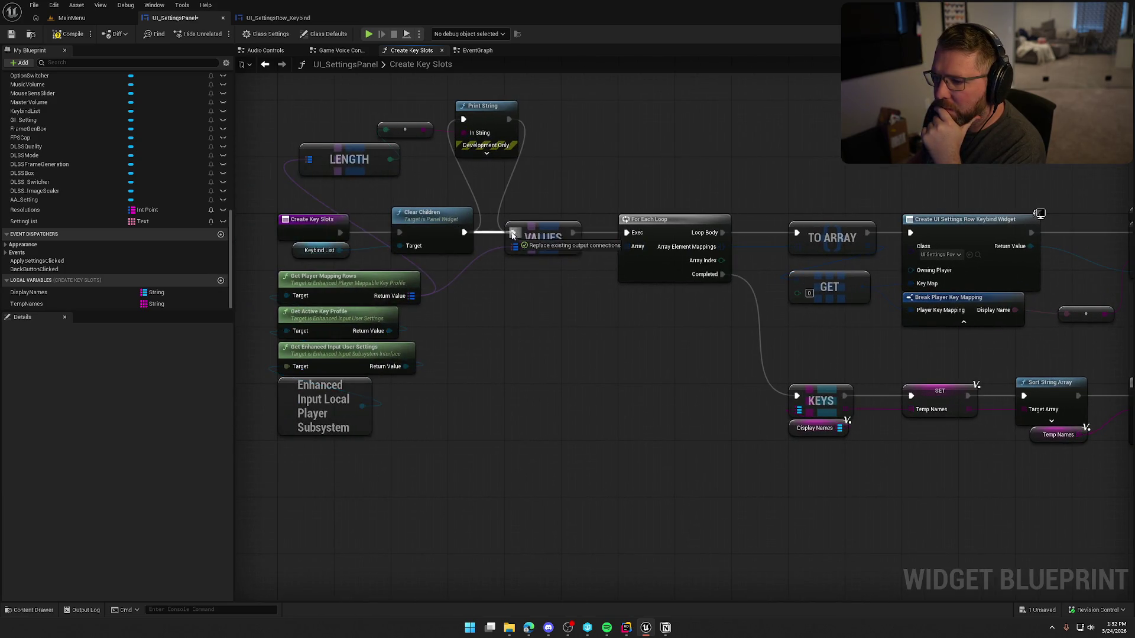
pyautogui.moveTo(551, 178); pyautogui.dragTo(349, 129)
pyautogui.press('Delete')
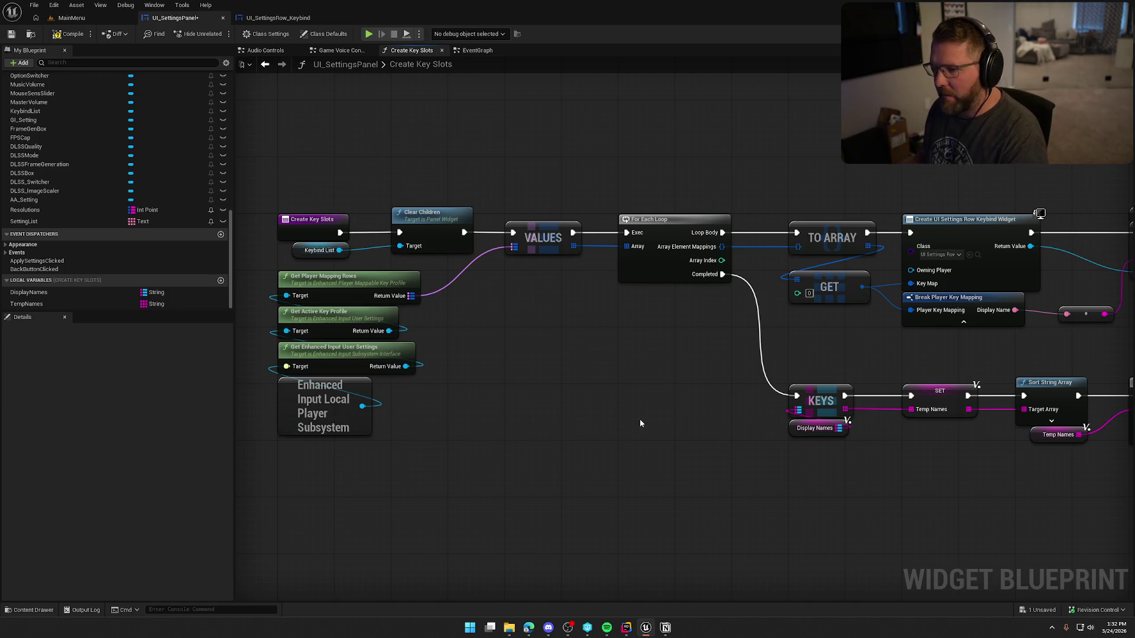
pyautogui.moveTo(639, 419); pyautogui.dragTo(487, 399)
pyautogui.moveTo(475, 285); pyautogui.dragTo(399, 269)
pyautogui.moveTo(466, 316); pyautogui.dragTo(340, 321)
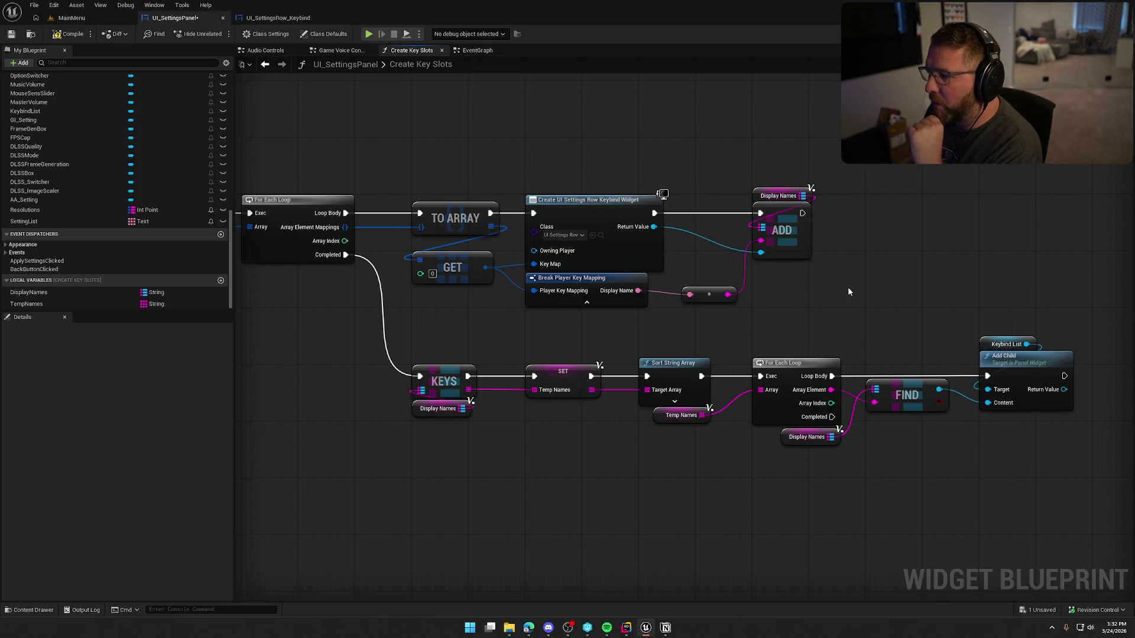
# Inspect the DisplayNames local variable and move the Temp Names getter above For Each Loop.
pyautogui.moveTo(766, 177); pyautogui.dragTo(846, 219)
pyautogui.scroll(-2, 852, 259)
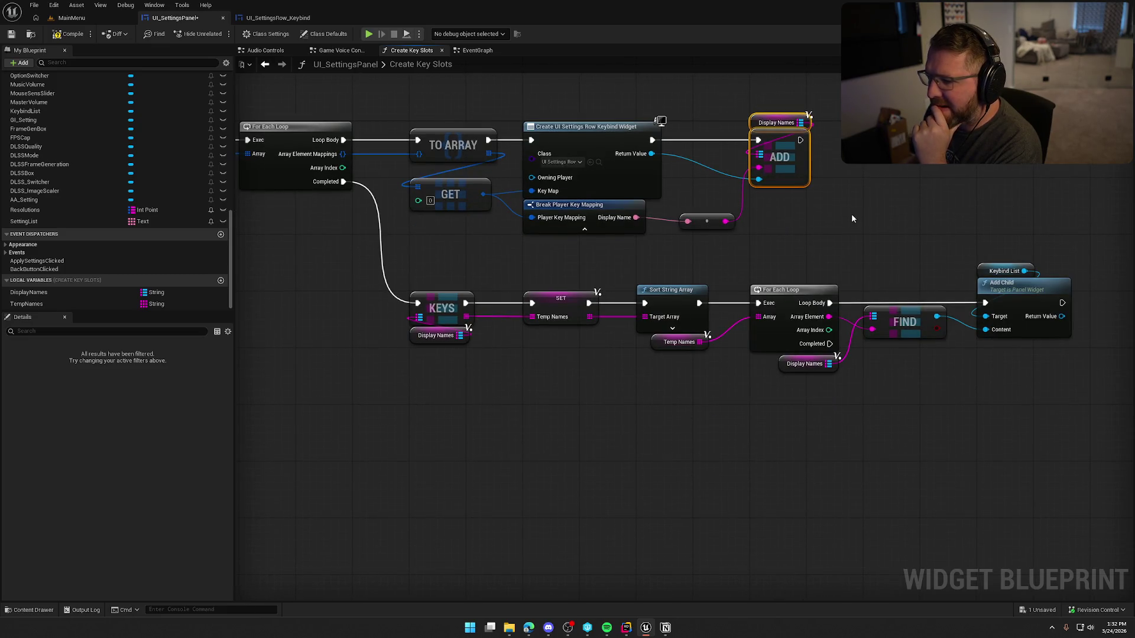
pyautogui.click(71, 292)
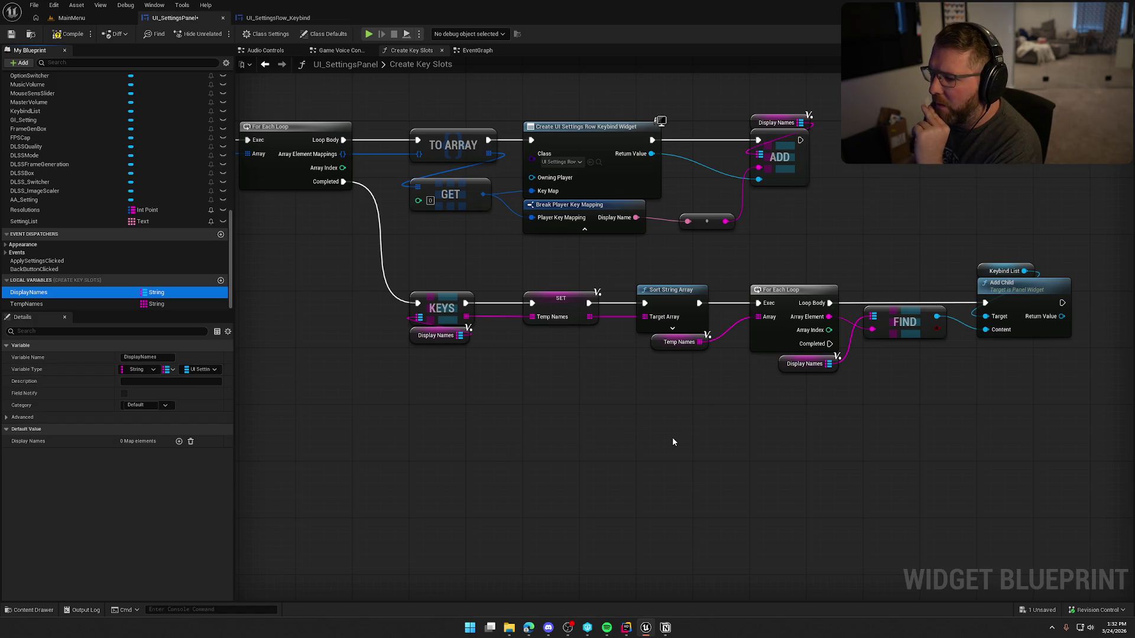
pyautogui.moveTo(743, 440); pyautogui.dragTo(589, 420)
pyautogui.moveTo(506, 323)
pyautogui.mouseDown()
pyautogui.moveTo(571, 254)
pyautogui.moveTo(606, 259)
pyautogui.mouseUp()
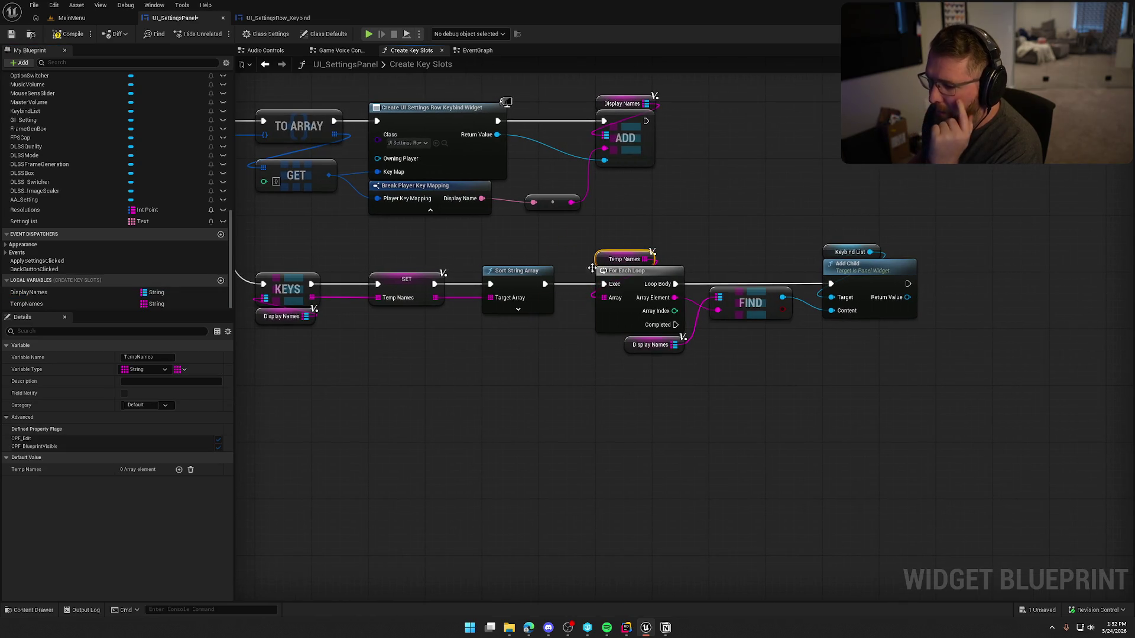
# Move the Display Names getter above FIND and select the KEYS, SET, sort, loop and FIND nodes.
pyautogui.click(518, 312)
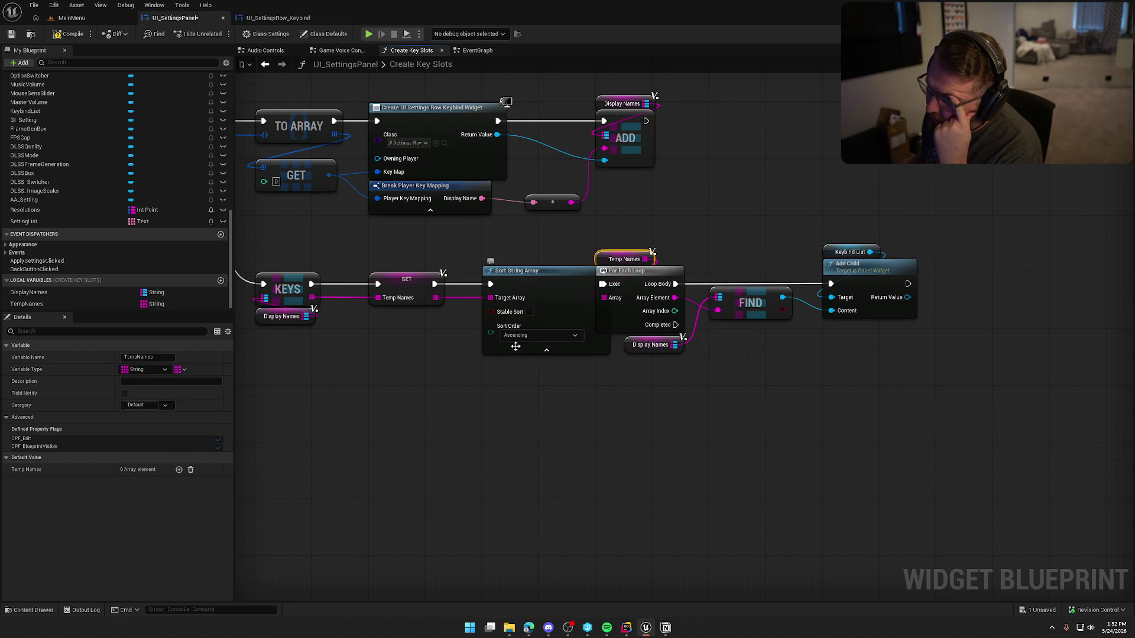
pyautogui.click(516, 348)
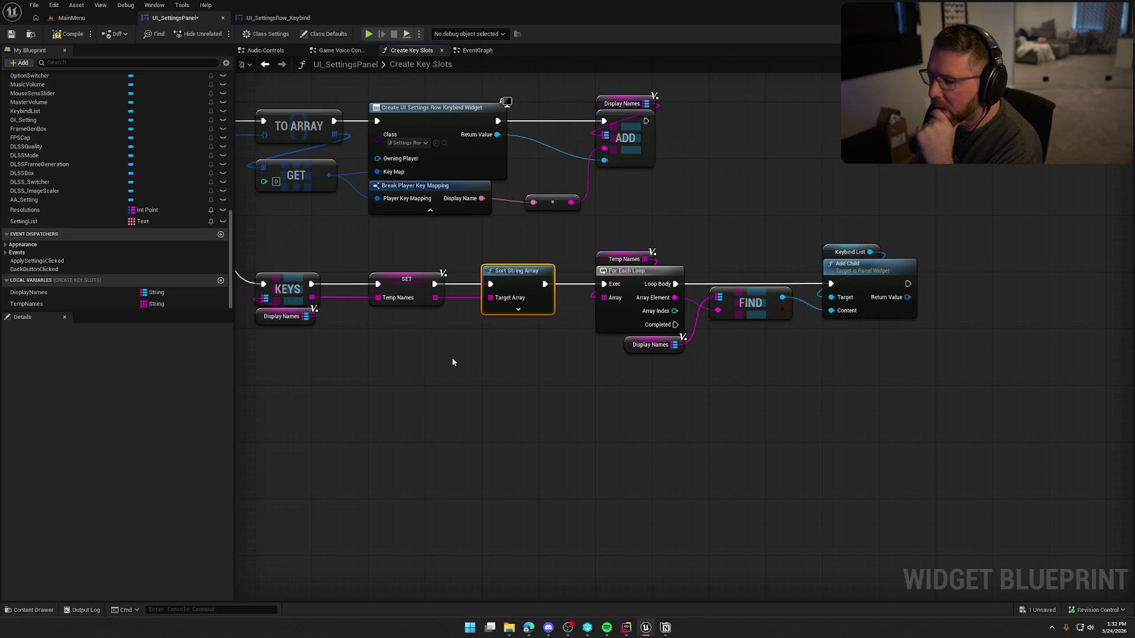
pyautogui.moveTo(636, 348)
pyautogui.mouseDown()
pyautogui.moveTo(709, 265)
pyautogui.moveTo(720, 277)
pyautogui.mouseUp()
pyautogui.click(721, 353)
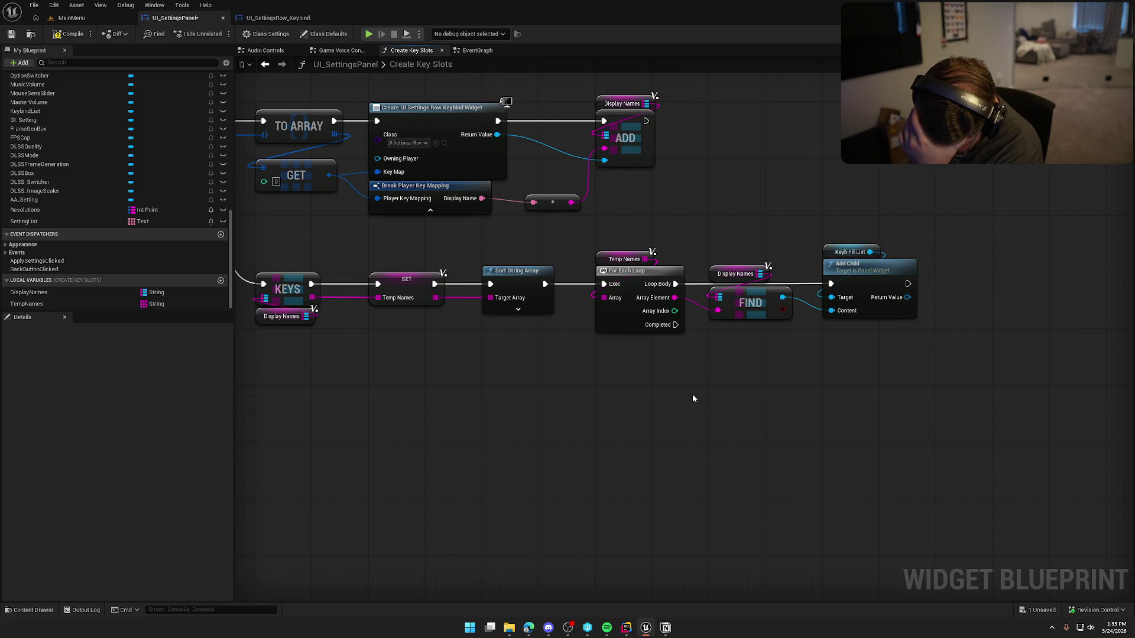
pyautogui.moveTo(696, 392); pyautogui.dragTo(753, 411)
pyautogui.moveTo(364, 288)
pyautogui.mouseDown()
pyautogui.moveTo(555, 370)
pyautogui.moveTo(900, 415)
pyautogui.mouseUp()
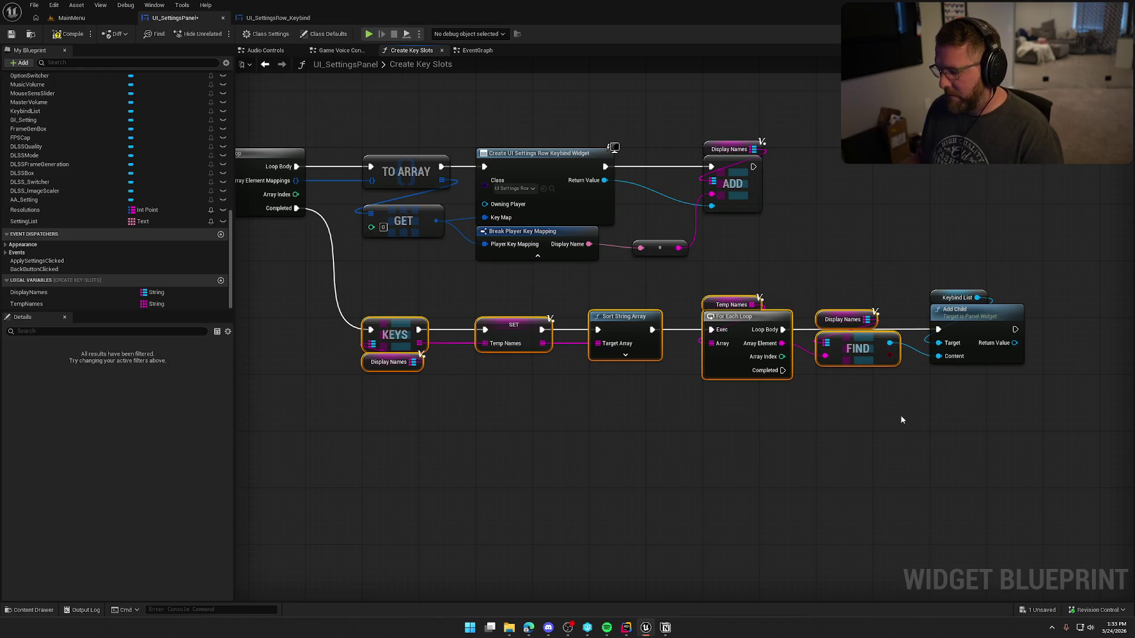
# Delete the sort, loop, FIND and ADD nodes and feed the new row widget straight into Add Child.
pyautogui.press('Delete')
pyautogui.moveTo(762, 288); pyautogui.dragTo(707, 111)
pyautogui.press('Delete')
pyautogui.moveTo(913, 305)
pyautogui.mouseDown()
pyautogui.moveTo(988, 353)
pyautogui.moveTo(775, 198)
pyautogui.mouseUp()
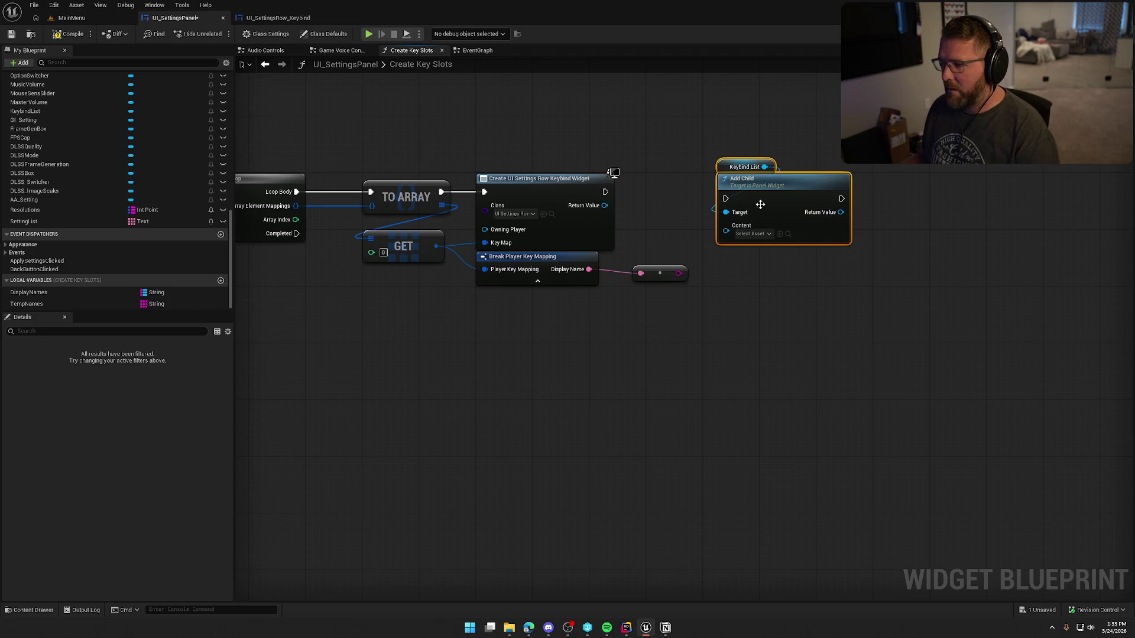
pyautogui.moveTo(605, 191)
pyautogui.mouseDown()
pyautogui.moveTo(725, 198)
pyautogui.moveTo(604, 205)
pyautogui.mouseUp()
pyautogui.moveTo(745, 184); pyautogui.dragTo(674, 176)
# Delete the Break Player Key Mapping node and its reroute.
pyautogui.moveTo(707, 312); pyautogui.dragTo(490, 263)
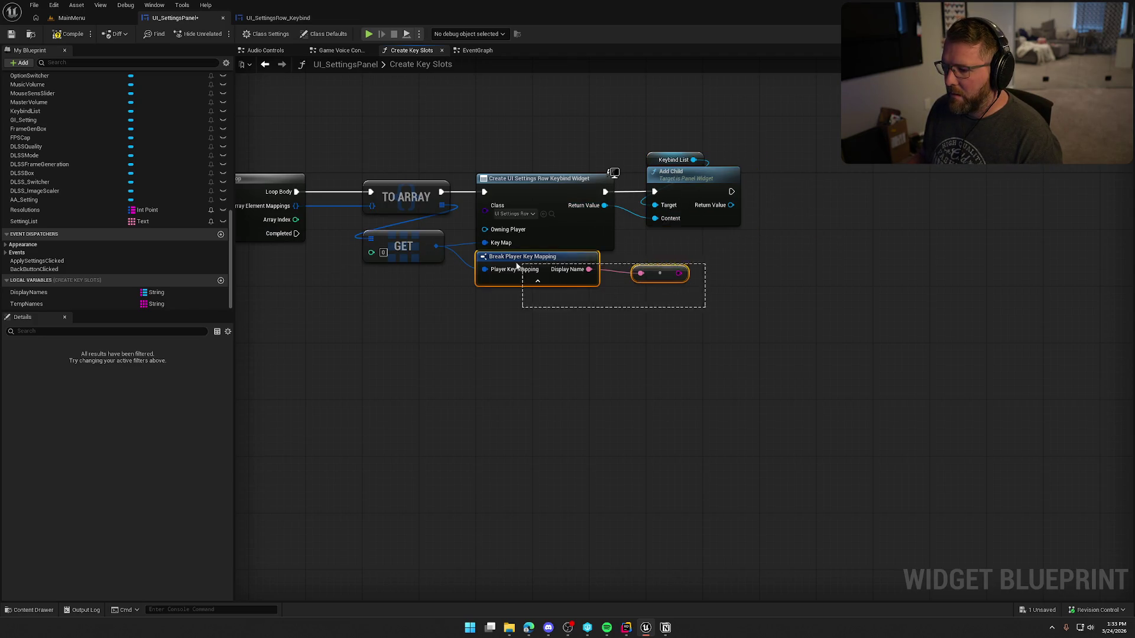
pyautogui.press('Delete')
pyautogui.moveTo(488, 329); pyautogui.dragTo(649, 328)
pyautogui.click(582, 265)
pyautogui.moveTo(582, 266)
pyautogui.mouseDown()
pyautogui.moveTo(848, 359)
pyautogui.moveTo(408, 240)
pyautogui.mouseUp()
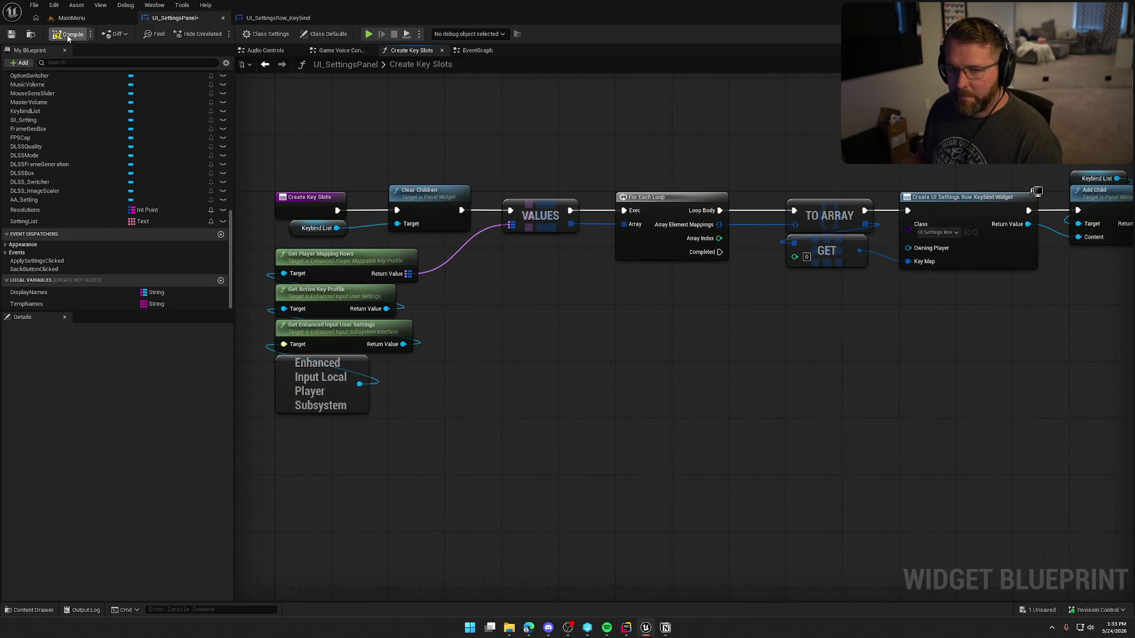
# Delete the DisplayNames and TempNames local variables, save the blueprint, and start a play test.
pyautogui.click(31, 293)
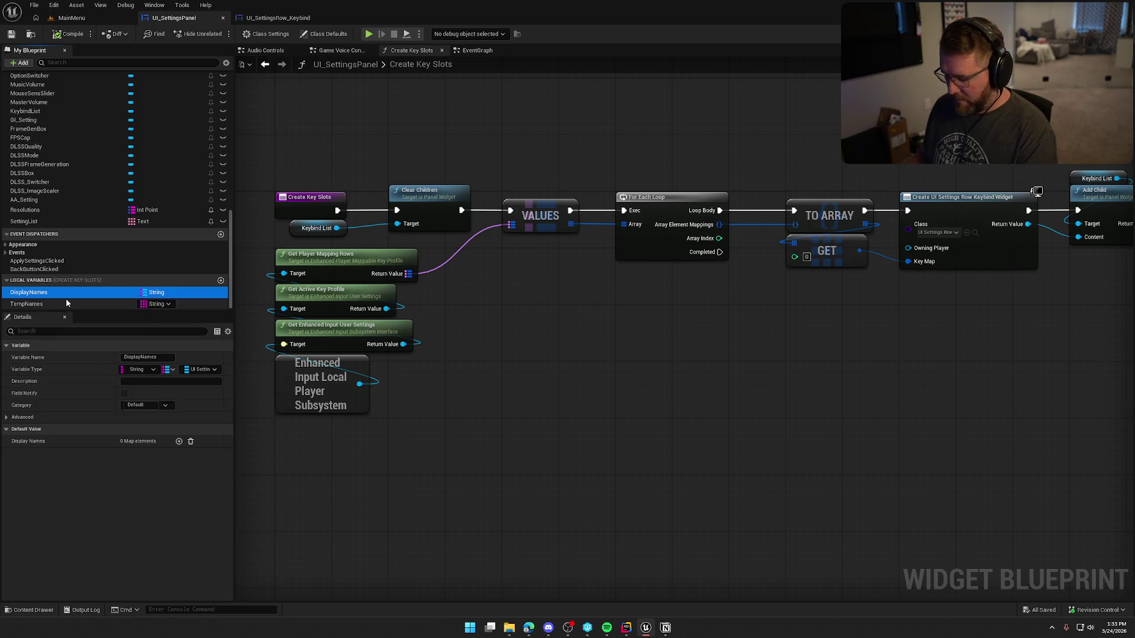
pyautogui.press('Delete')
pyautogui.click(24, 300)
pyautogui.press('Delete')
pyautogui.hotkey('ctrl', 's')
pyautogui.hotkey('alt', 'p')
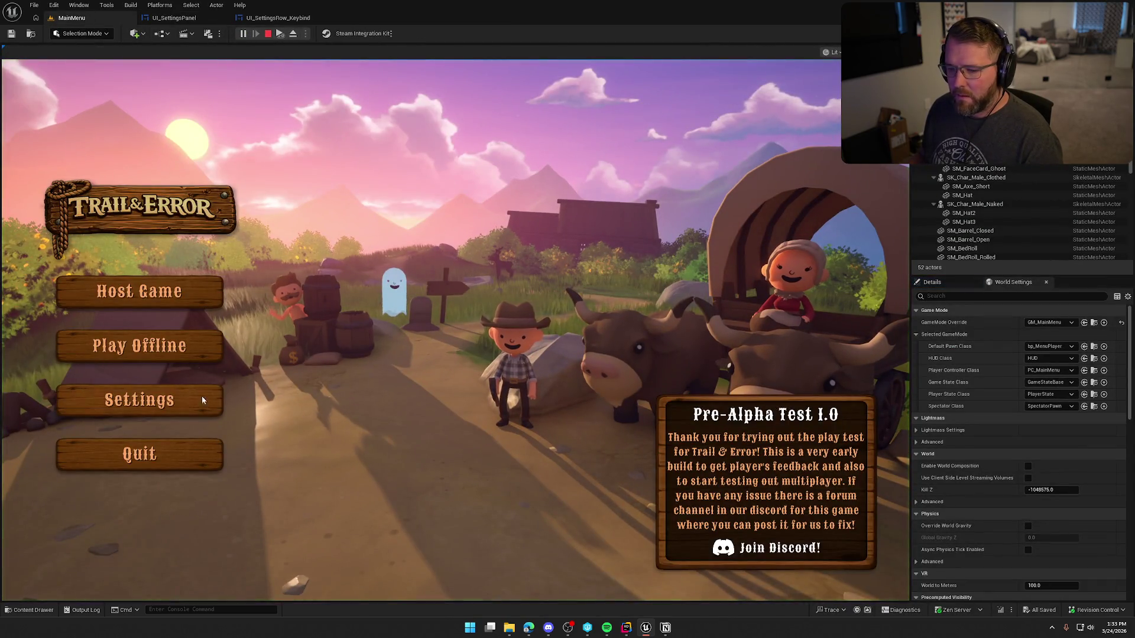
# Check the Inputs keybinds list in play, then stop and review the Create Key Slots graph.
pyautogui.click(140, 400)
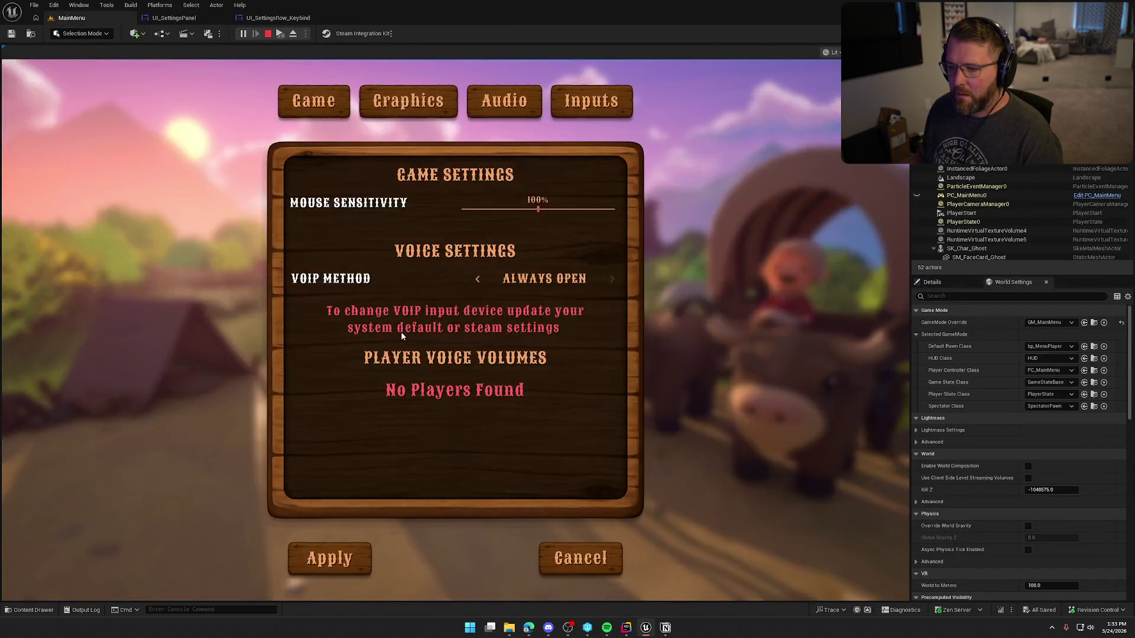
pyautogui.click(579, 105)
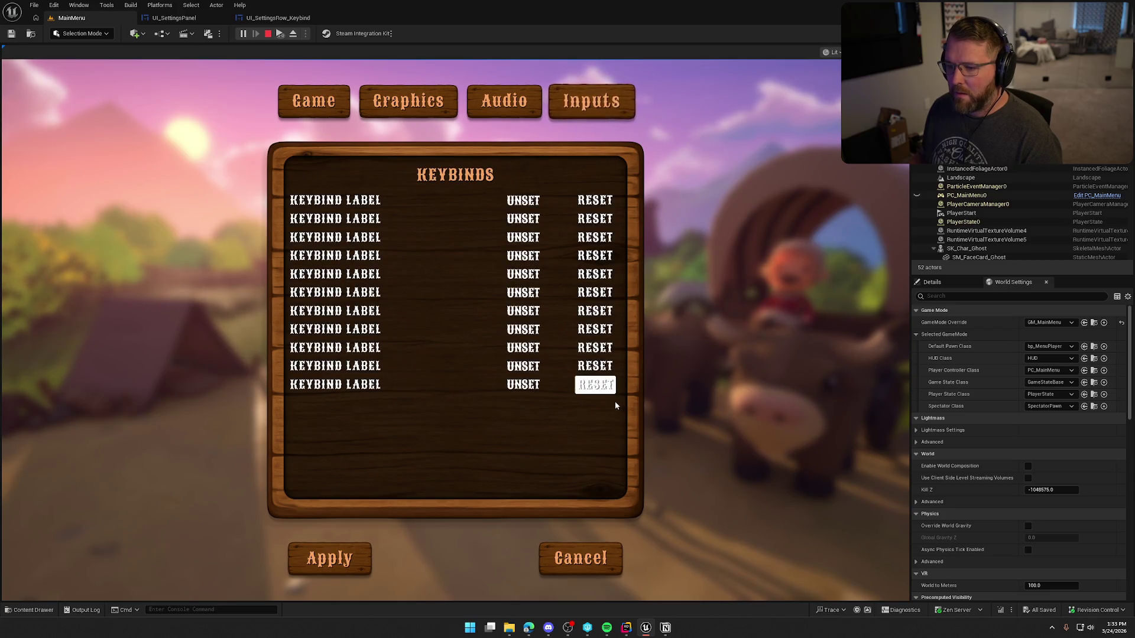
pyautogui.press('Escape')
pyautogui.click(275, 19)
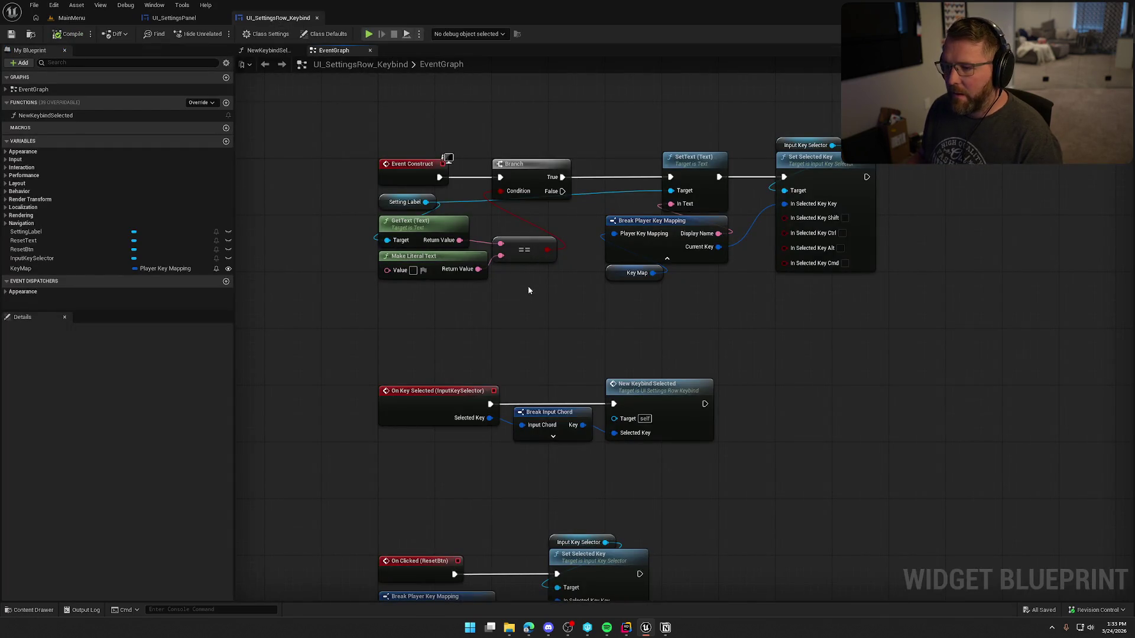
pyautogui.click(173, 17)
pyautogui.moveTo(689, 353); pyautogui.dragTo(562, 347)
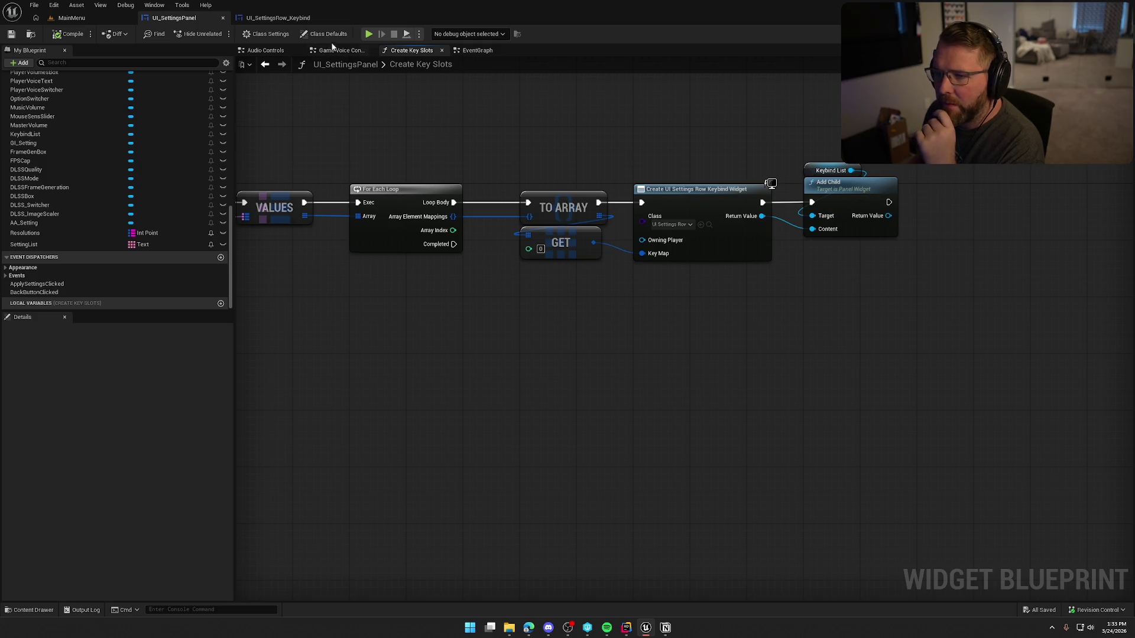
pyautogui.click(296, 21)
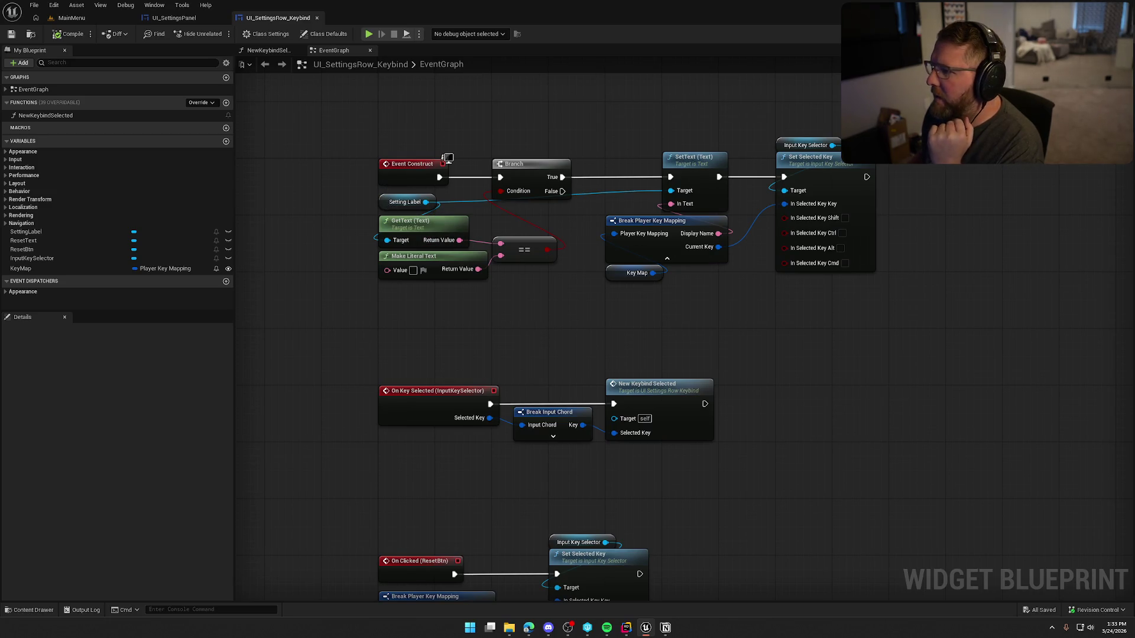
# Clear the Setting Label's placeholder 'Keybind Label' text, compile the widget, and return to MainMenu.
pyautogui.doubleClick(405, 202)
pyautogui.click(1005, 207)
pyautogui.press('BackSpace')
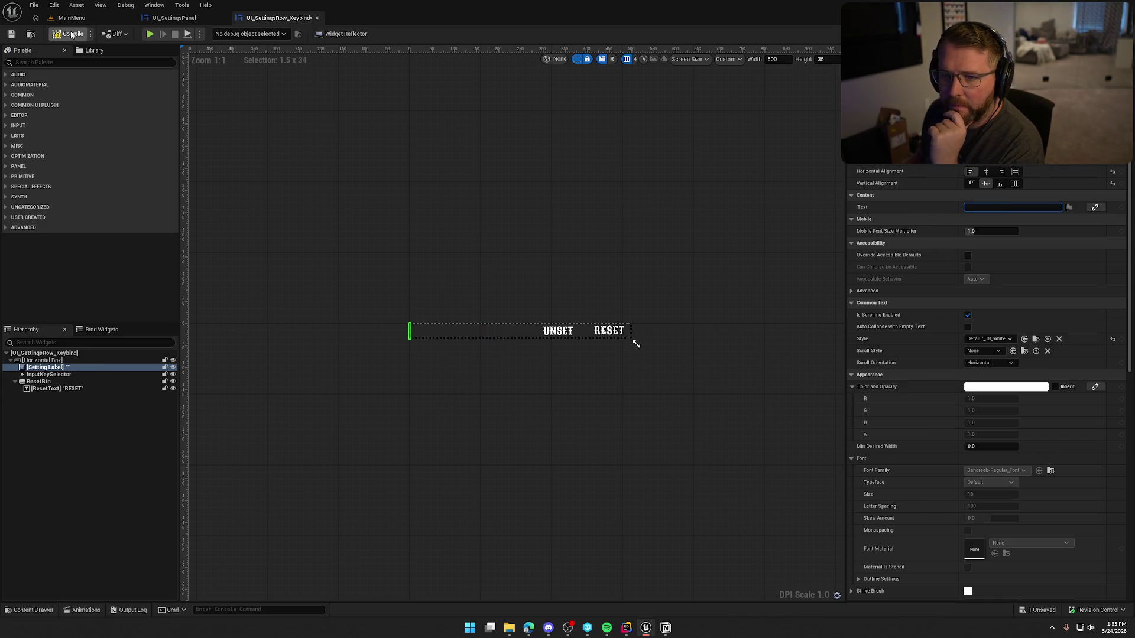
pyautogui.click(73, 34)
pyautogui.click(72, 18)
pyautogui.hotkey('alt', 'p')
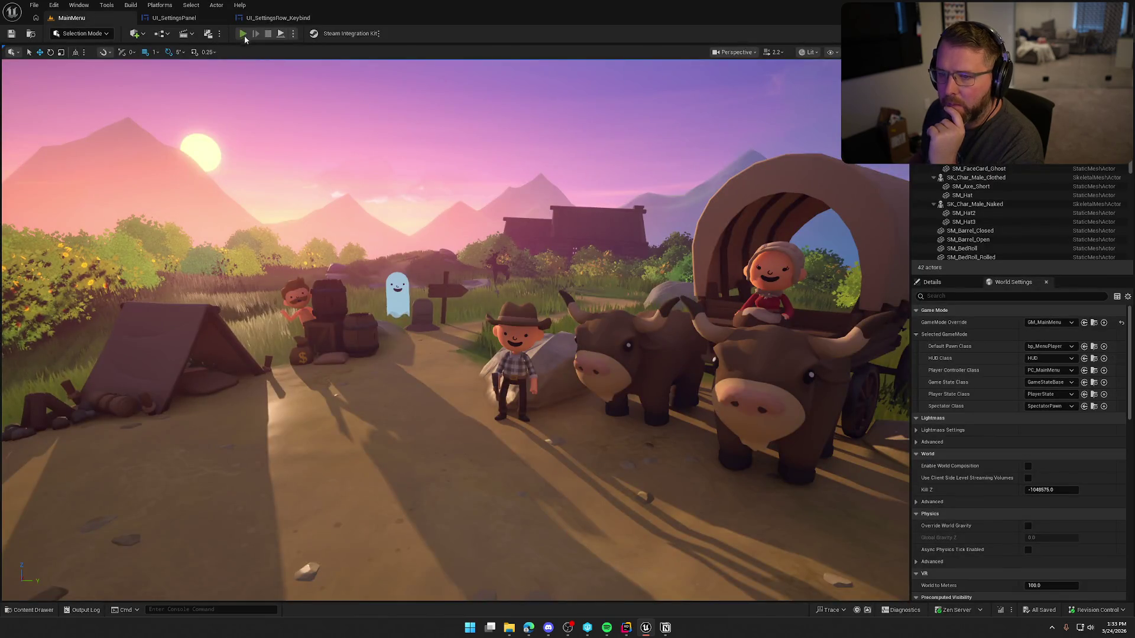
# Review the 11 keybind actions under Settings > Inputs in play, then return to UI_SettingsPanel.
pyautogui.click(140, 400)
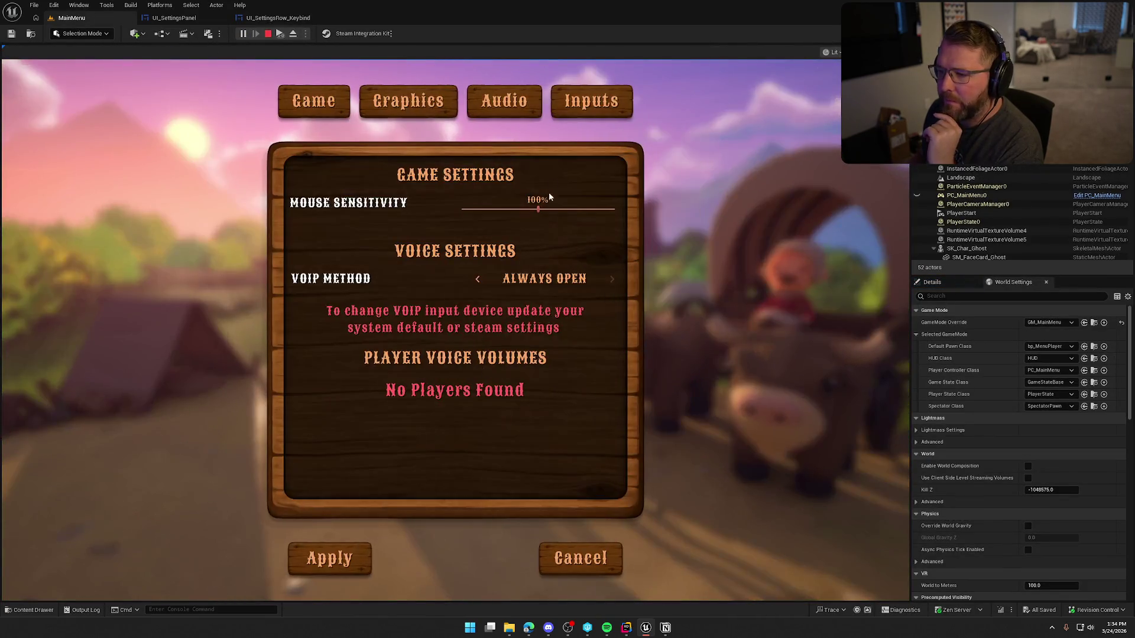
pyautogui.click(594, 101)
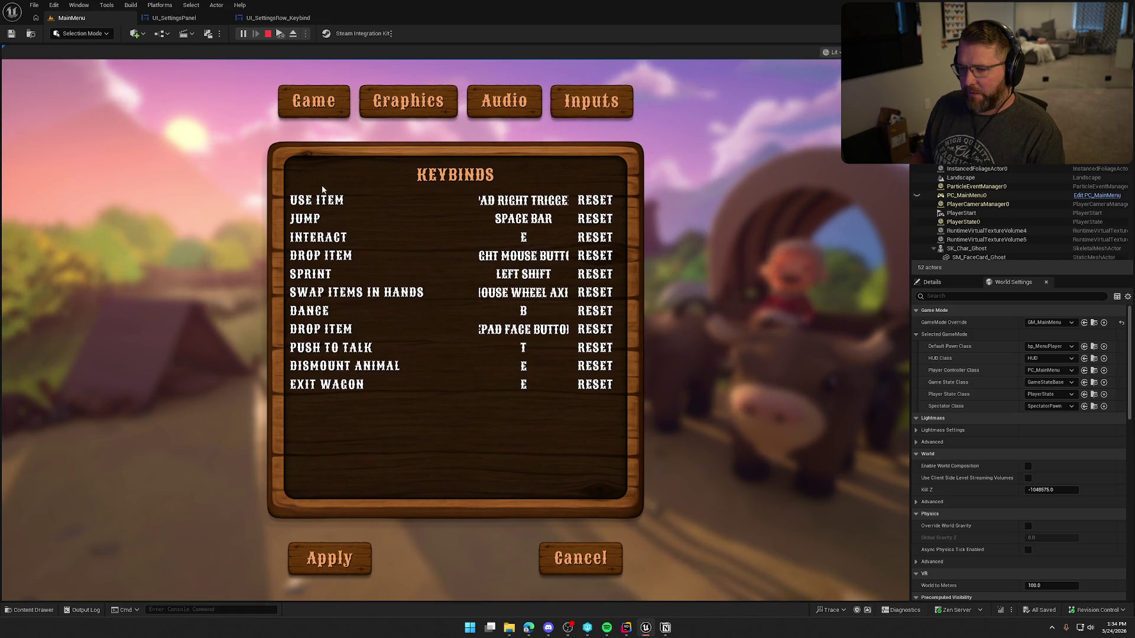
pyautogui.press('Escape')
pyautogui.click(187, 17)
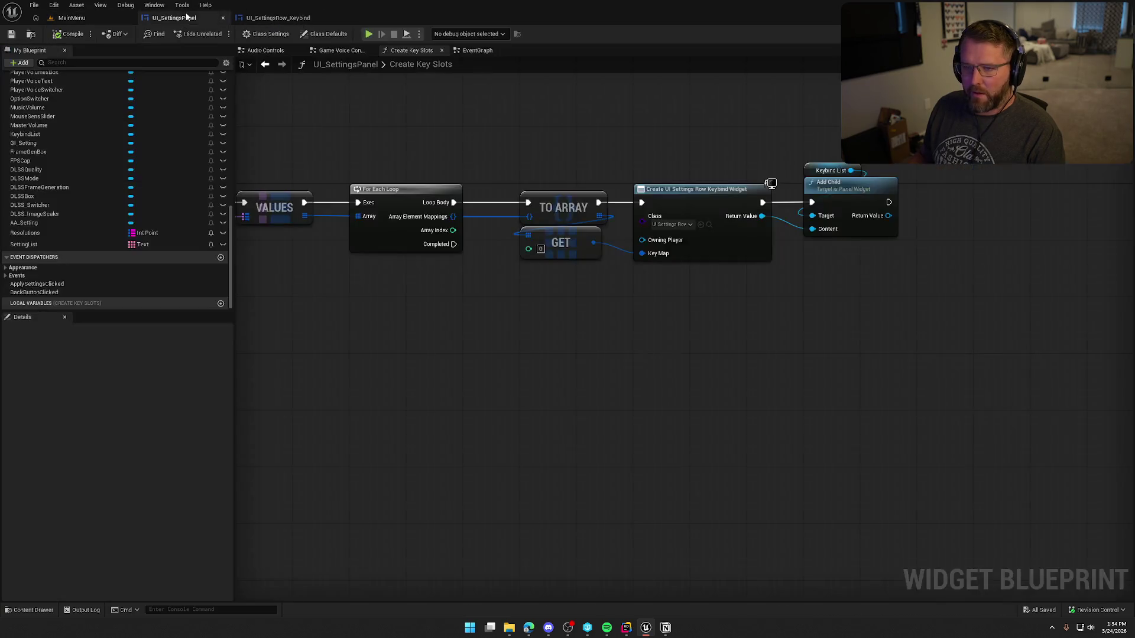
# In the Designer, expand OptionSwitcher > KeybindSettings > Vertical Box and select the KeybindList scroll box.
pyautogui.click(1098, 34)
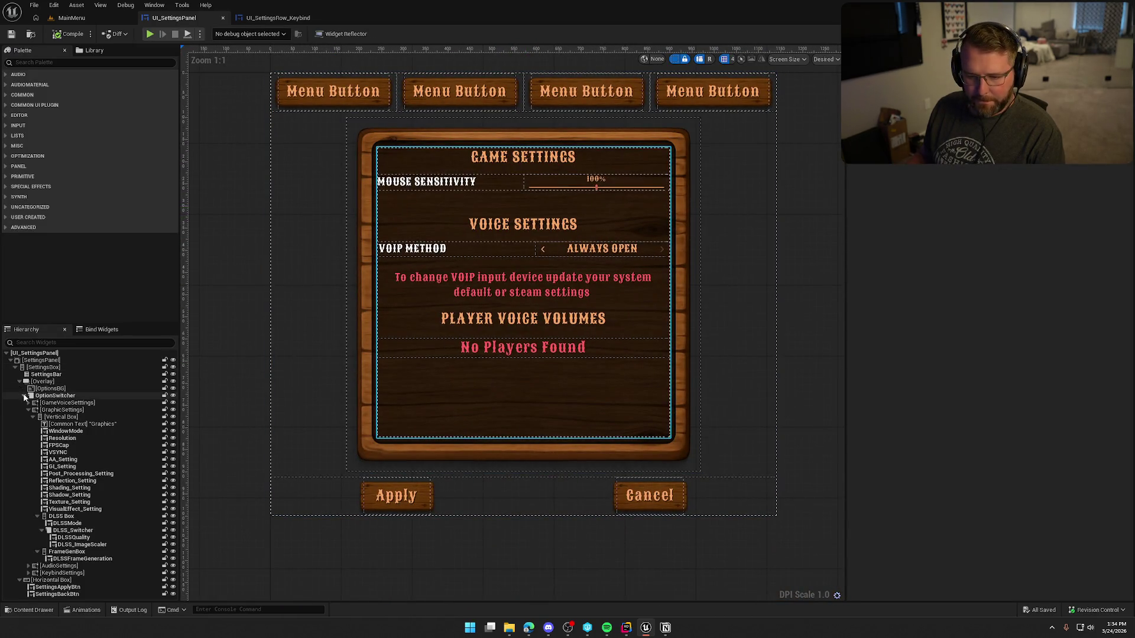
pyautogui.click(23, 396)
pyautogui.click(23, 396)
pyautogui.click(27, 403)
pyautogui.click(53, 424)
pyautogui.click(28, 424)
pyautogui.click(29, 432)
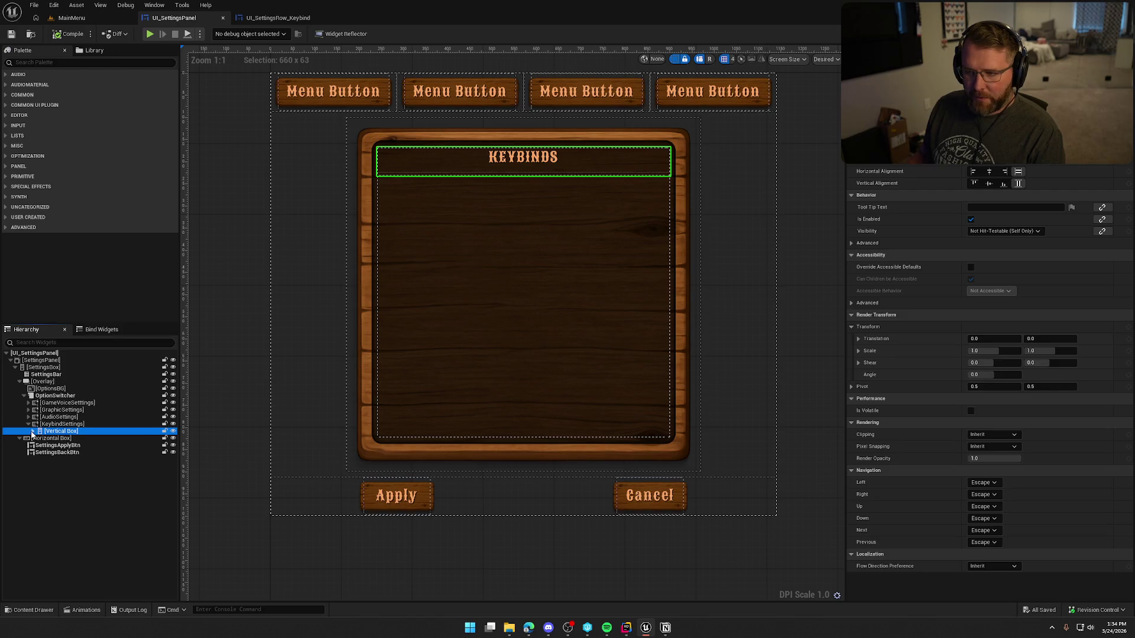
pyautogui.click(33, 432)
pyautogui.click(77, 446)
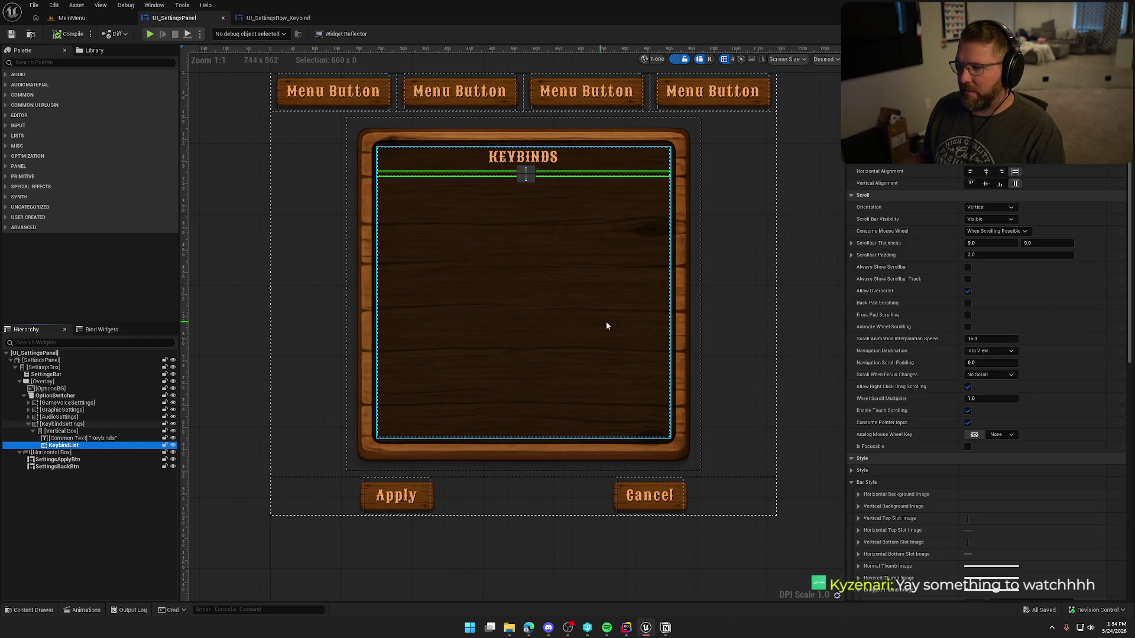
pyautogui.moveTo(720, 317); pyautogui.dragTo(690, 339)
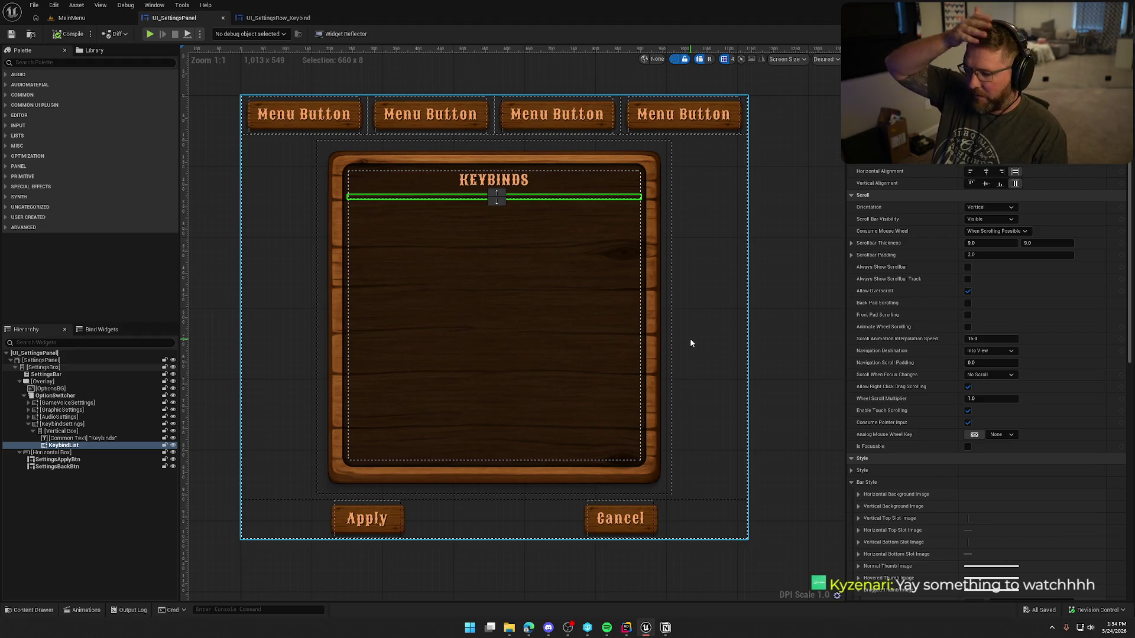
# Rename the KeybindList scroll box to KeyboardKeys and duplicate it.
pyautogui.click(64, 446)
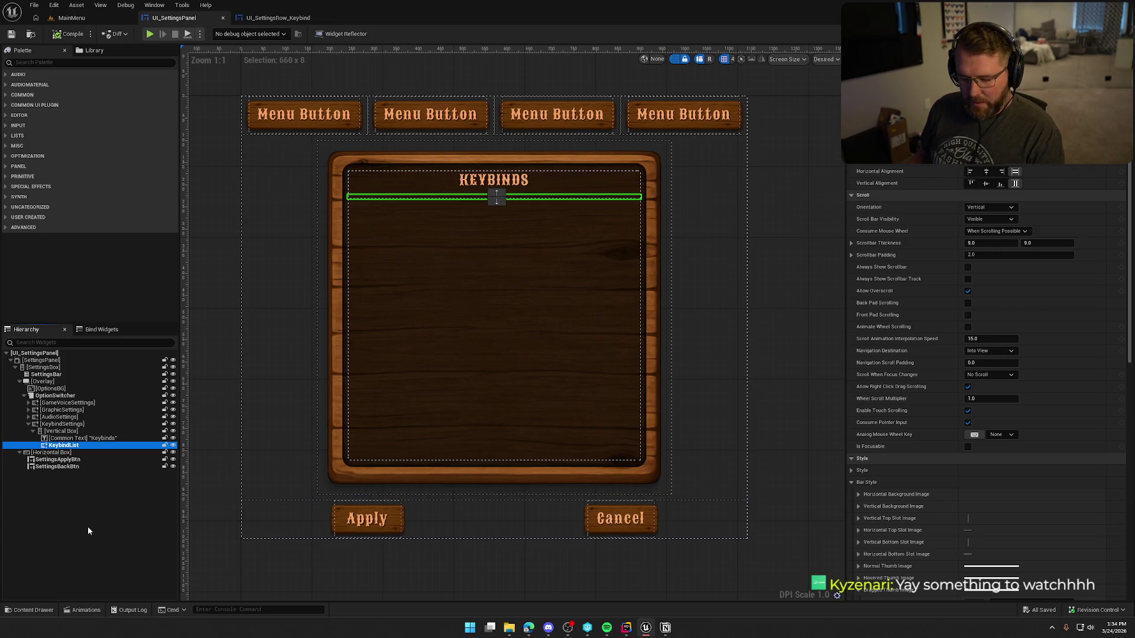
pyautogui.press('F2')
pyautogui.write('Keyboar')
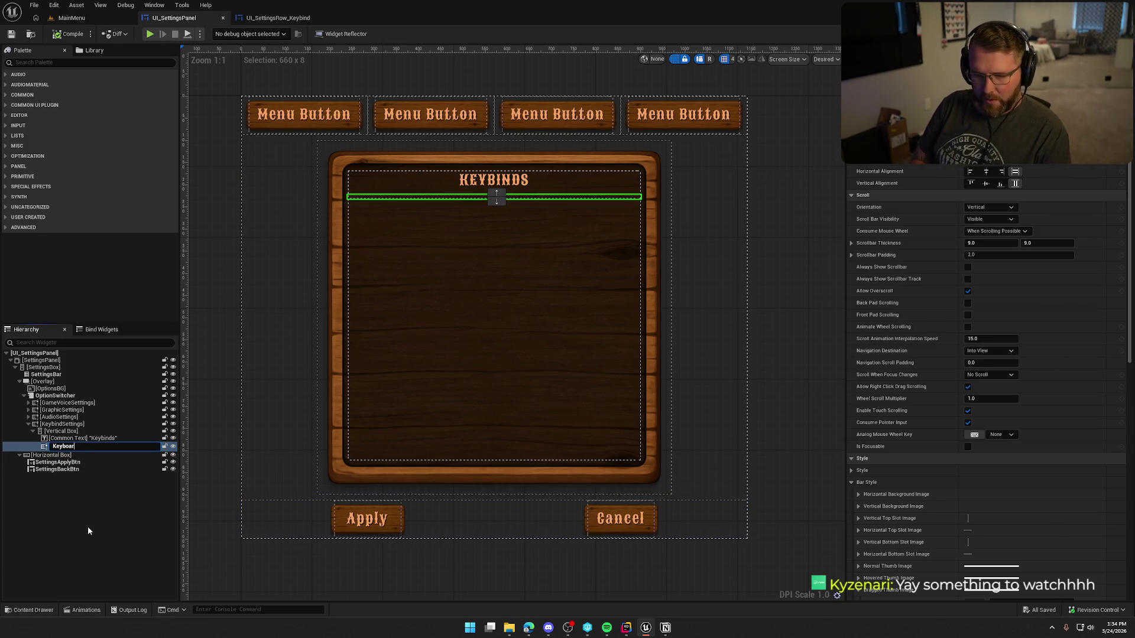
pyautogui.write('dKeys')
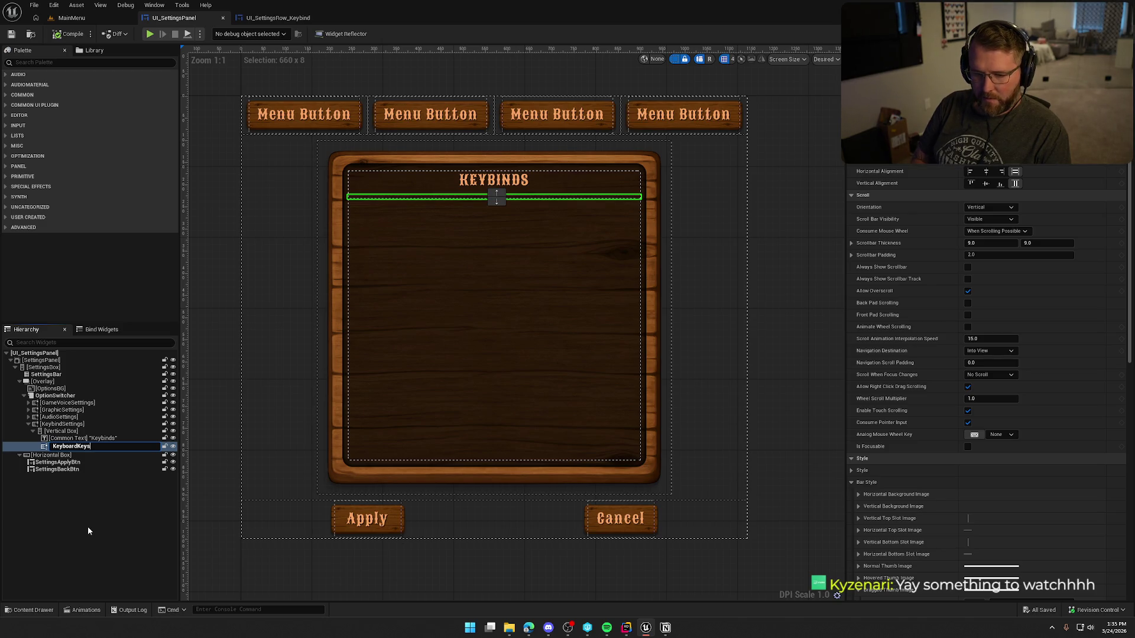
pyautogui.press('Return')
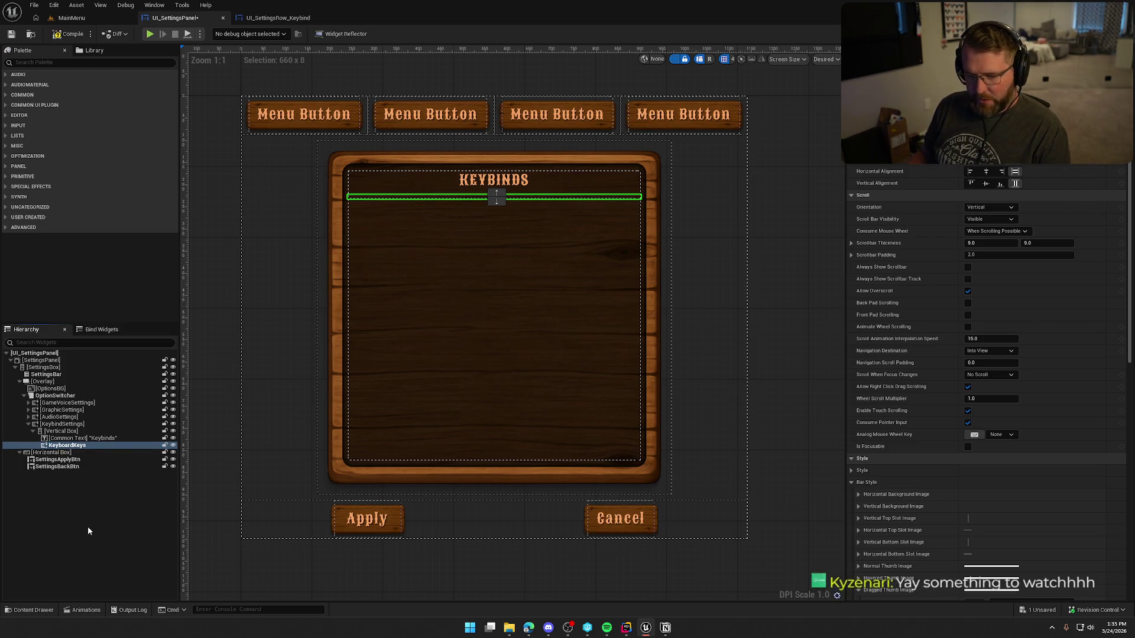
pyautogui.hotkey('ctrl', 'd')
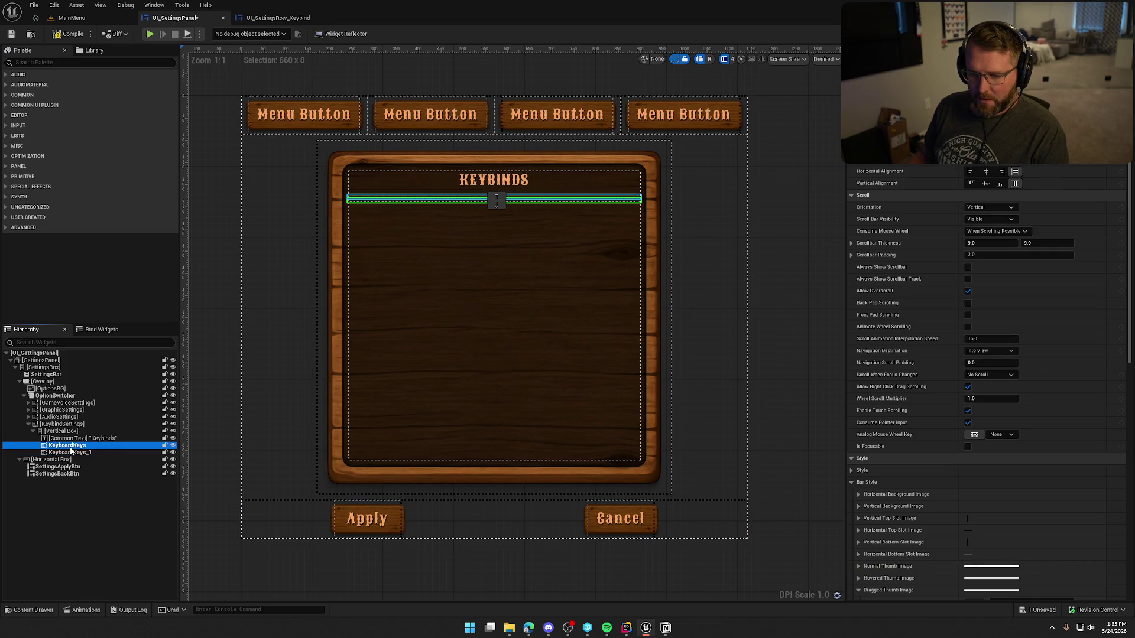
# Remove the extra copy and wrap KeyboardKeys in a Common Activatable Widget Switcher named KeybindSwitcher.
pyautogui.press('Delete')
pyautogui.click(67, 445)
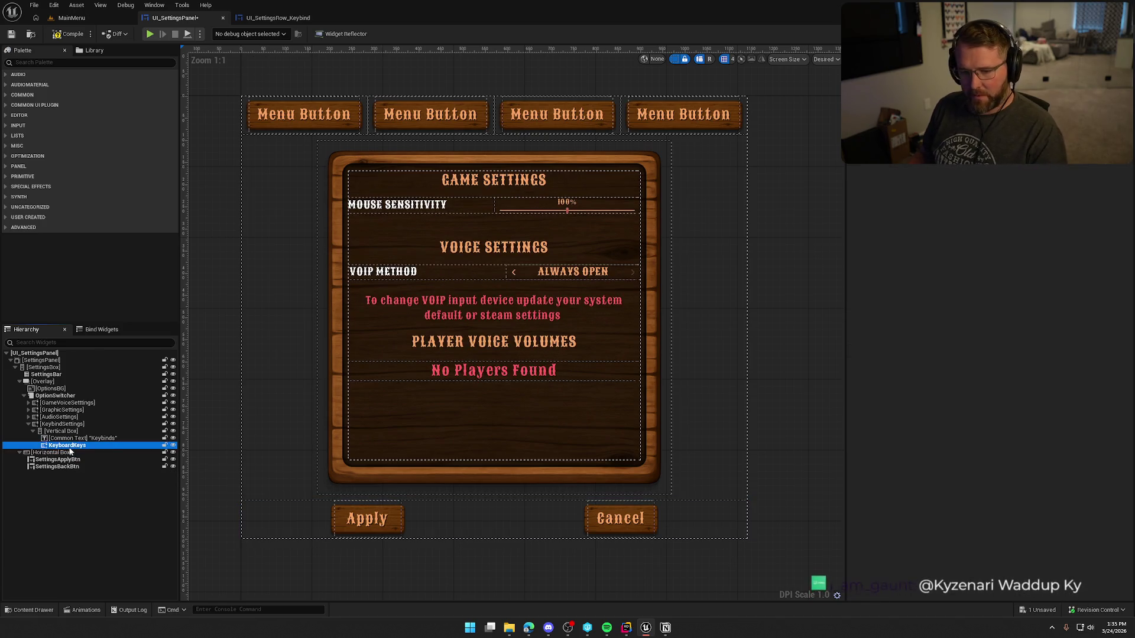
pyautogui.rightClick(72, 448)
pyautogui.moveTo(121, 543)
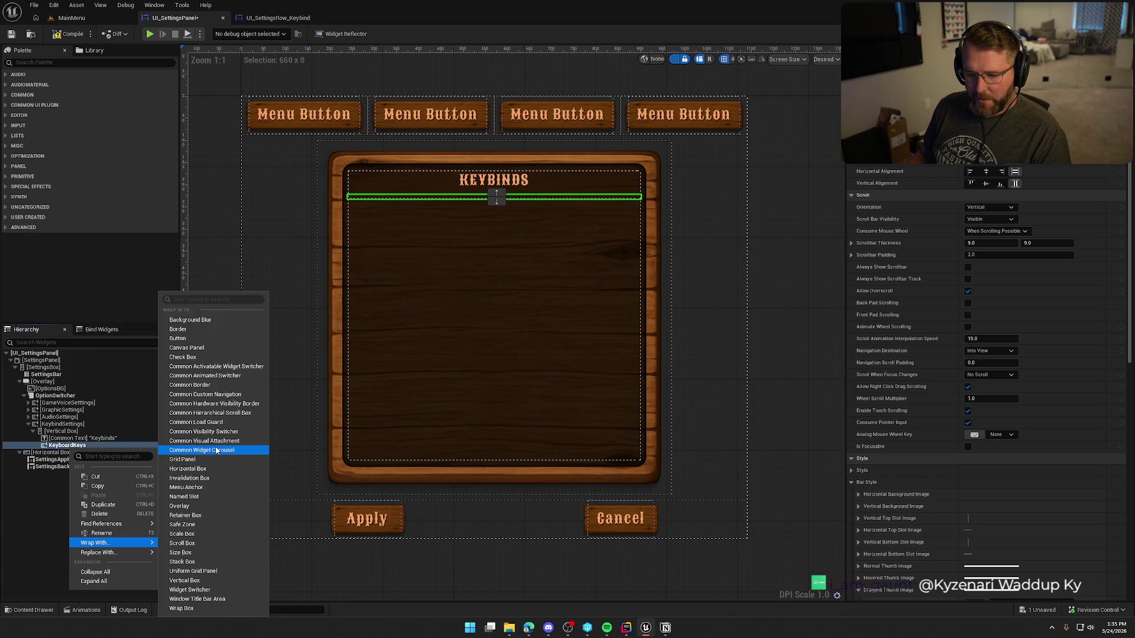
pyautogui.click(230, 367)
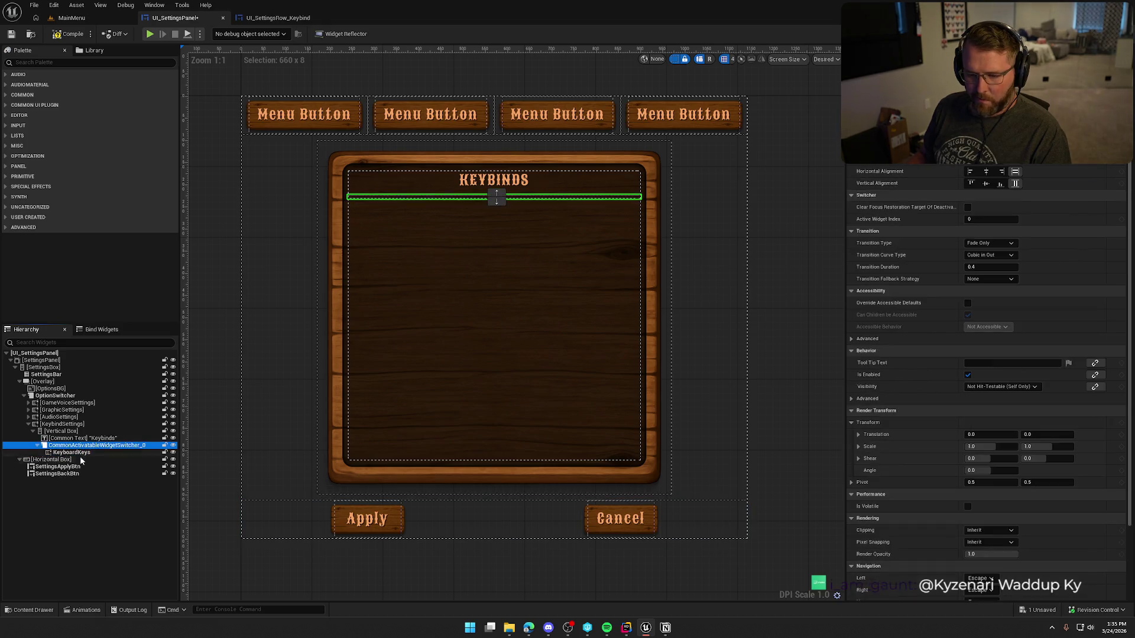
pyautogui.write('Keybin')
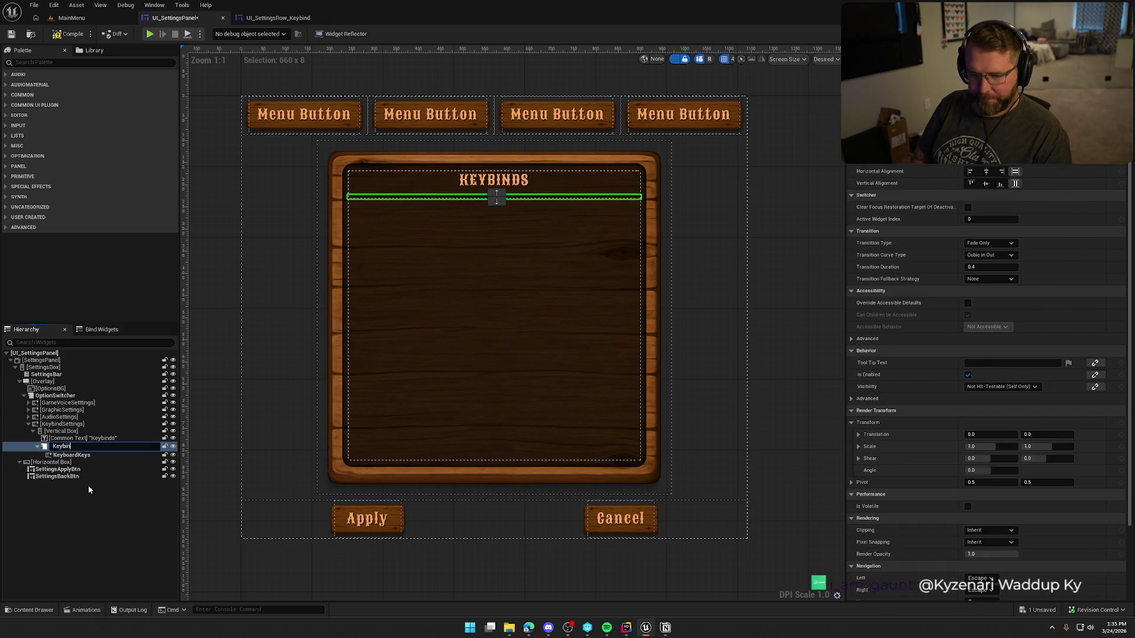
pyautogui.press('BackSpace')
pyautogui.press('BackSpace')
pyautogui.write('Switcher')
pyautogui.press('Return')
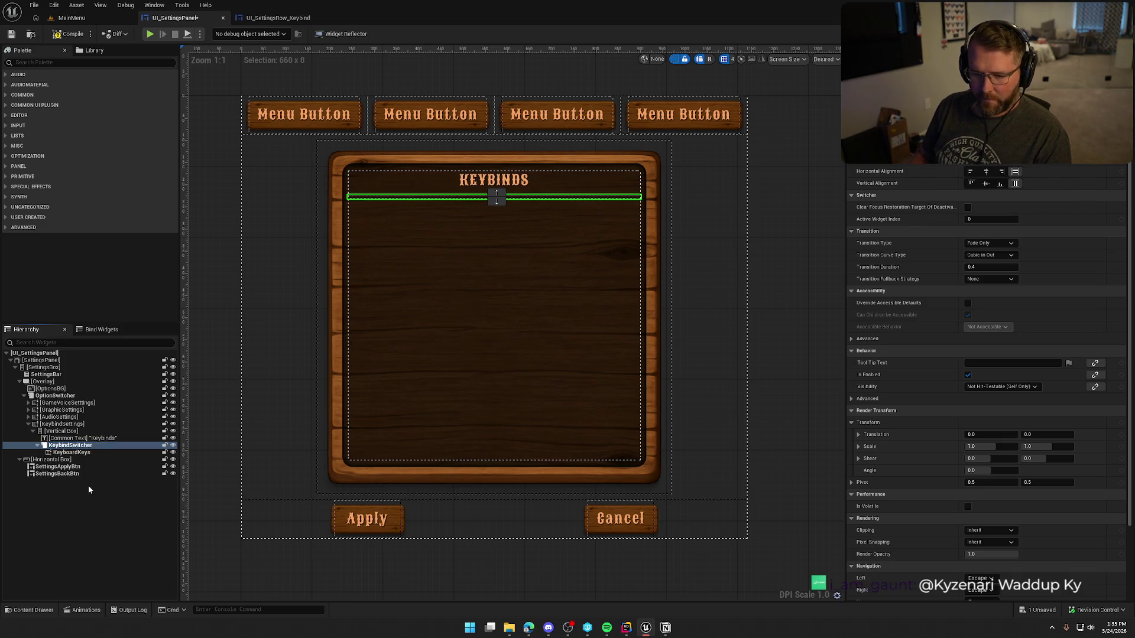
# Duplicate KeyboardKeys inside the switcher and name the copy GamepadKeys.
pyautogui.press('Down')
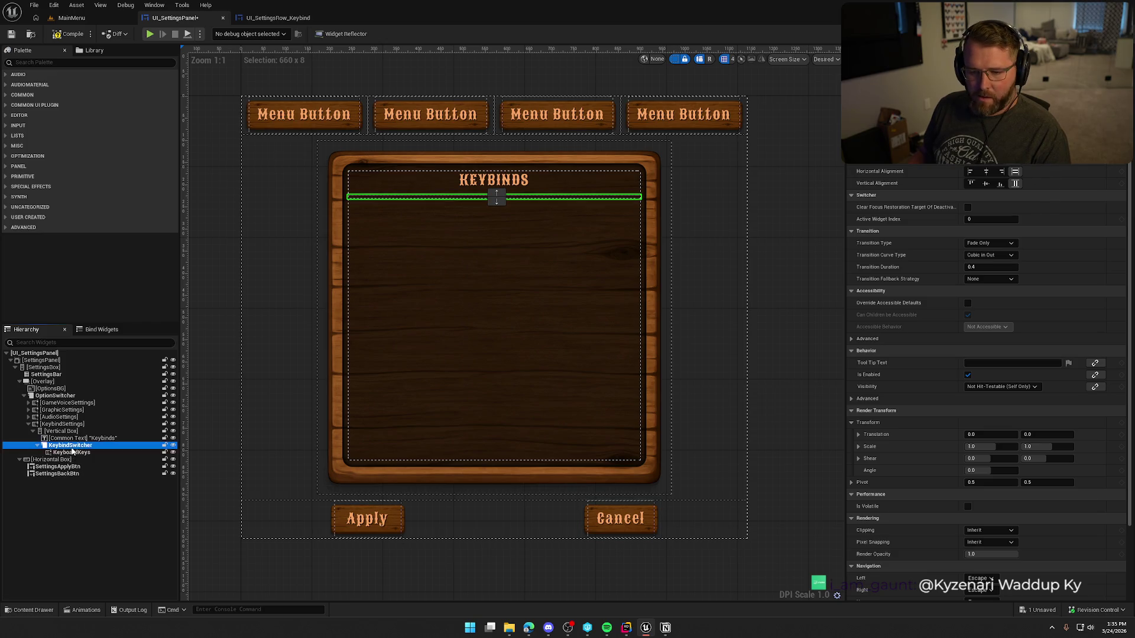
pyautogui.hotkey('ctrl', 'd')
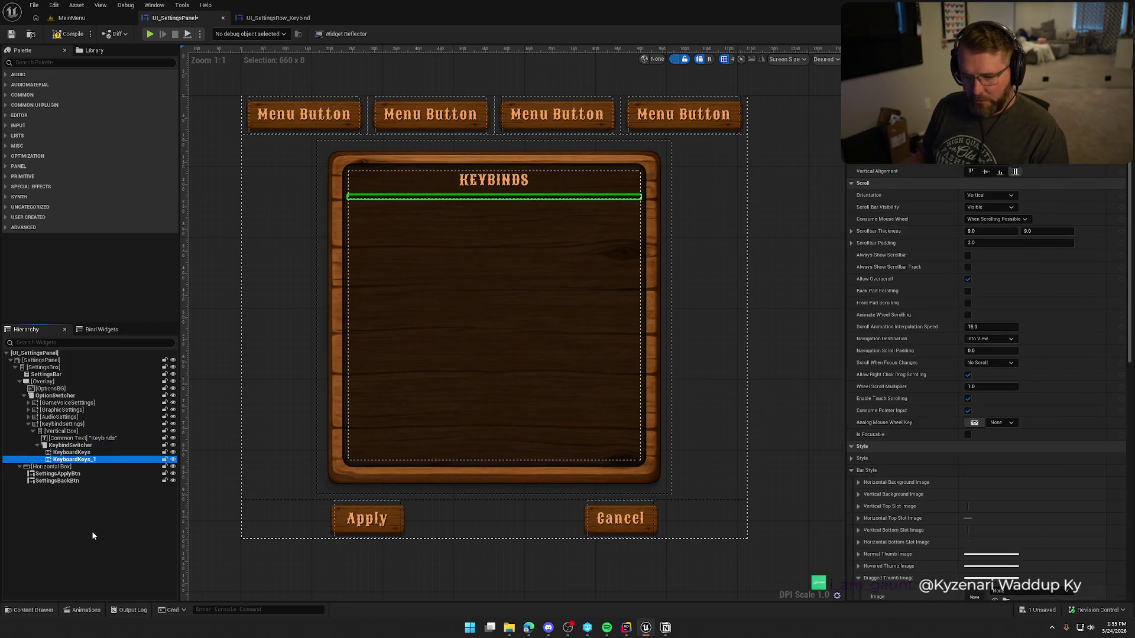
pyautogui.press('F2')
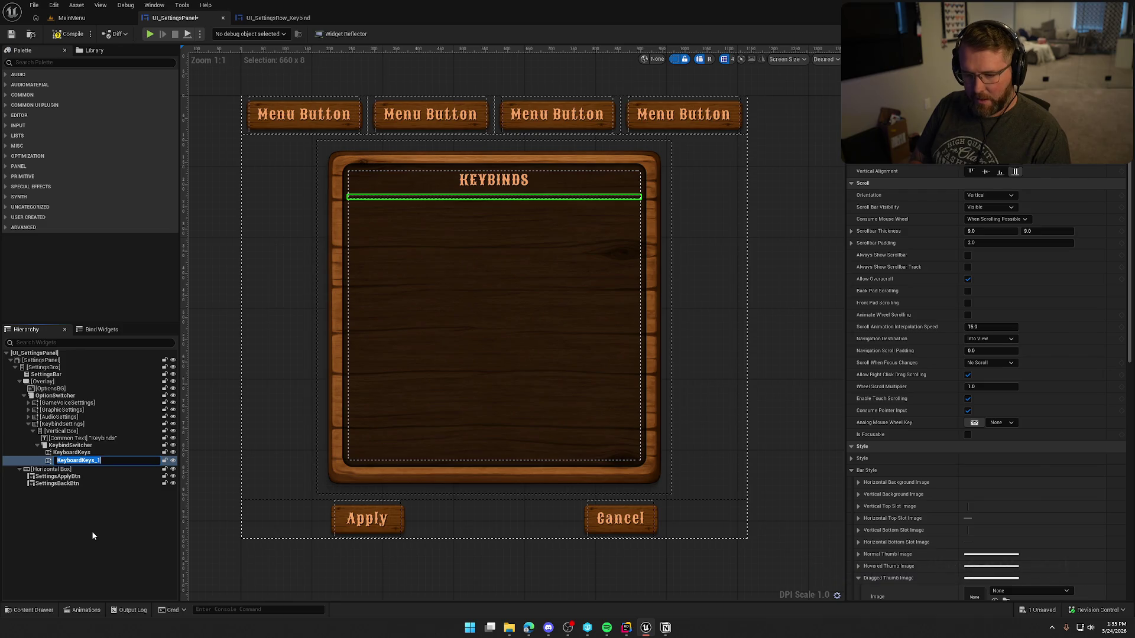
pyautogui.write('GamepadKeys')
pyautogui.press('Return')
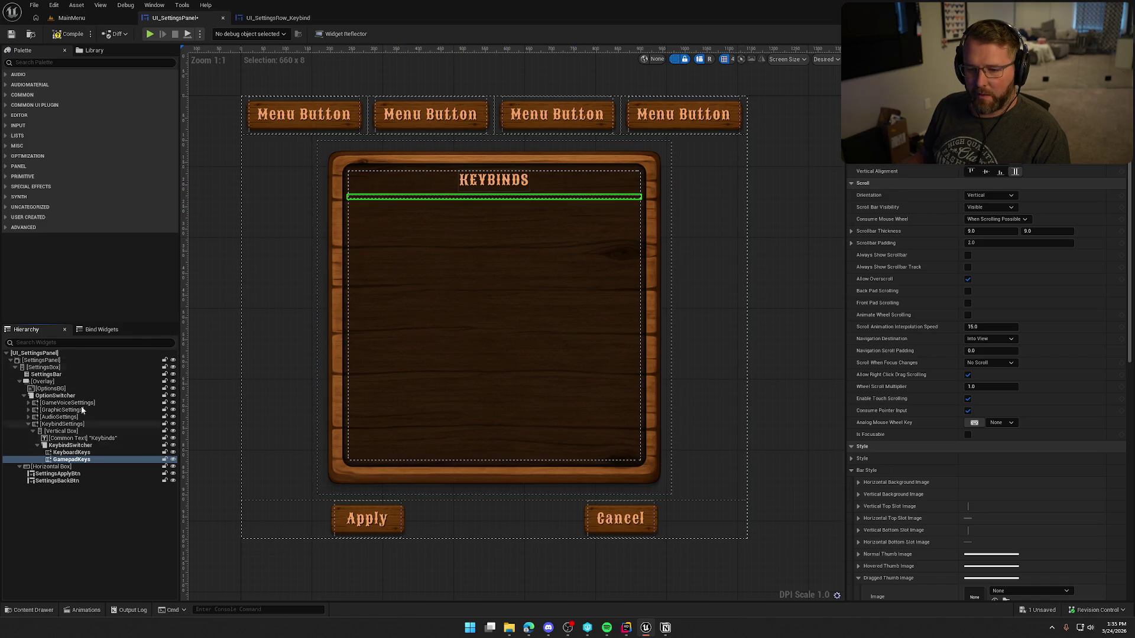
pyautogui.click(79, 63)
pyautogui.write('hor')
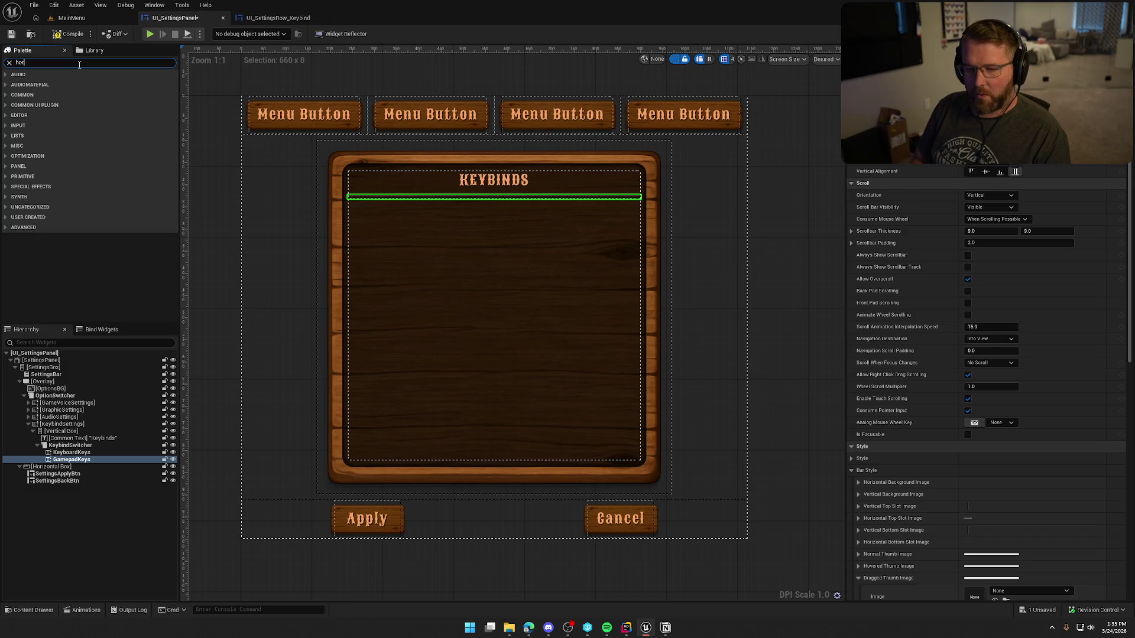
# Add a Horizontal Box above KeybindSwitcher and place a UI Menu Button inside it.
pyautogui.moveTo(44, 84)
pyautogui.mouseDown()
pyautogui.moveTo(76, 113)
pyautogui.moveTo(119, 436)
pyautogui.moveTo(69, 444)
pyautogui.mouseUp()
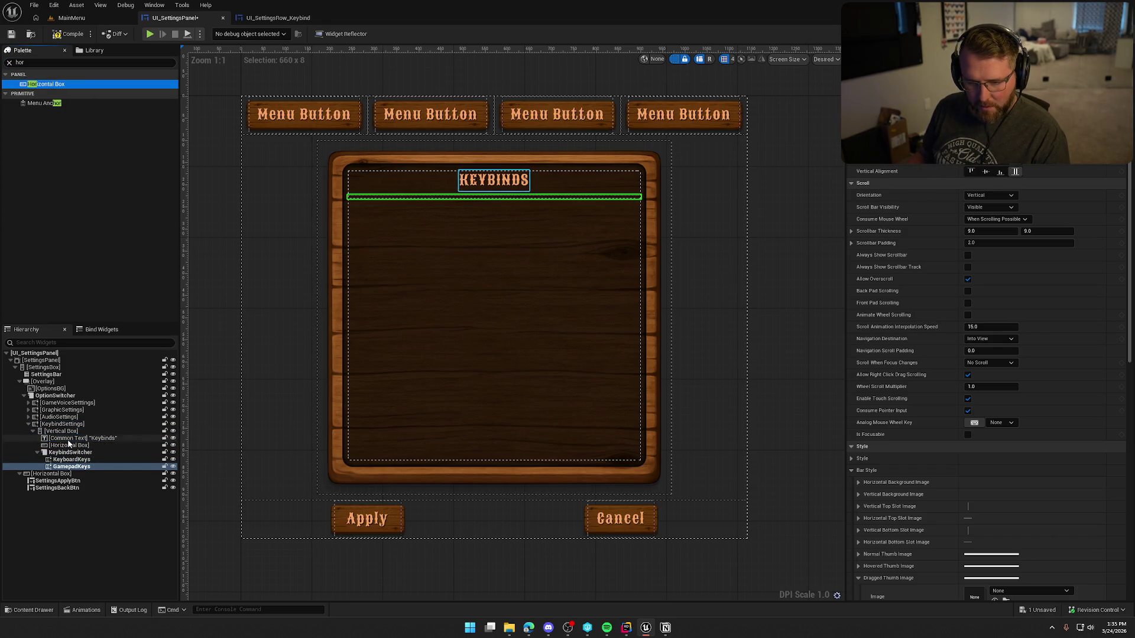
pyautogui.click(63, 447)
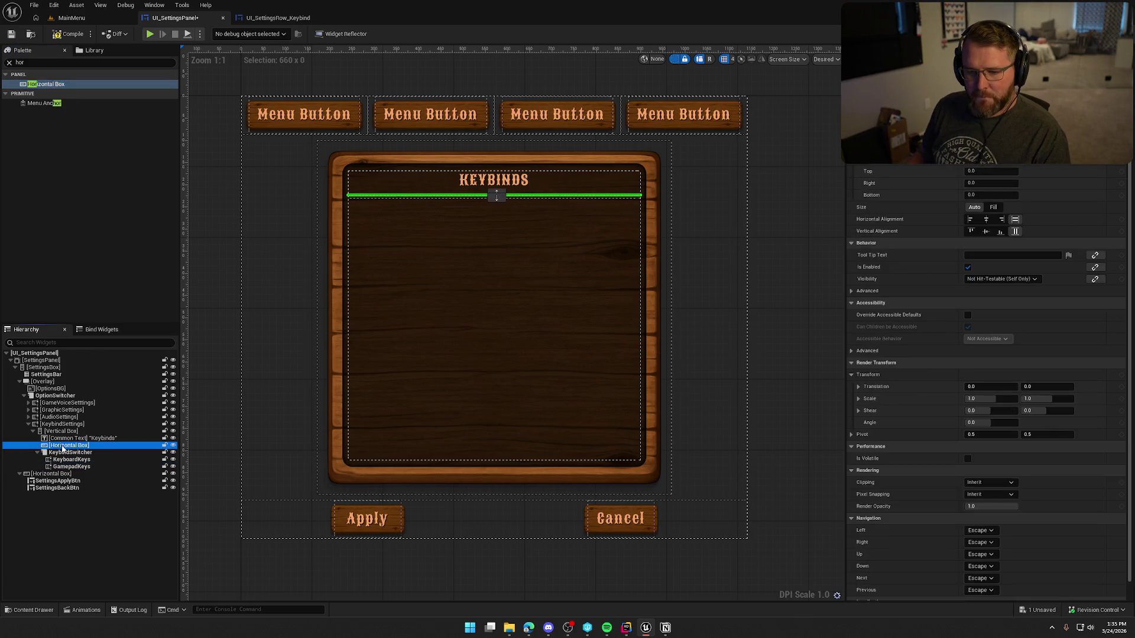
pyautogui.click(55, 63)
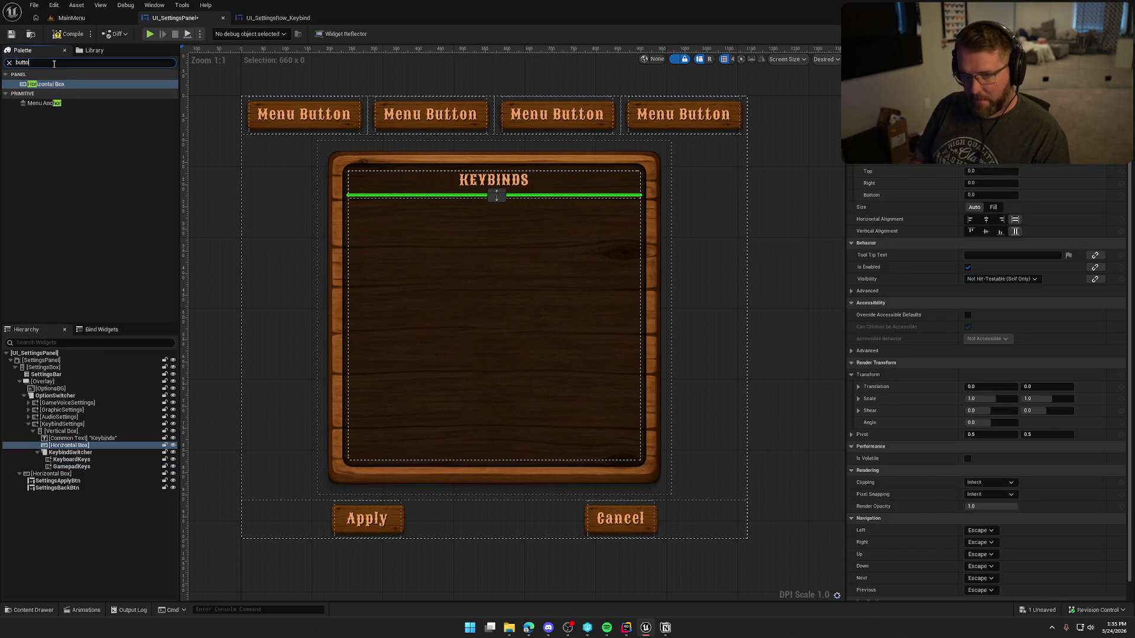
pyautogui.write('n')
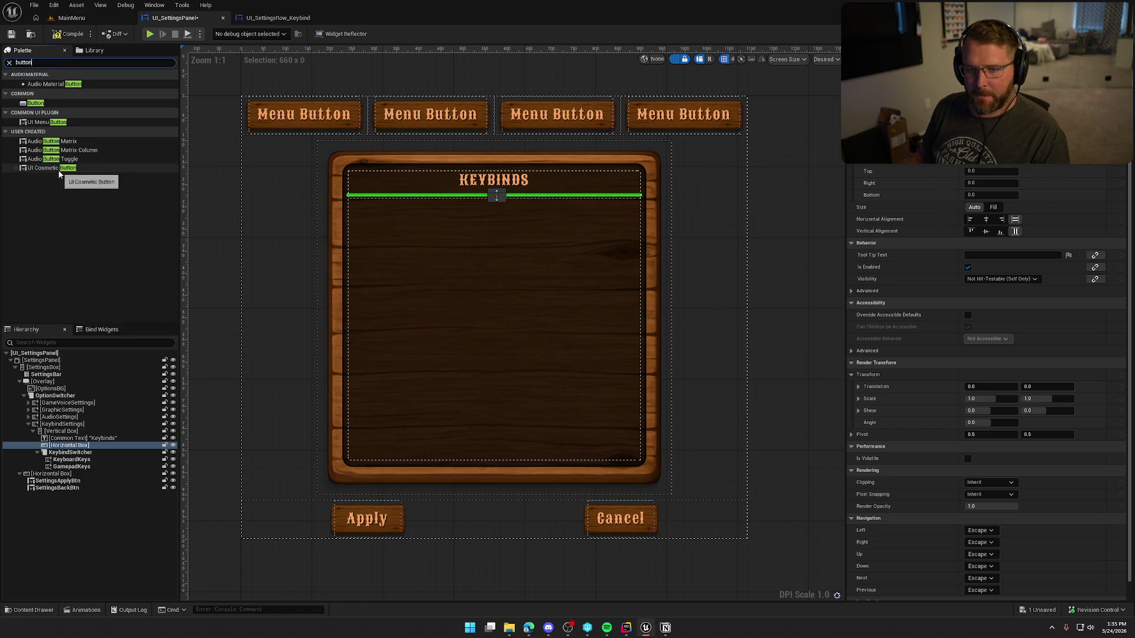
pyautogui.moveTo(48, 123)
pyautogui.mouseDown()
pyautogui.moveTo(119, 231)
pyautogui.moveTo(84, 447)
pyautogui.moveTo(72, 449)
pyautogui.mouseUp()
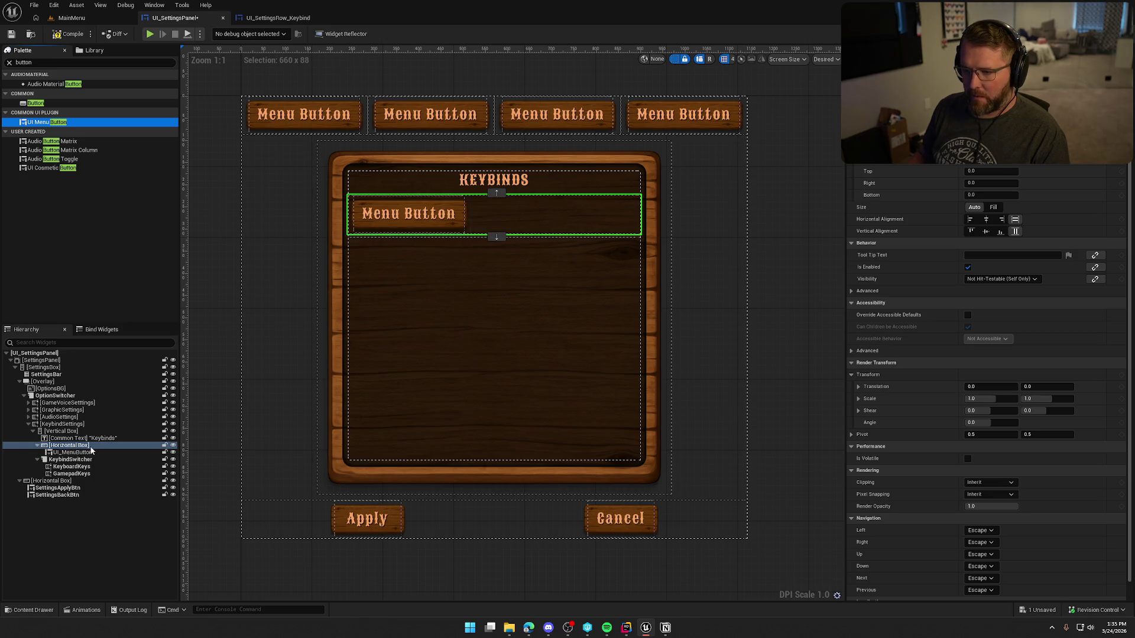
pyautogui.click(72, 452)
pyautogui.write('ShowKeyboardBtn')
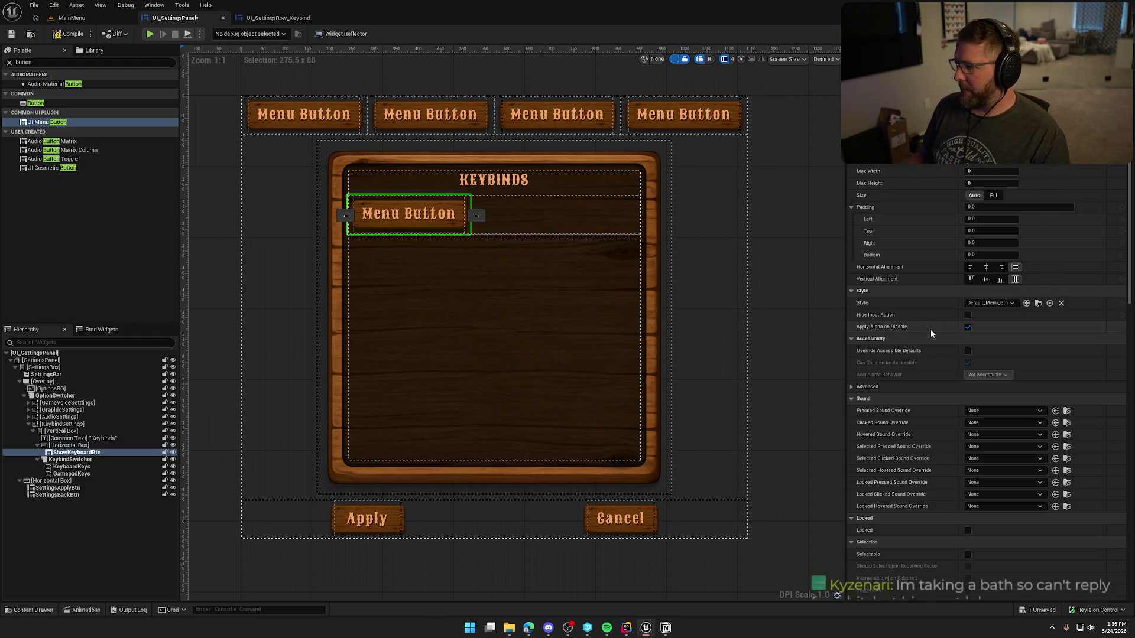
# Set the menu button's text to Keyboard and center it in the row.
pyautogui.click(993, 304)
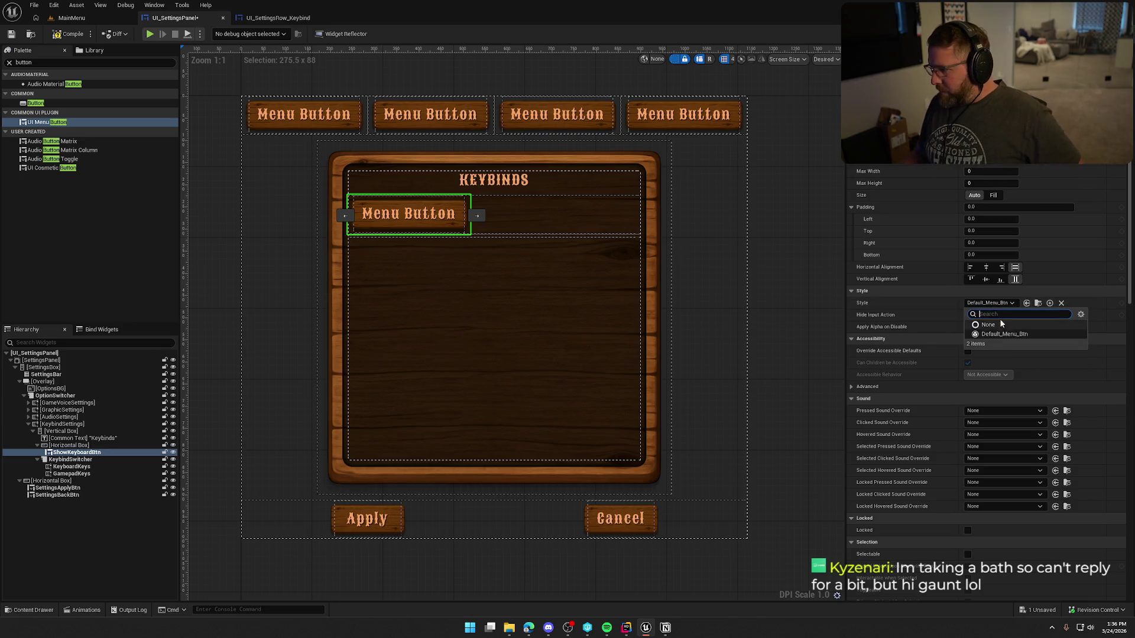
pyautogui.click(999, 303)
pyautogui.scroll(-15, 998, 411)
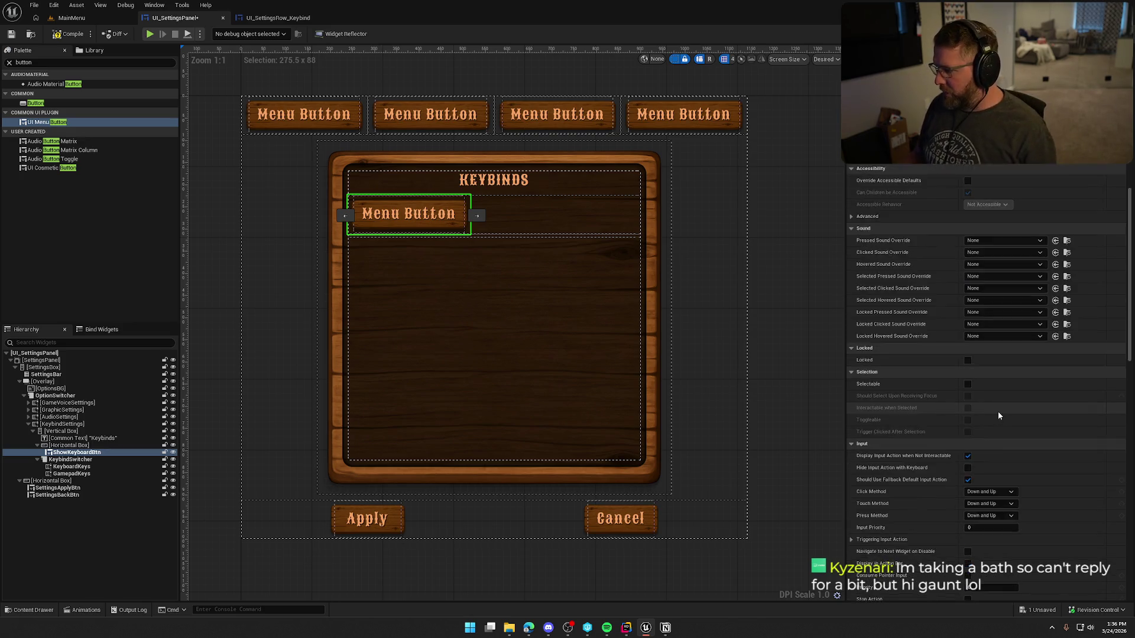
pyautogui.scroll(-10, 1001, 416)
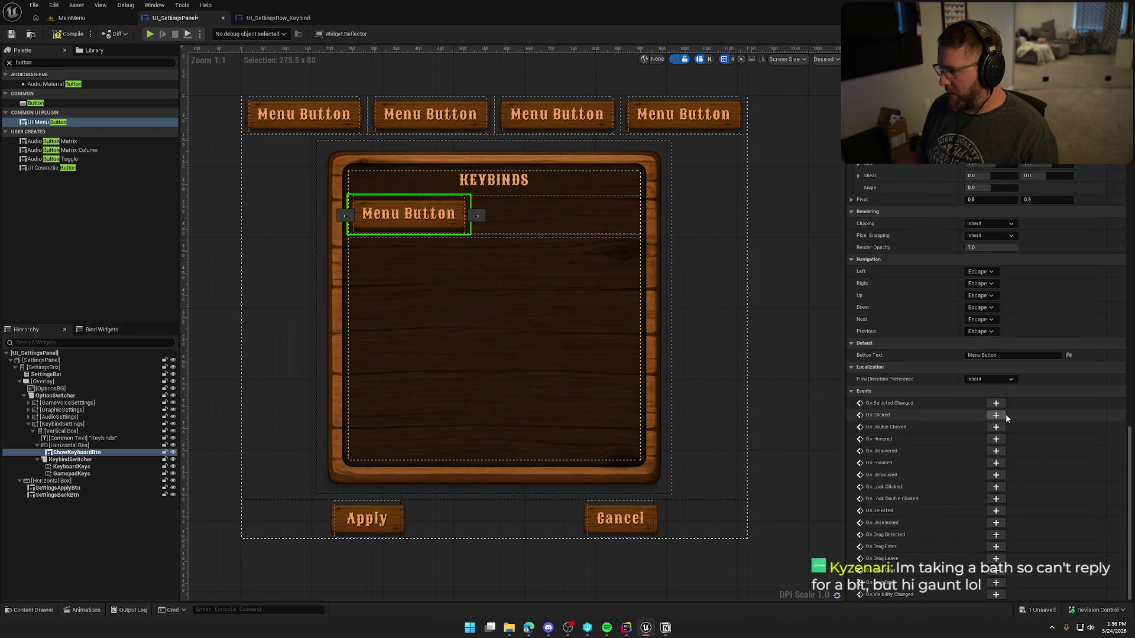
pyautogui.write('Keyboard')
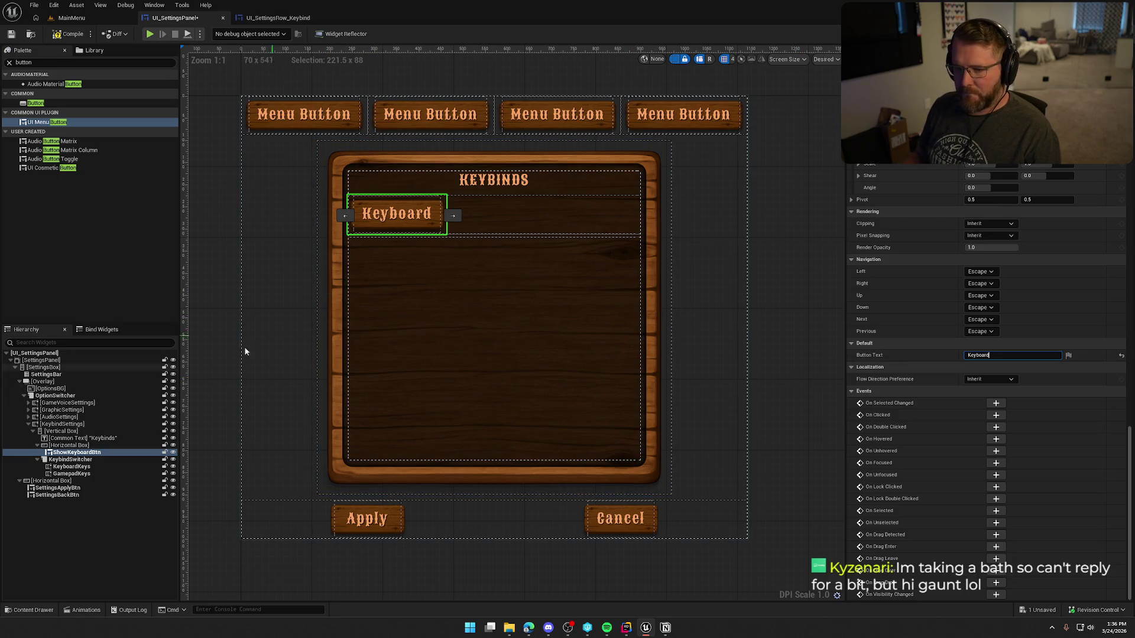
pyautogui.scroll(10, 1005, 354)
pyautogui.click(985, 267)
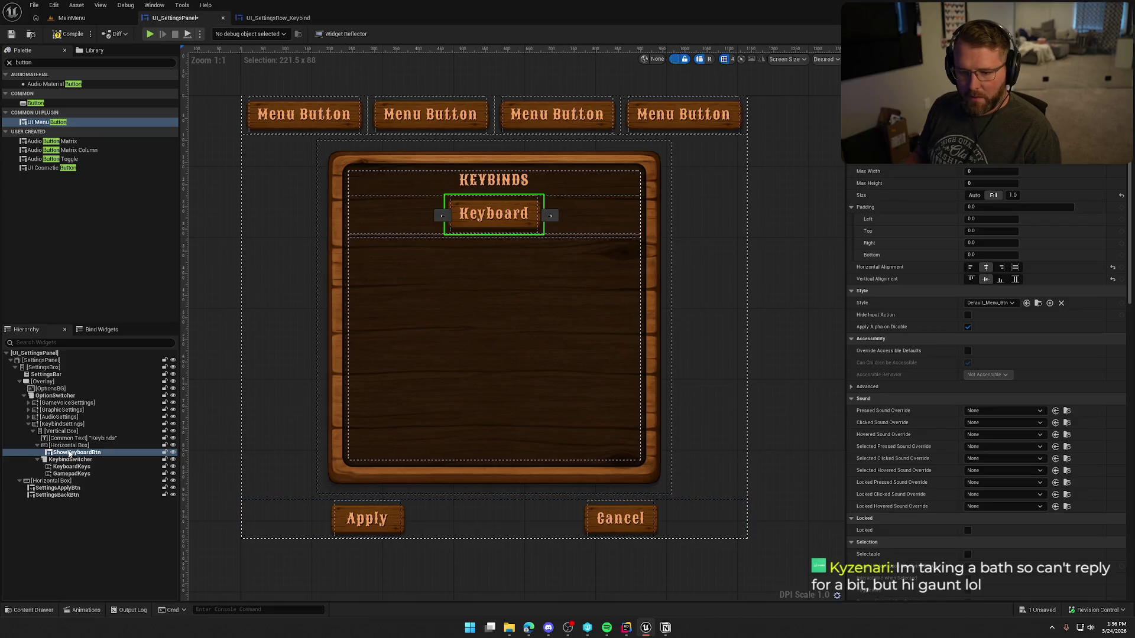
# Duplicate the Keyboard button, rename the copy ShowGamepadBtn, and label it Controller.
pyautogui.click(69, 445)
pyautogui.click(74, 452)
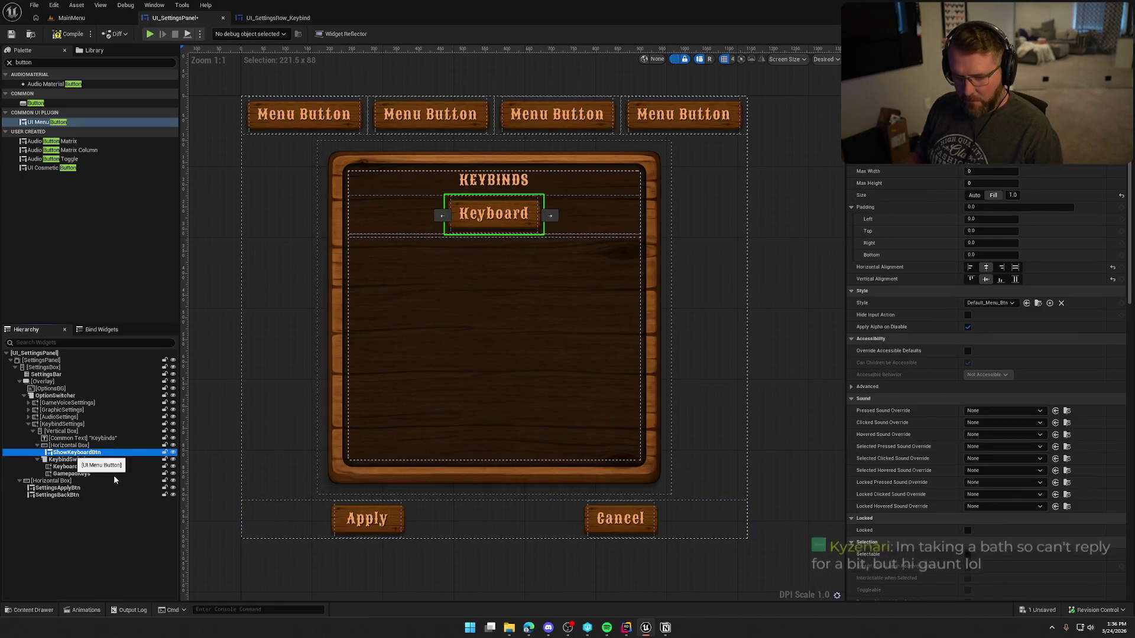
pyautogui.hotkey('ctrl', 'd')
pyautogui.press('F2')
pyautogui.write('ShowGamepa')
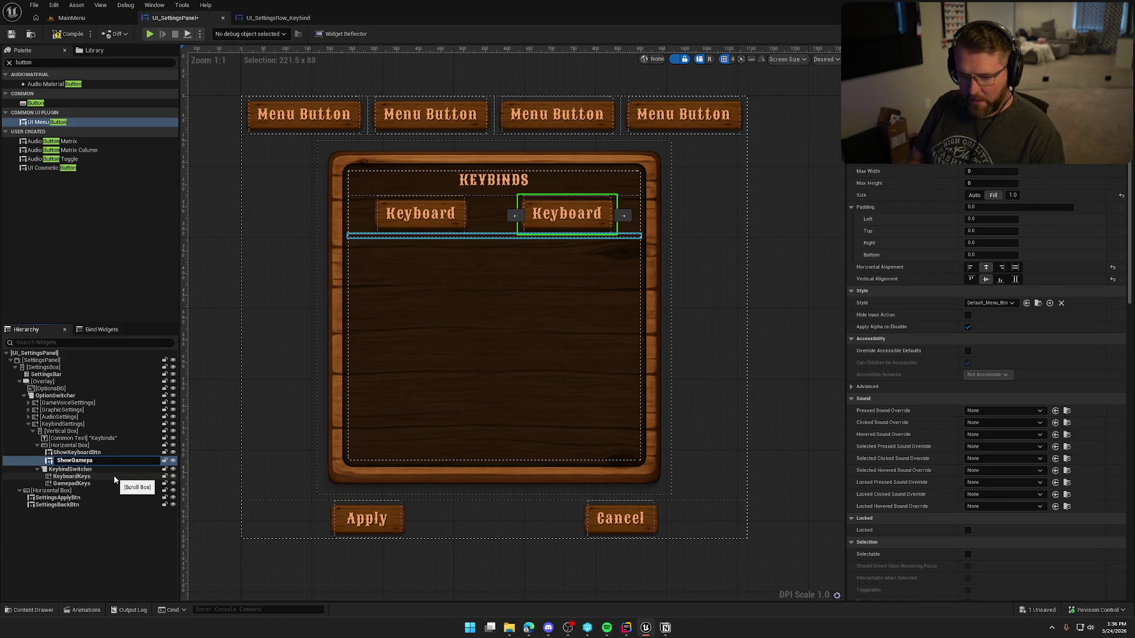
pyautogui.write('dBtn')
pyautogui.press('Return')
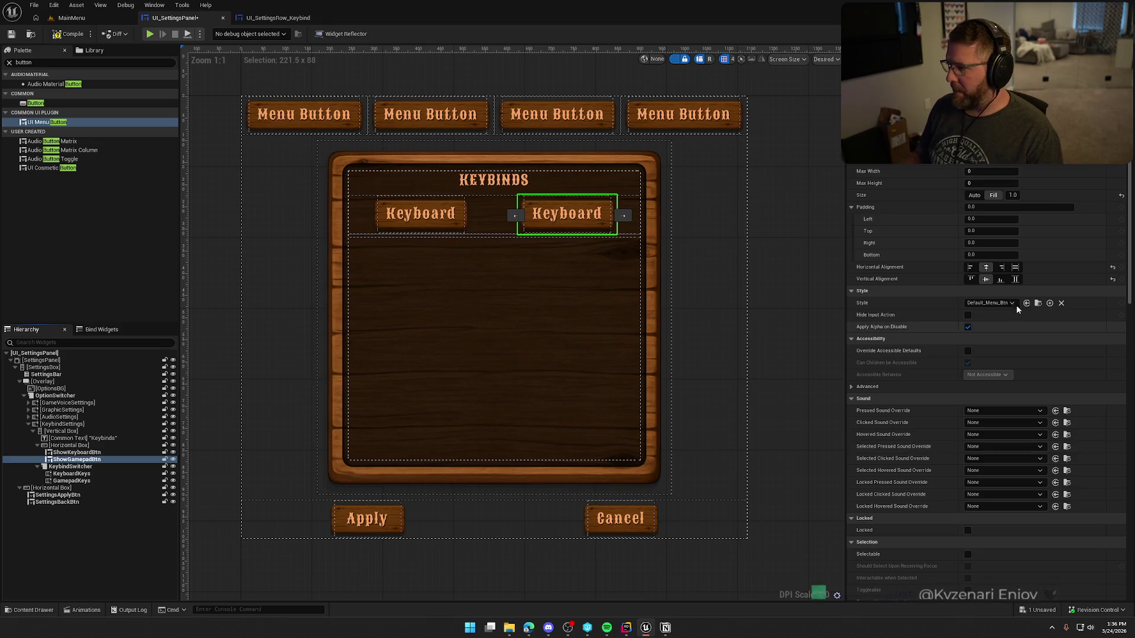
pyautogui.scroll(-15, 1111, 465)
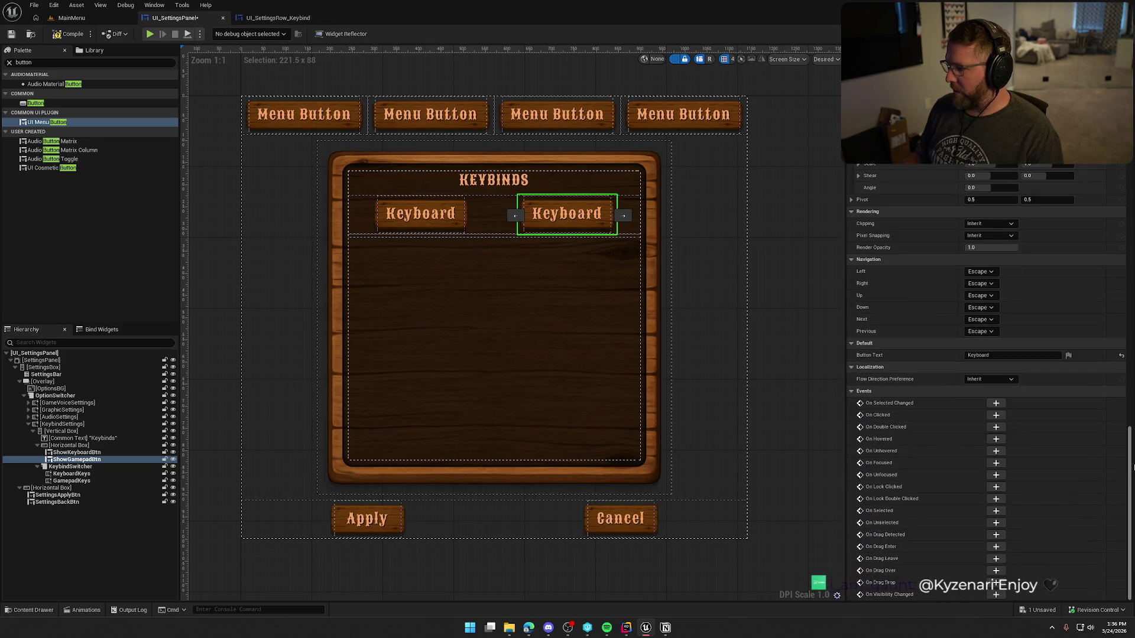
pyautogui.write('Controller')
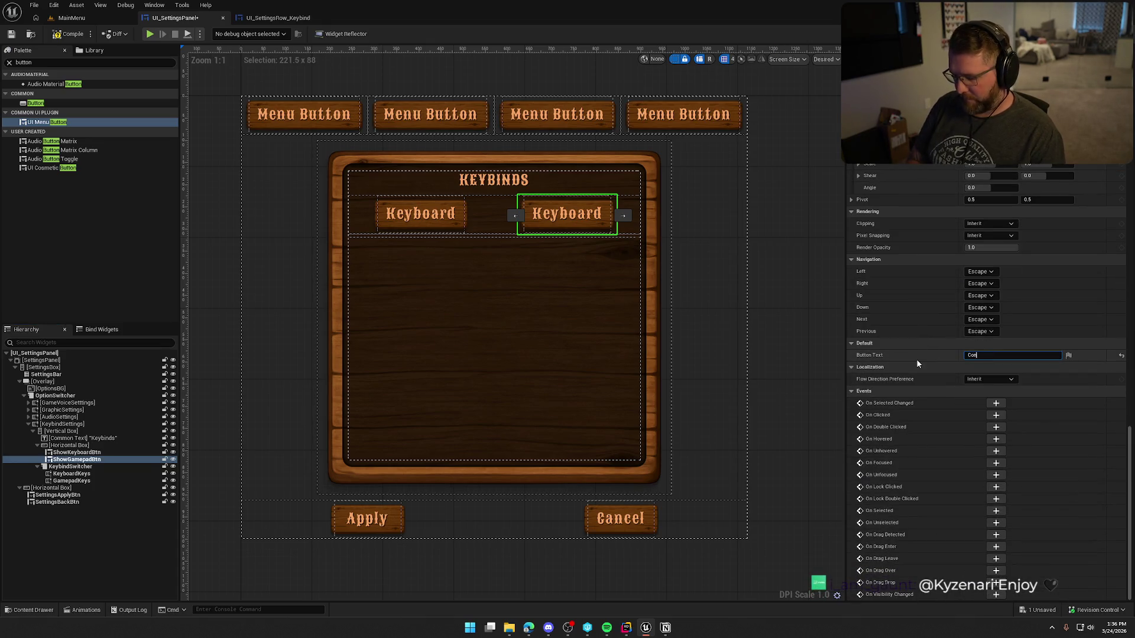
pyautogui.press('Return')
pyautogui.click(709, 222)
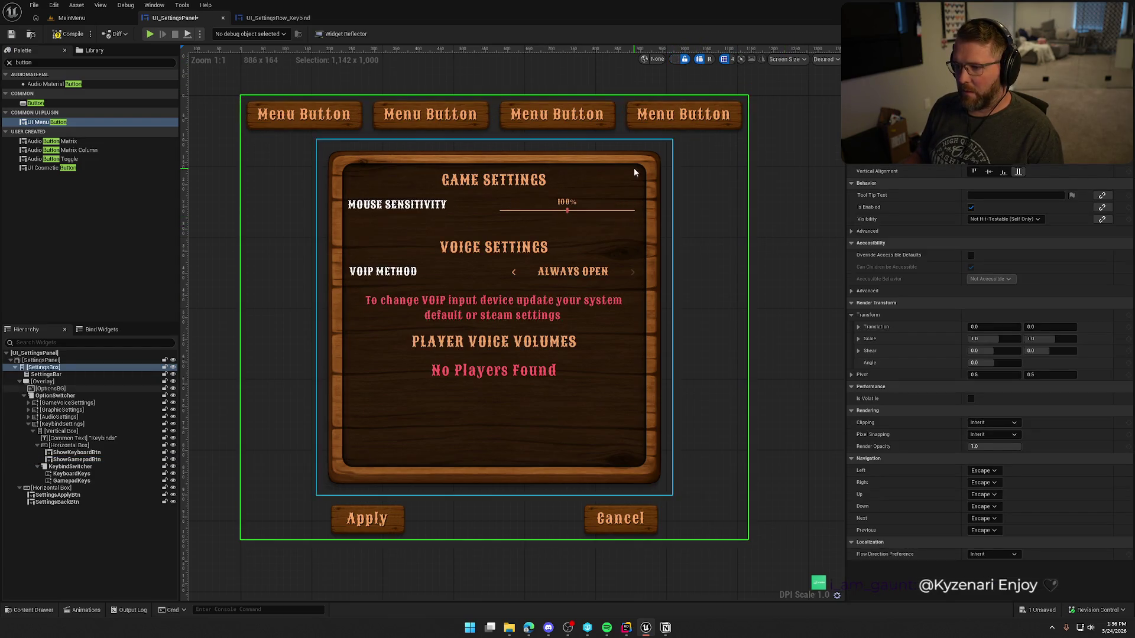
# Select ShowKeyboardBtn and add its On Clicked event from the Details Events section.
pyautogui.click(70, 466)
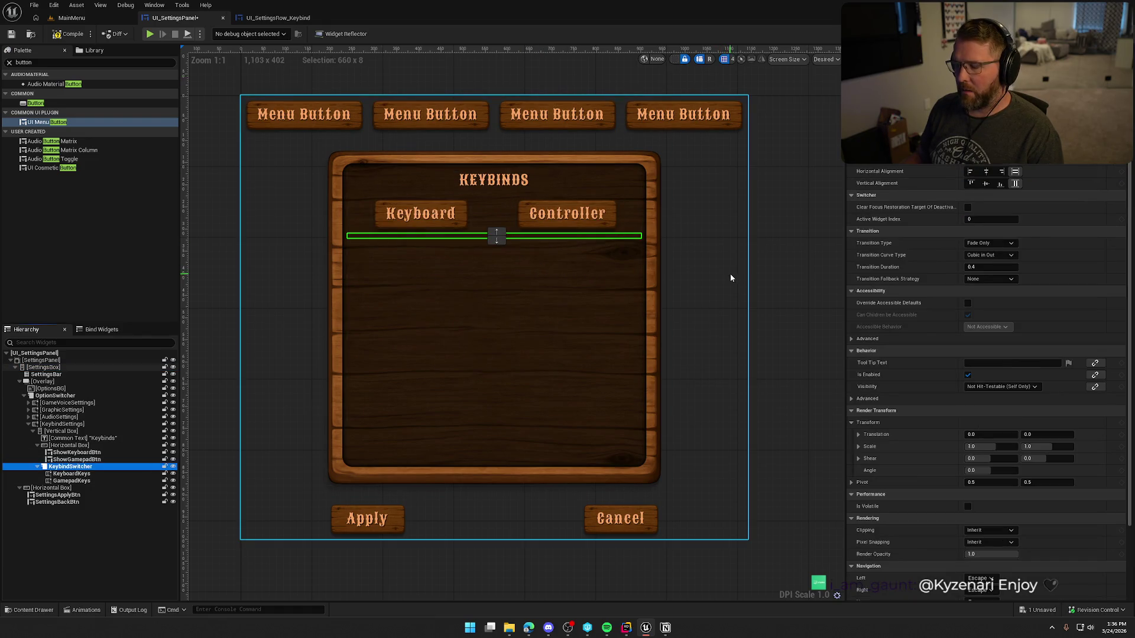
pyautogui.click(754, 250)
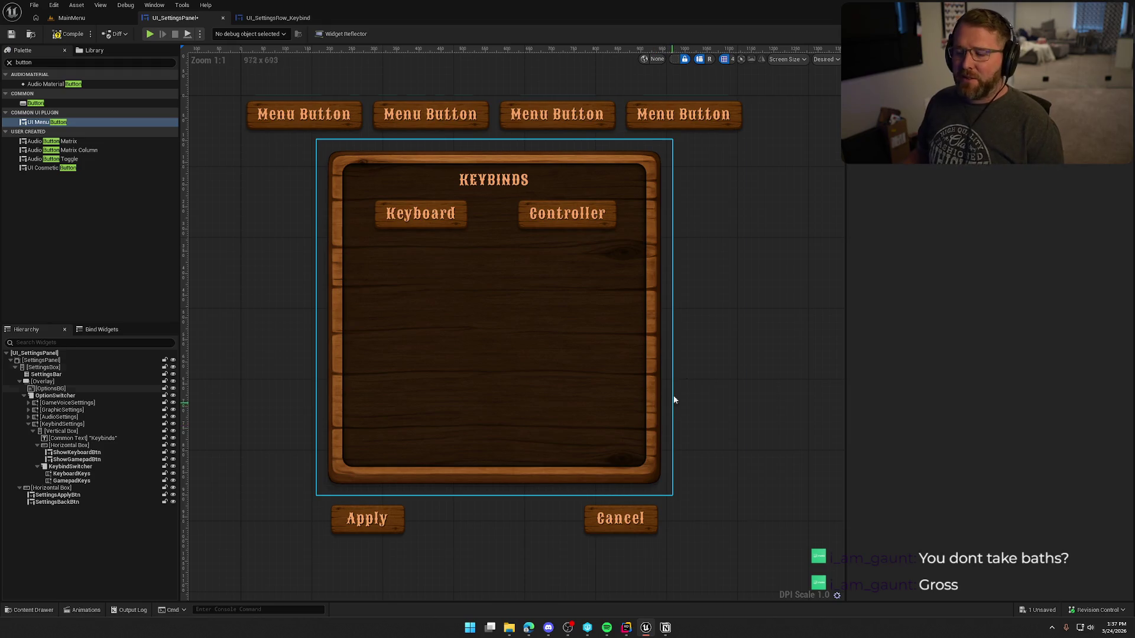
pyautogui.click(413, 222)
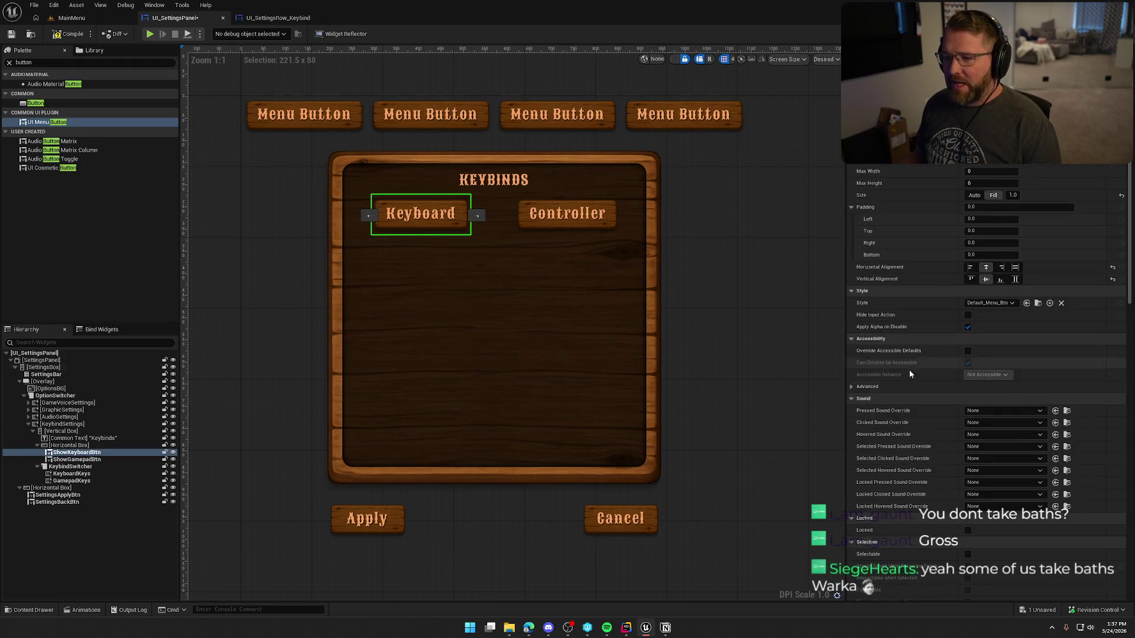
pyautogui.scroll(-5, 929, 355)
pyautogui.scroll(-15, 929, 340)
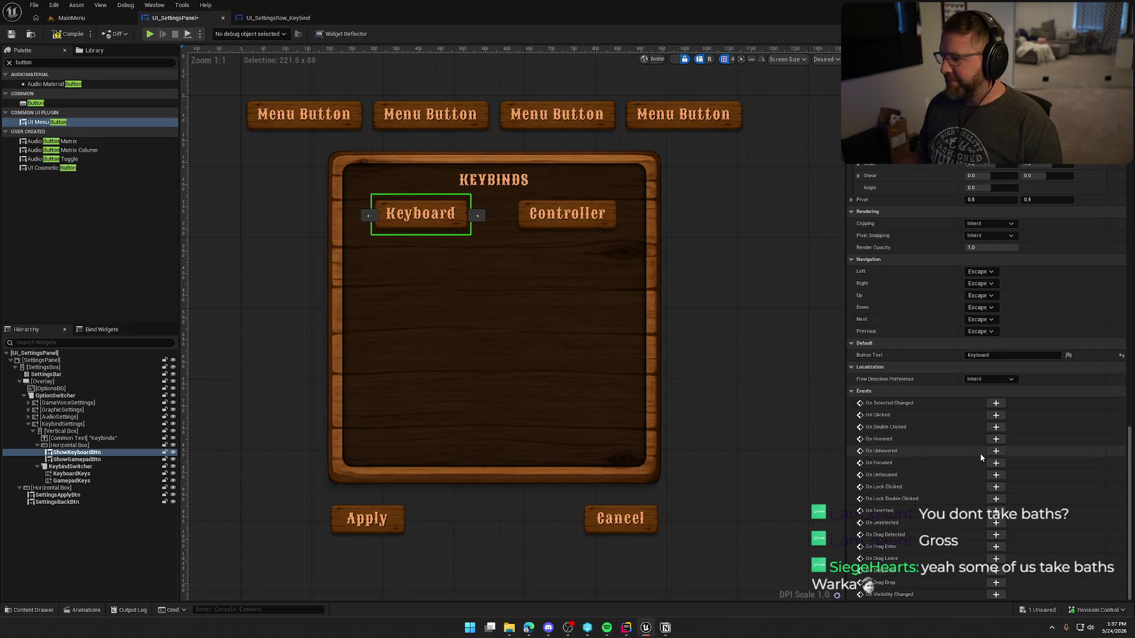
pyautogui.click(996, 416)
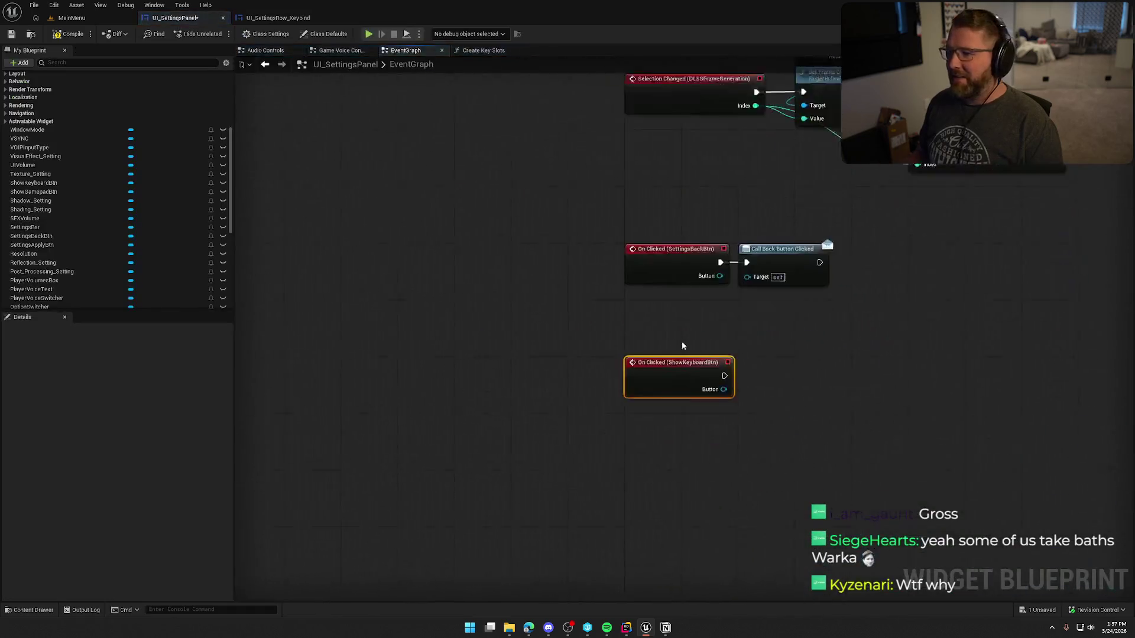
# Move the Keyboard On Clicked event out of the main graph into a new graph named Keybinds.
pyautogui.moveTo(573, 323); pyautogui.dragTo(405, 237)
pyautogui.press('Delete')
pyautogui.scroll(10, 122, 233)
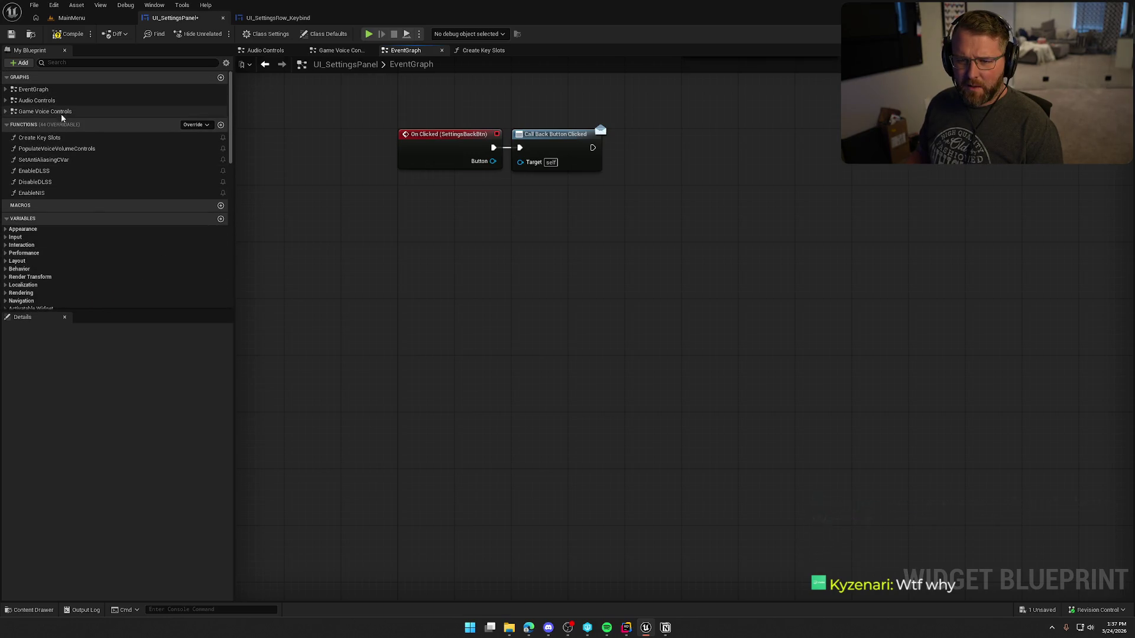
pyautogui.click(220, 78)
pyautogui.write('Keybinds')
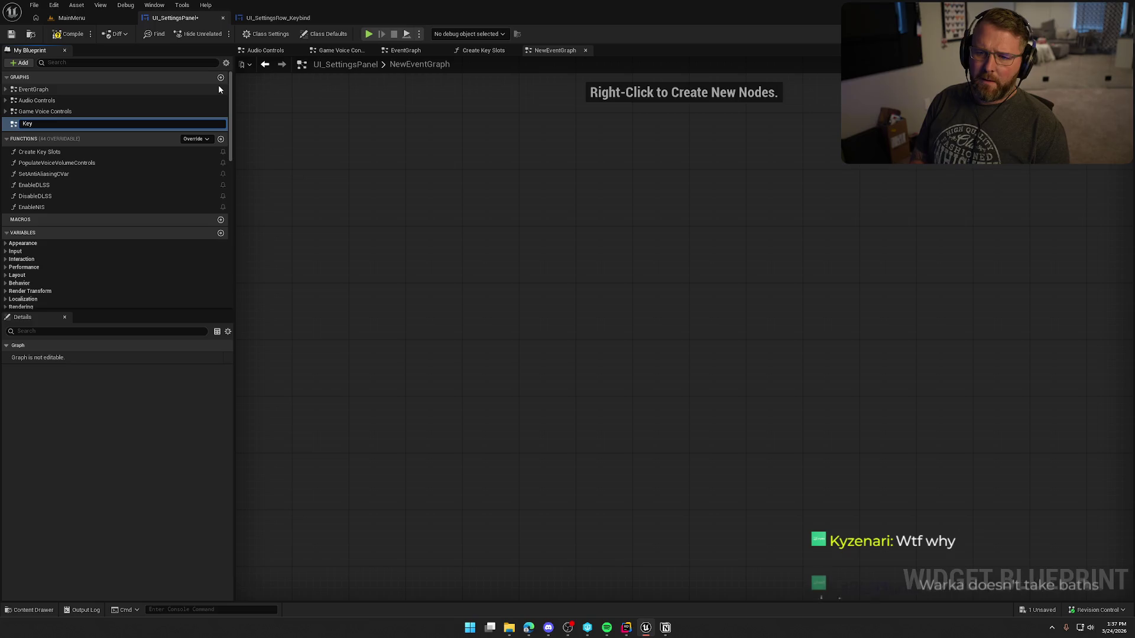
pyautogui.press('Return')
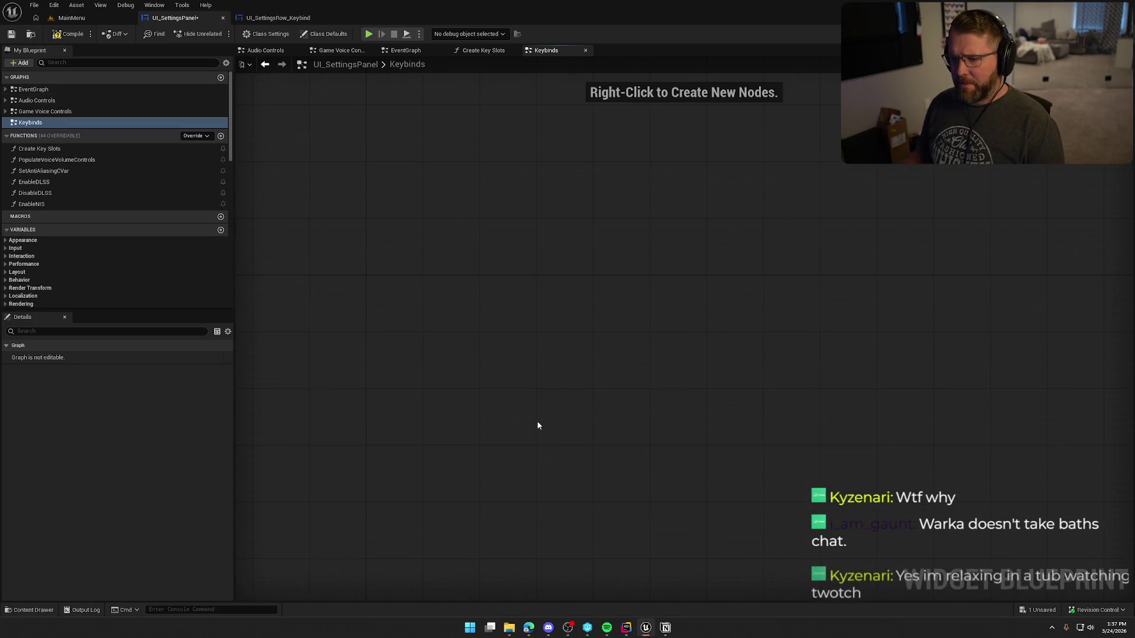
pyautogui.hotkey('ctrl', 'v')
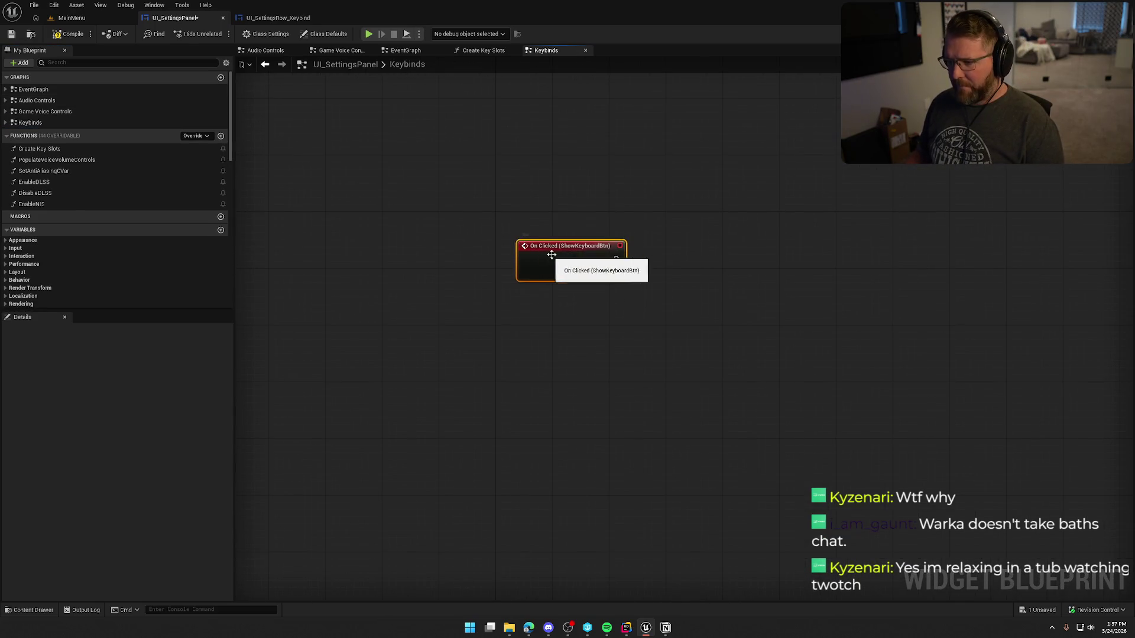
pyautogui.click(633, 338)
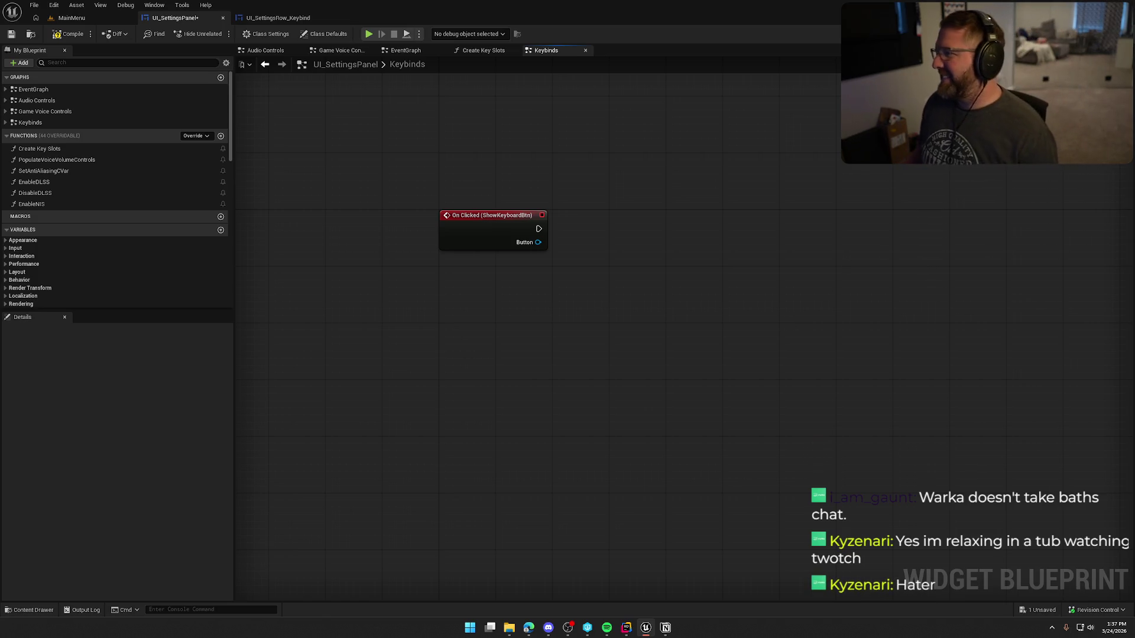
# Add an On Clicked event for the Controller button (ShowGamepadBtn) below the Keyboard one, then compile.
pyautogui.click(1105, 34)
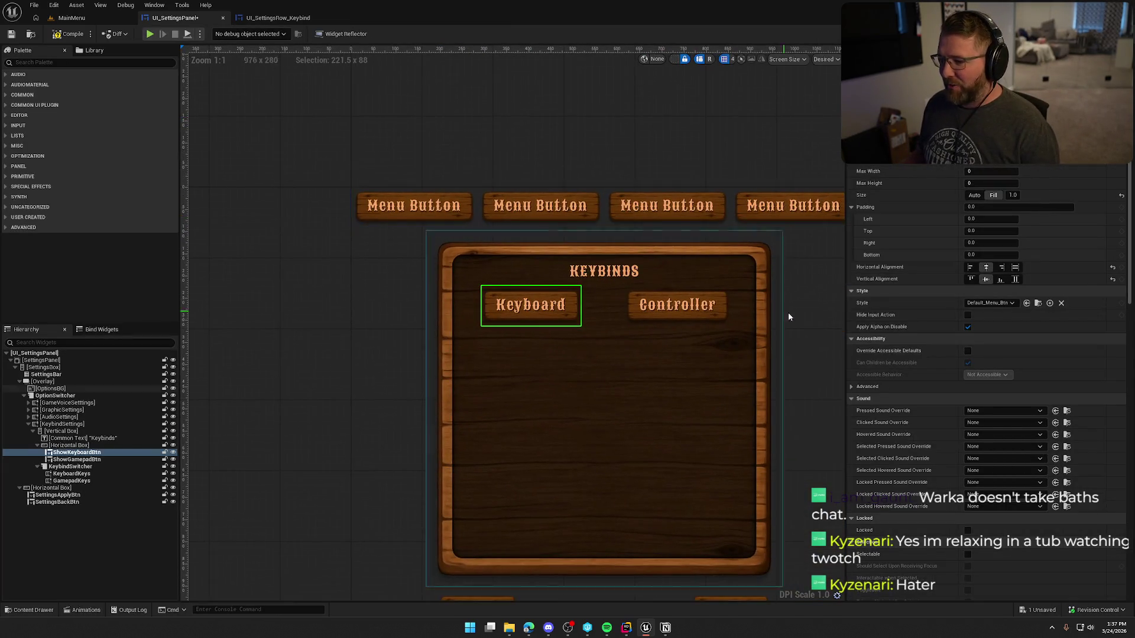
pyautogui.click(599, 269)
pyautogui.scroll(-10, 1014, 387)
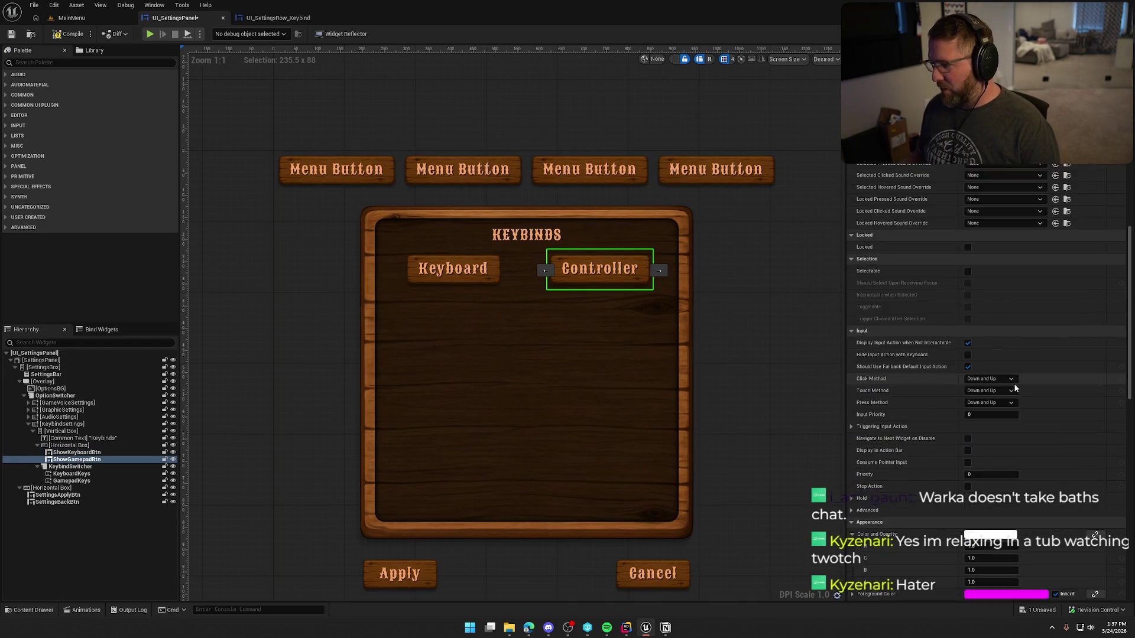
pyautogui.scroll(-10, 1014, 387)
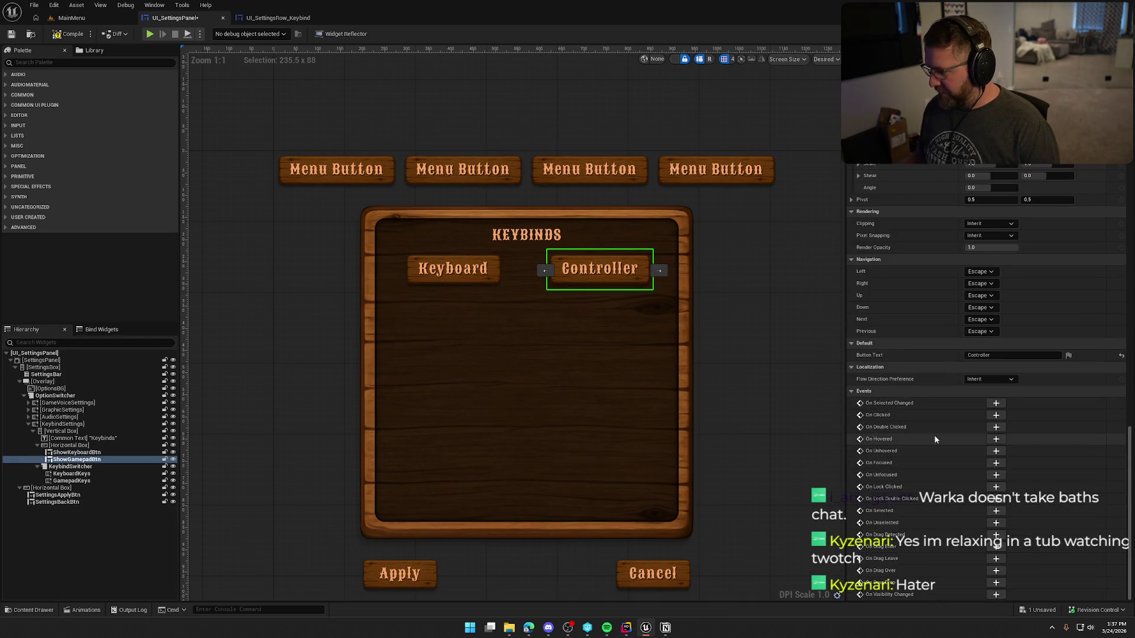
pyautogui.click(995, 415)
pyautogui.moveTo(430, 276); pyautogui.dragTo(431, 334)
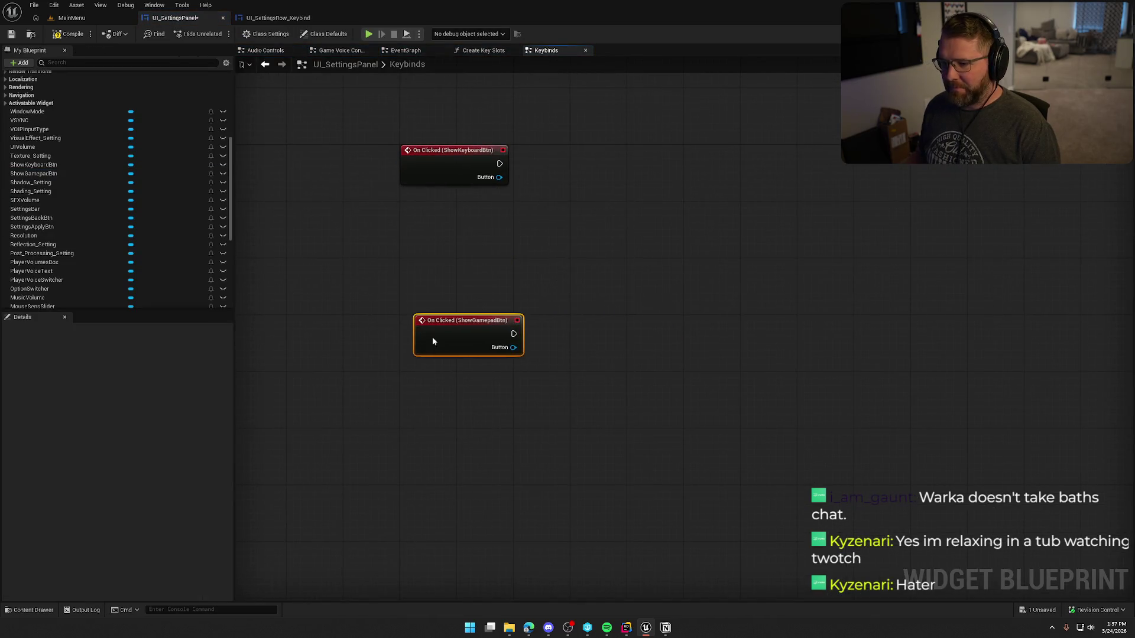
pyautogui.click(66, 35)
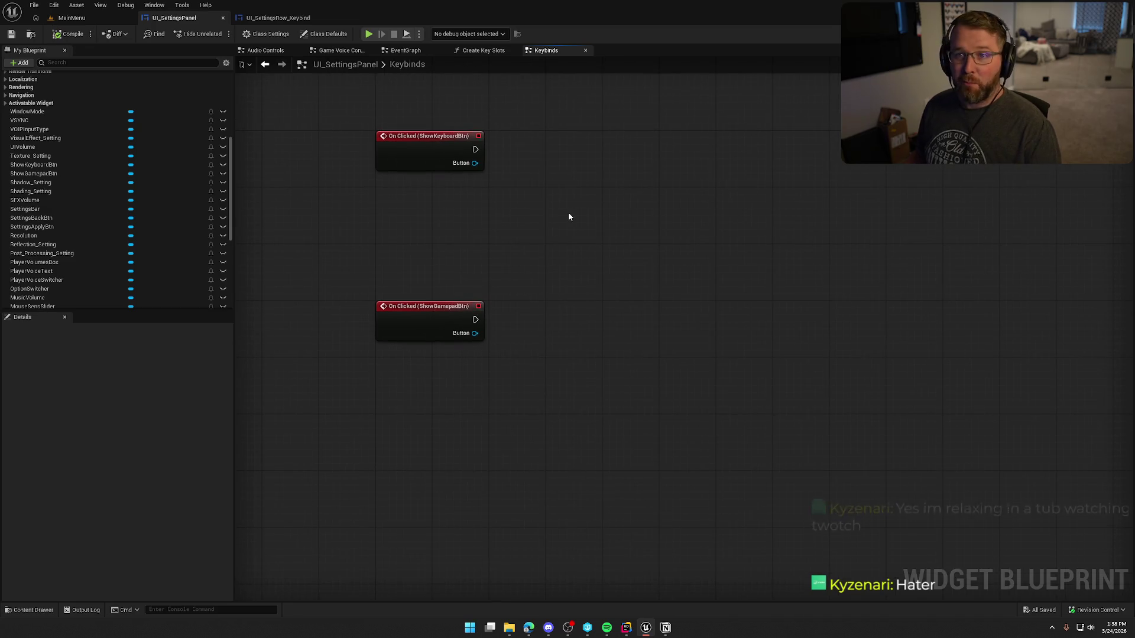
# Switch to the UI_SettingsRow_Keybind widget layout.
pyautogui.hotkey('ctrl', 'space')
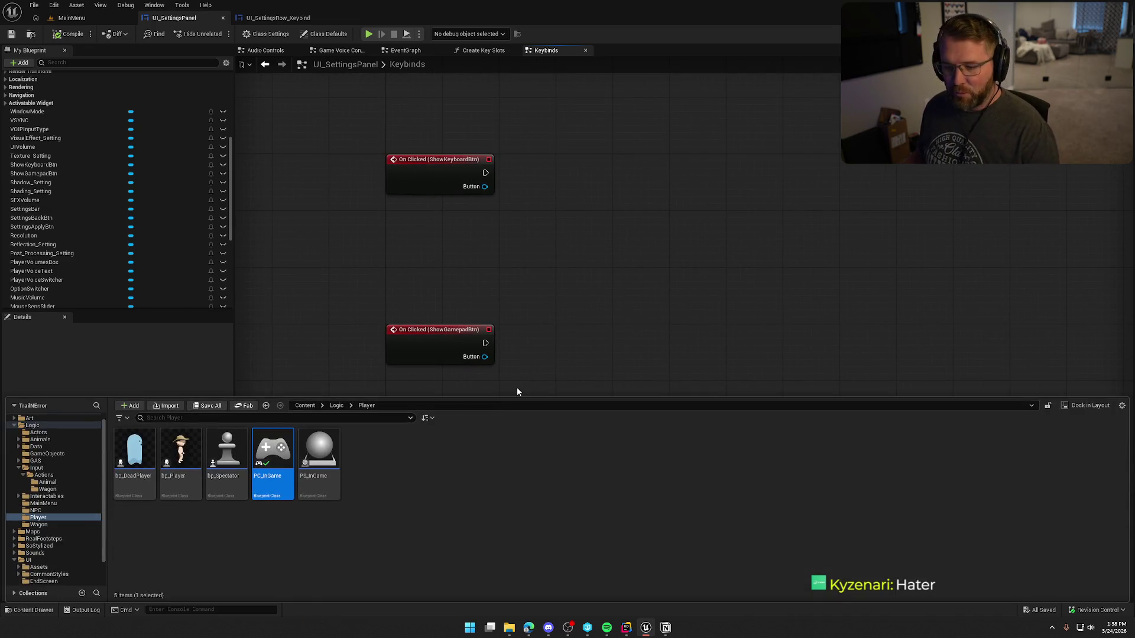
pyautogui.click(278, 18)
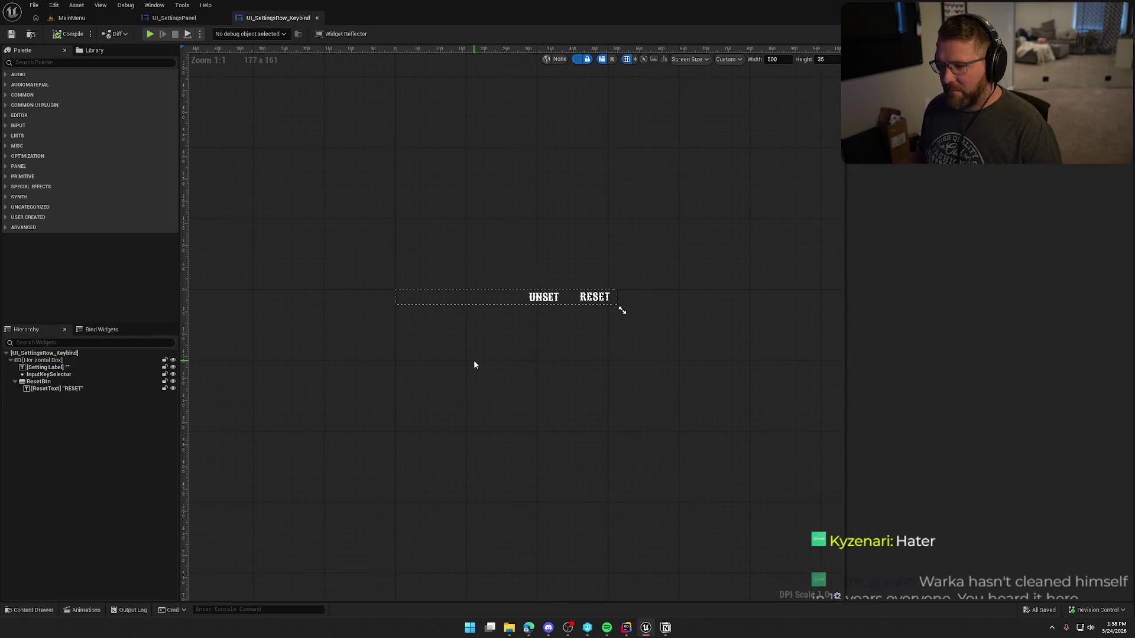
pyautogui.scroll(3, 491, 384)
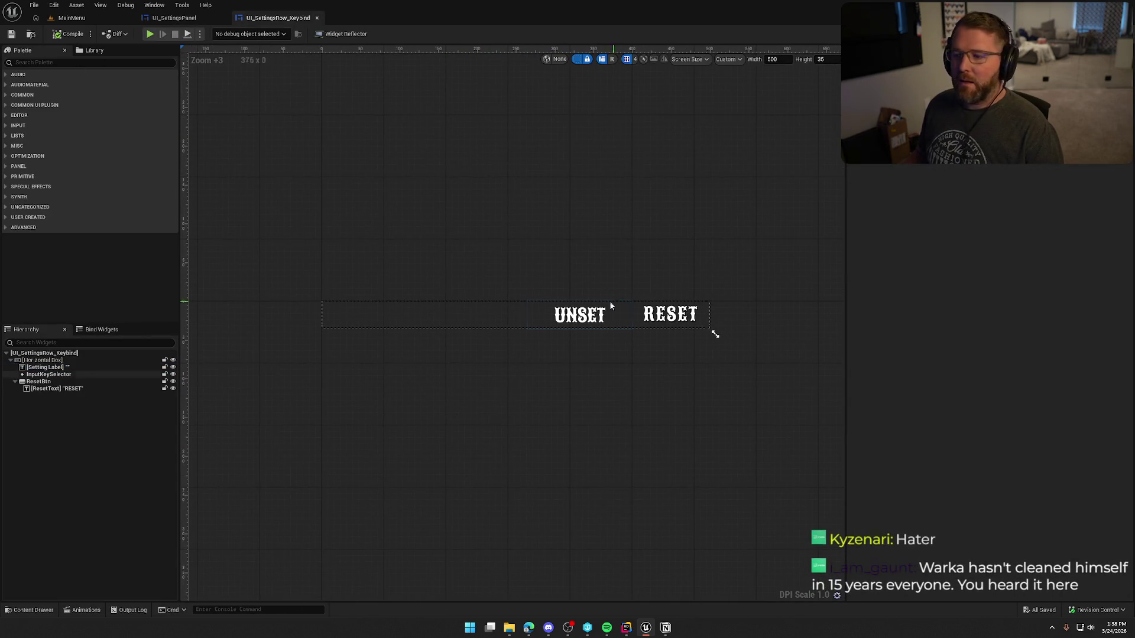
# Set the UNSET InputKeySelector's size to Fill and compile.
pyautogui.click(620, 305)
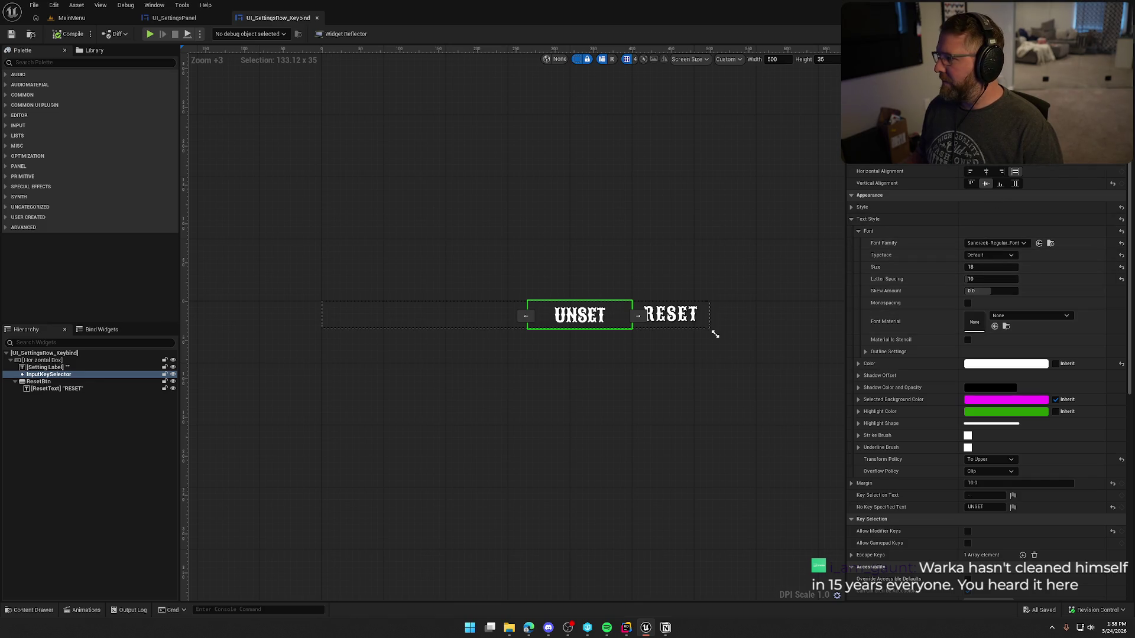
pyautogui.click(1037, 221)
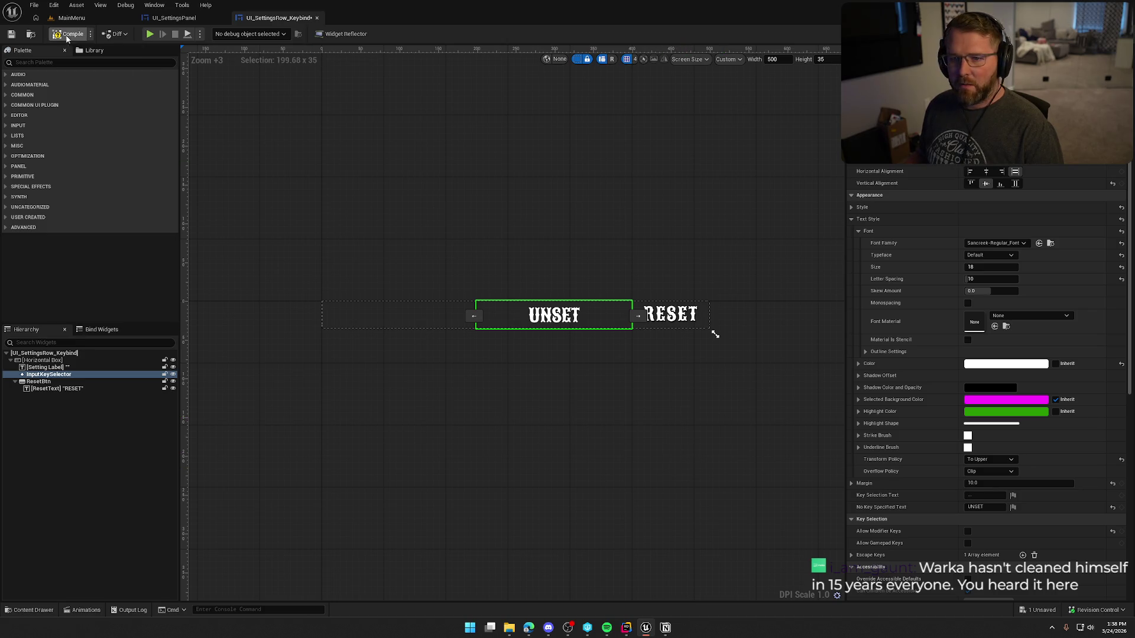
pyautogui.click(526, 497)
# Set the RESET text's right padding to 0.
pyautogui.click(400, 327)
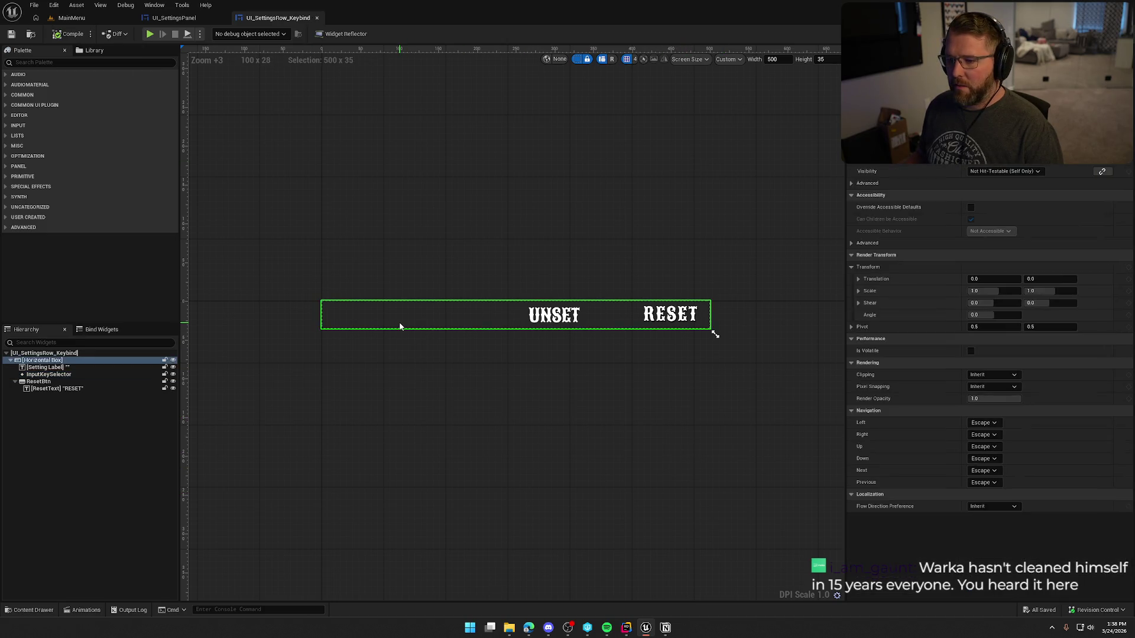
pyautogui.click(660, 335)
pyautogui.click(660, 316)
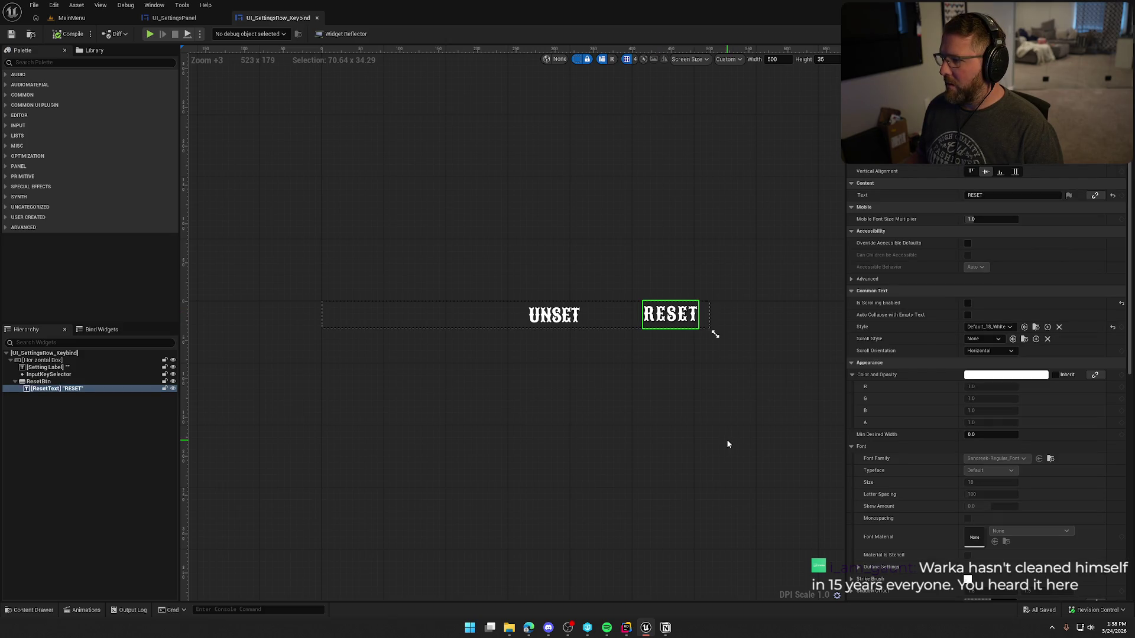
pyautogui.click(727, 443)
pyautogui.click(682, 312)
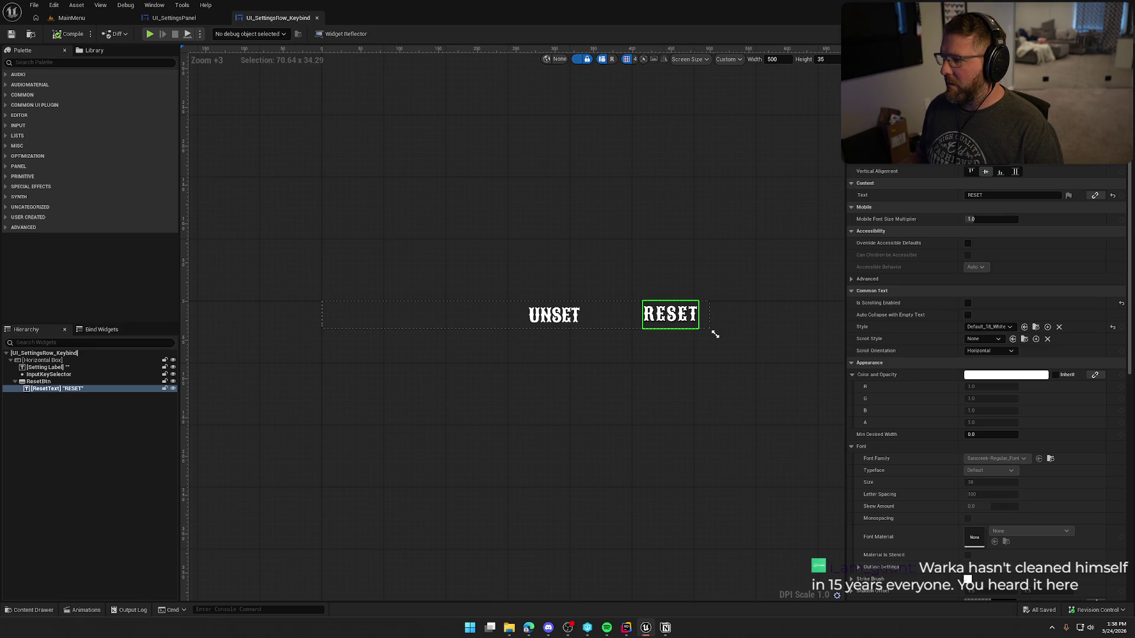
pyautogui.click(981, 183)
pyautogui.write('0')
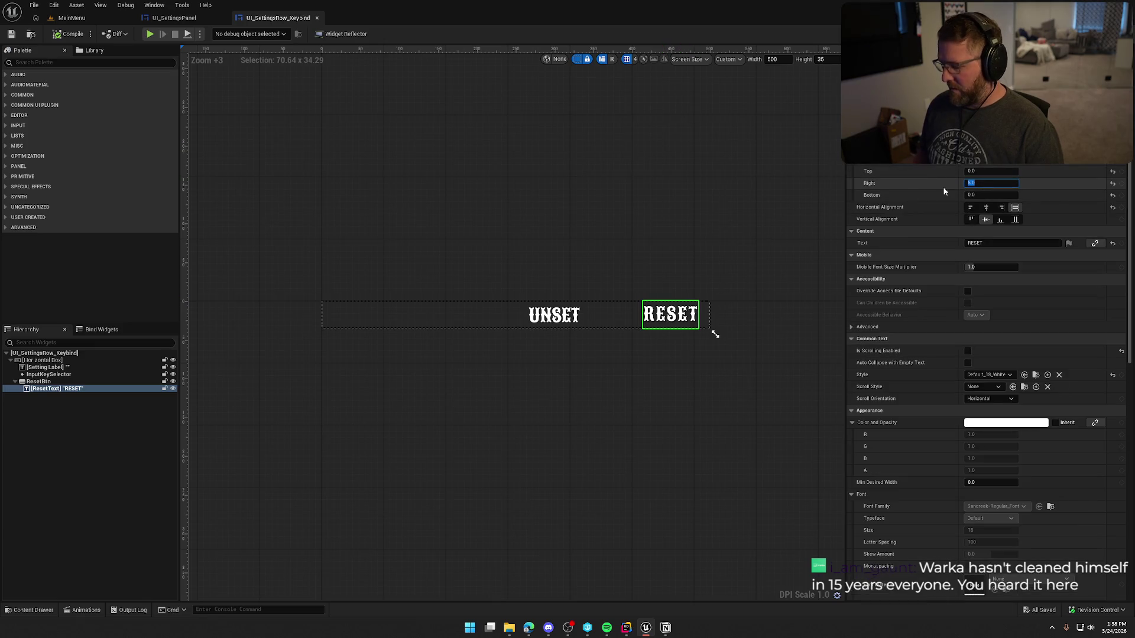
pyautogui.press('Return')
# Set the ResetBtn's right padding to 0 and save the keybind row widget.
pyautogui.click(647, 443)
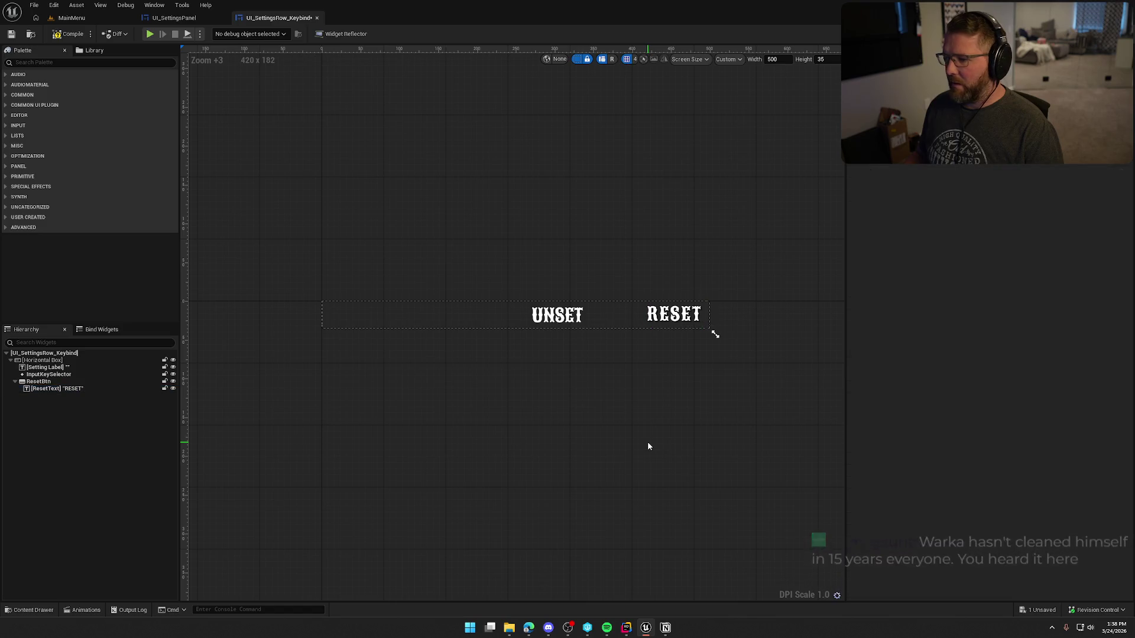
pyautogui.click(685, 322)
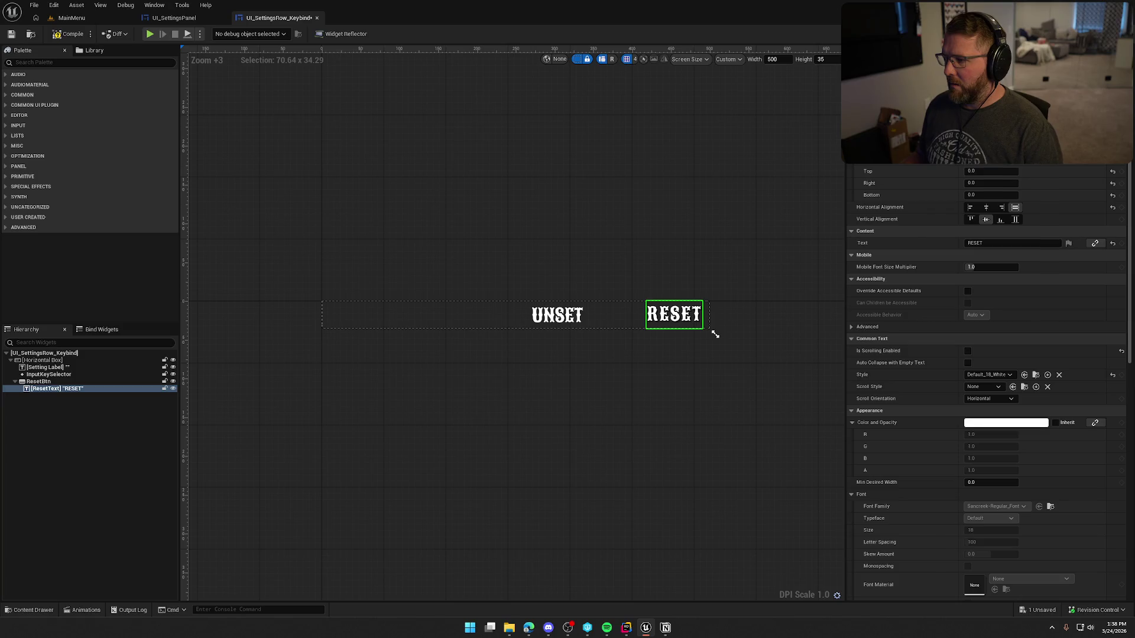
pyautogui.click(39, 382)
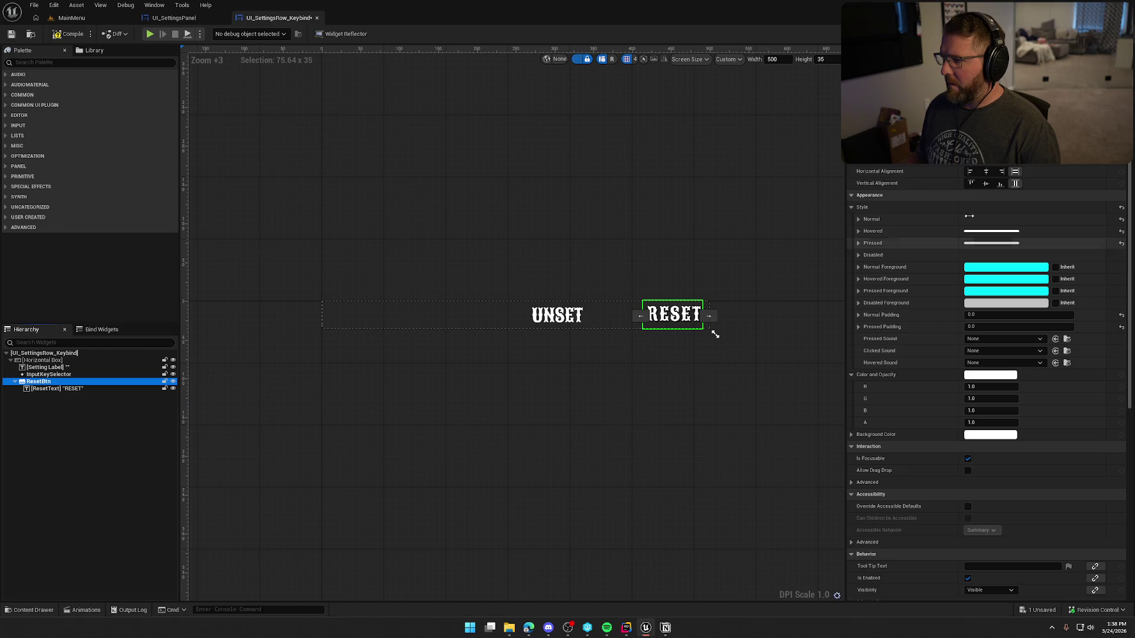
pyautogui.scroll(1, 947, 242)
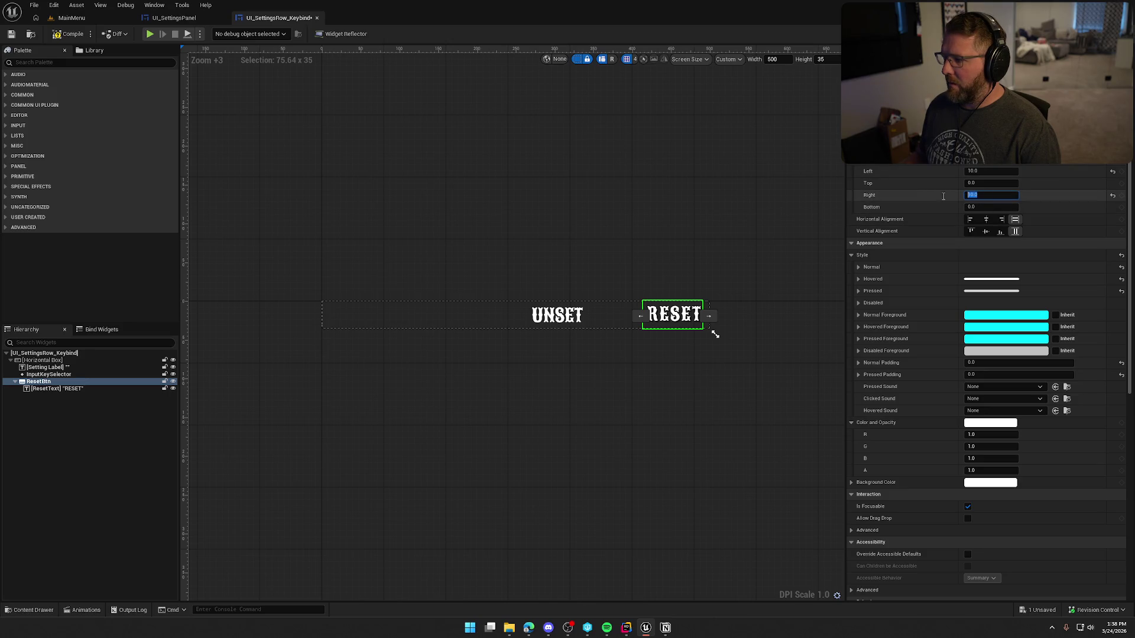
pyautogui.write('0')
pyautogui.press('Return')
pyautogui.click(638, 231)
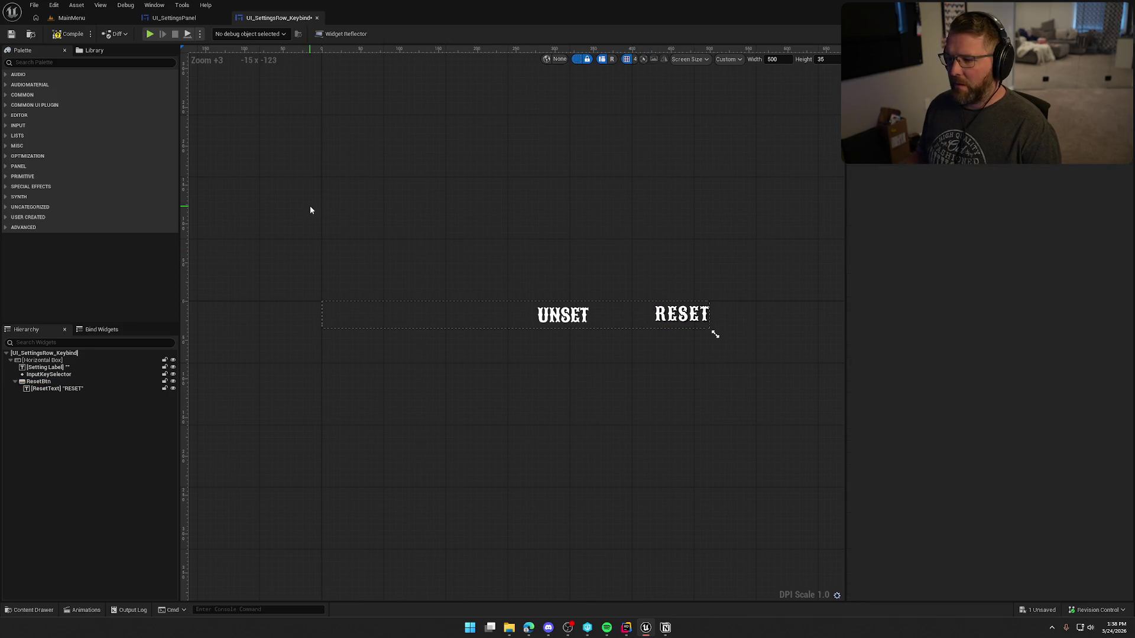
pyautogui.hotkey('ctrl', 's')
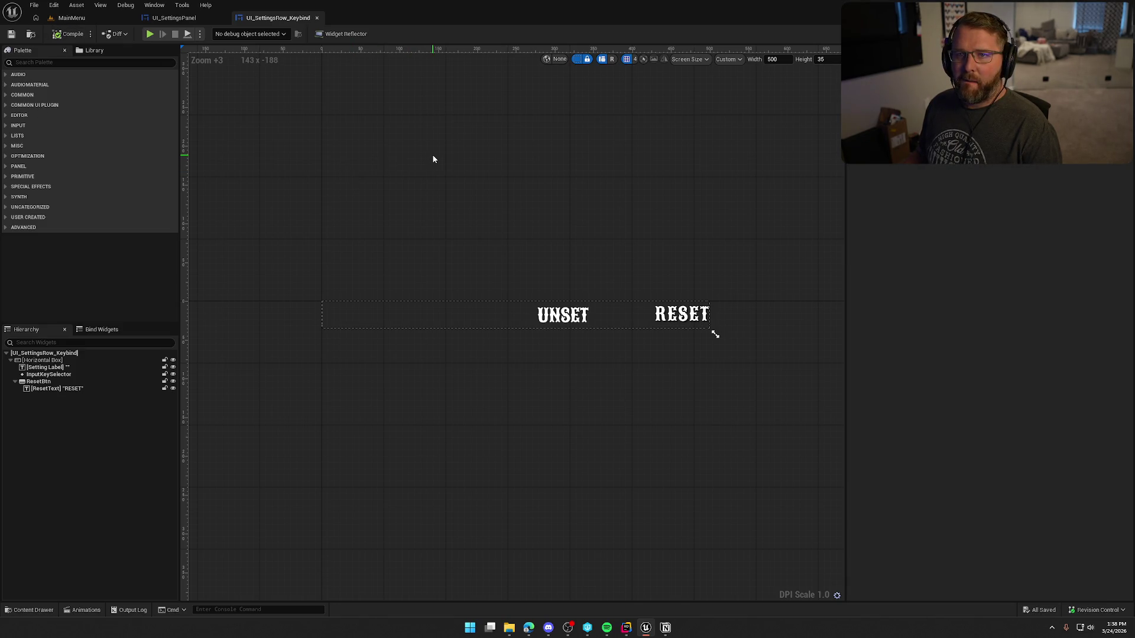
pyautogui.moveTo(473, 197); pyautogui.dragTo(488, 202)
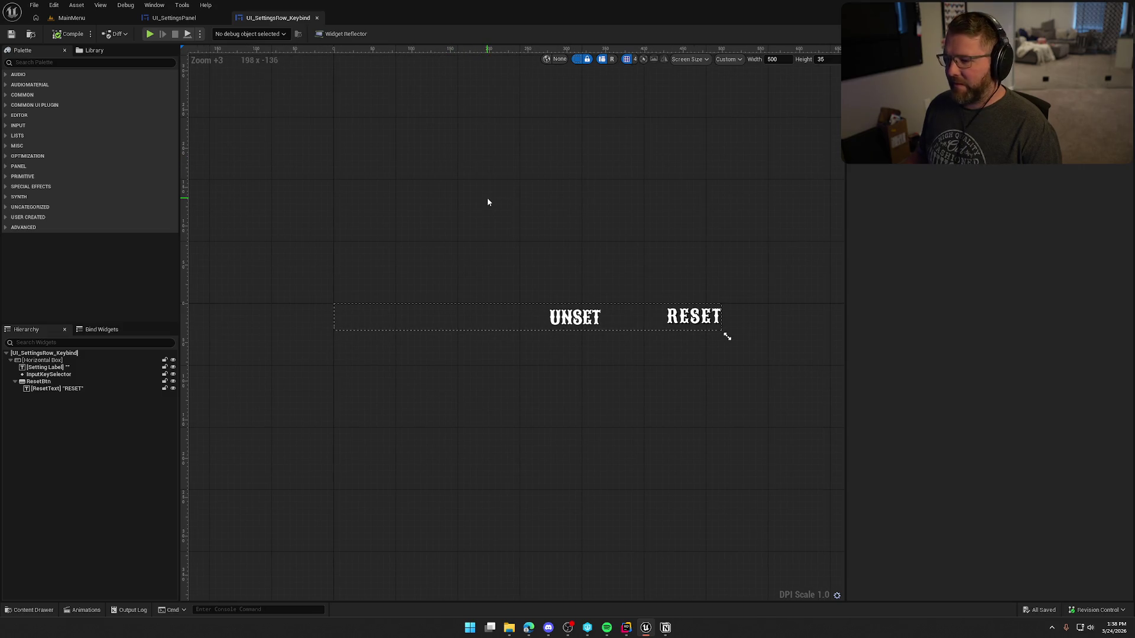
# In the UI_SettingsPanel Designer, give the Keyboard/Controller horizontal box a bottom padding of 20.
pyautogui.click(177, 21)
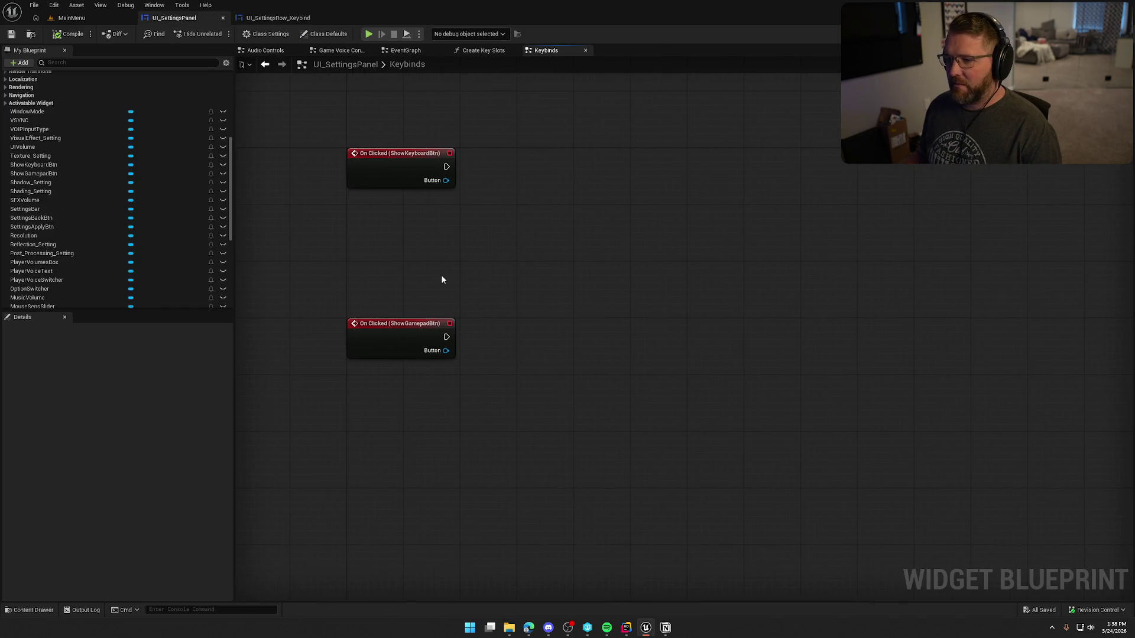
pyautogui.hotkey('ctrl', 'space')
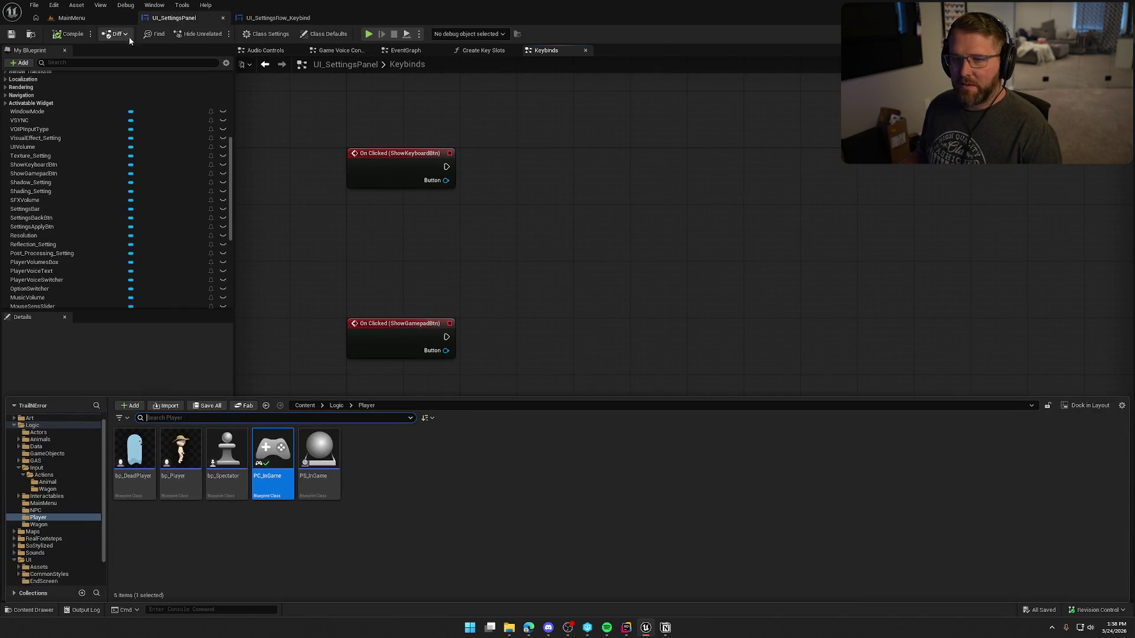
pyautogui.hotkey('ctrl', 'space')
pyautogui.hotkey('shift', 'F12')
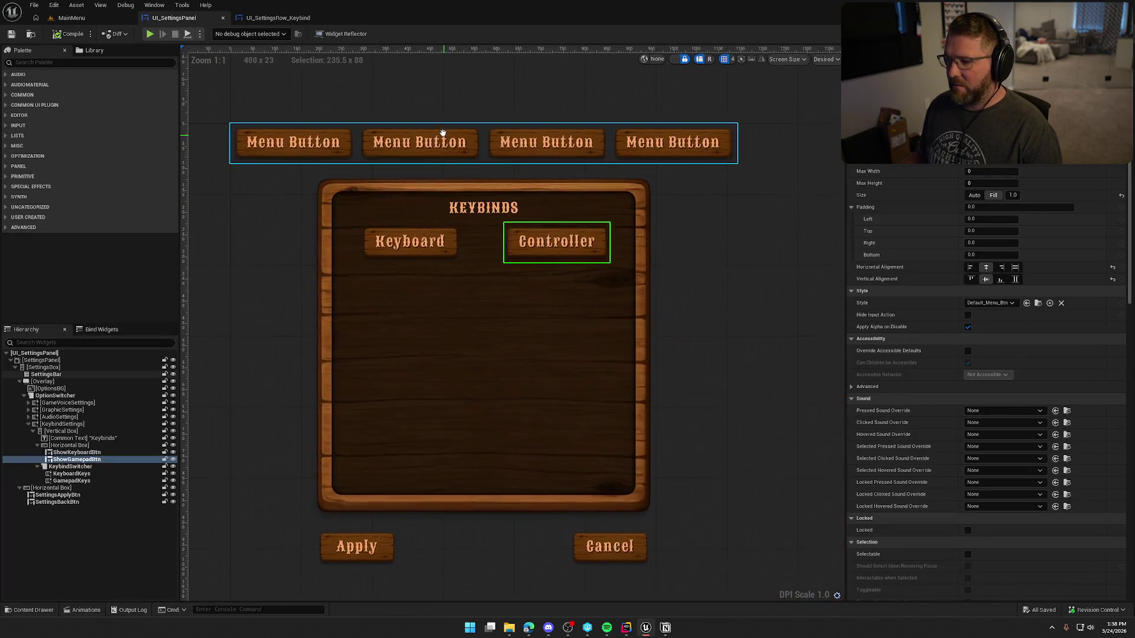
pyautogui.click(79, 475)
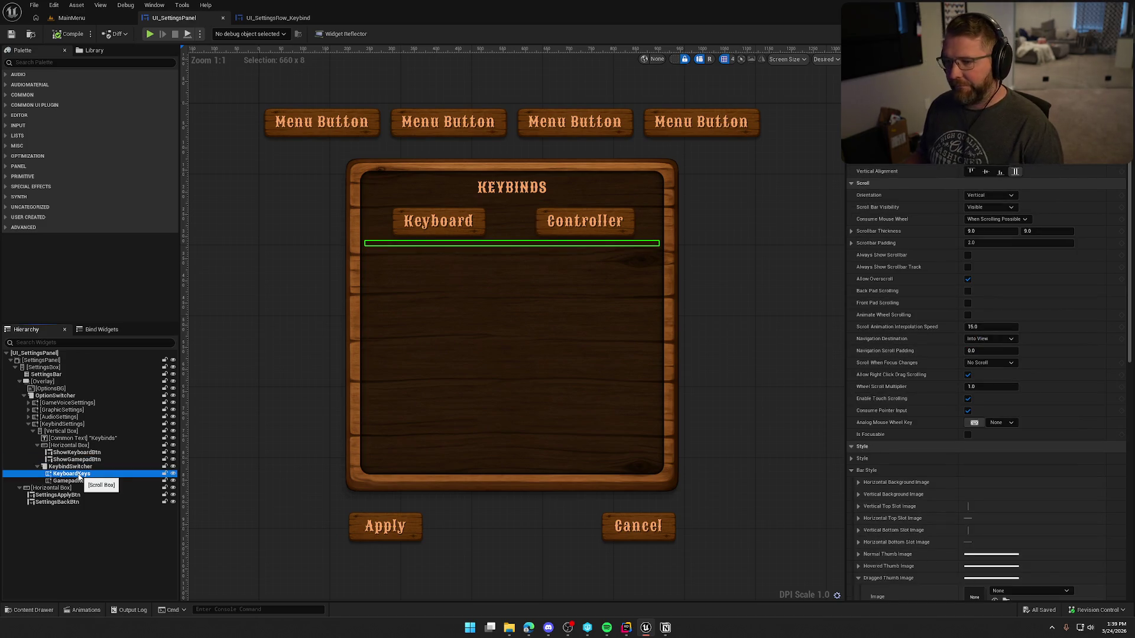
pyautogui.click(77, 466)
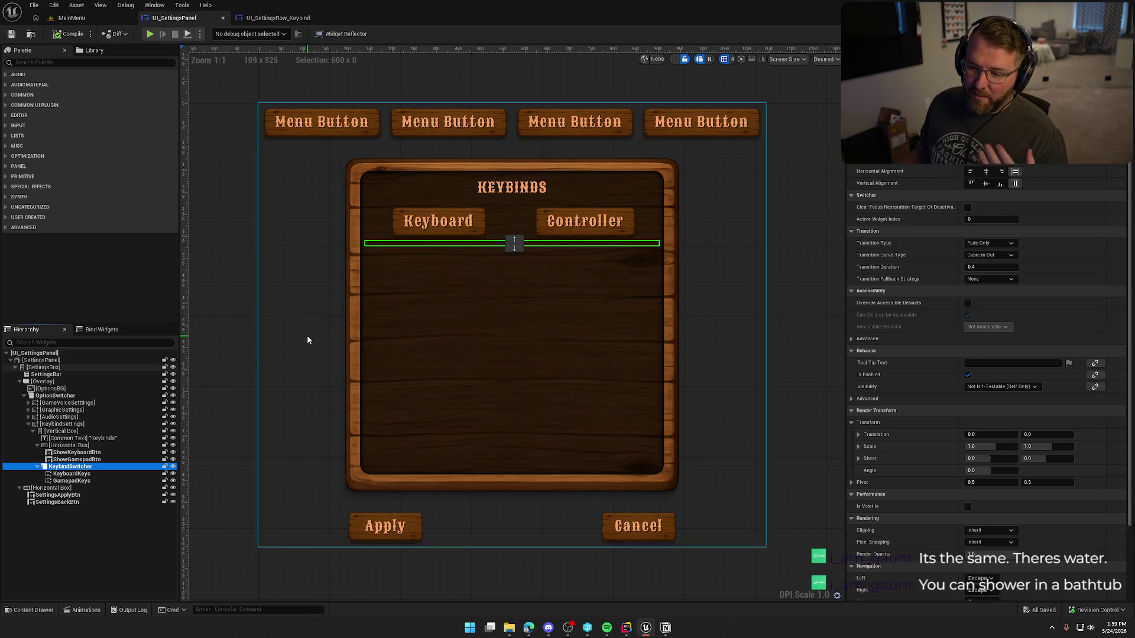
pyautogui.click(66, 445)
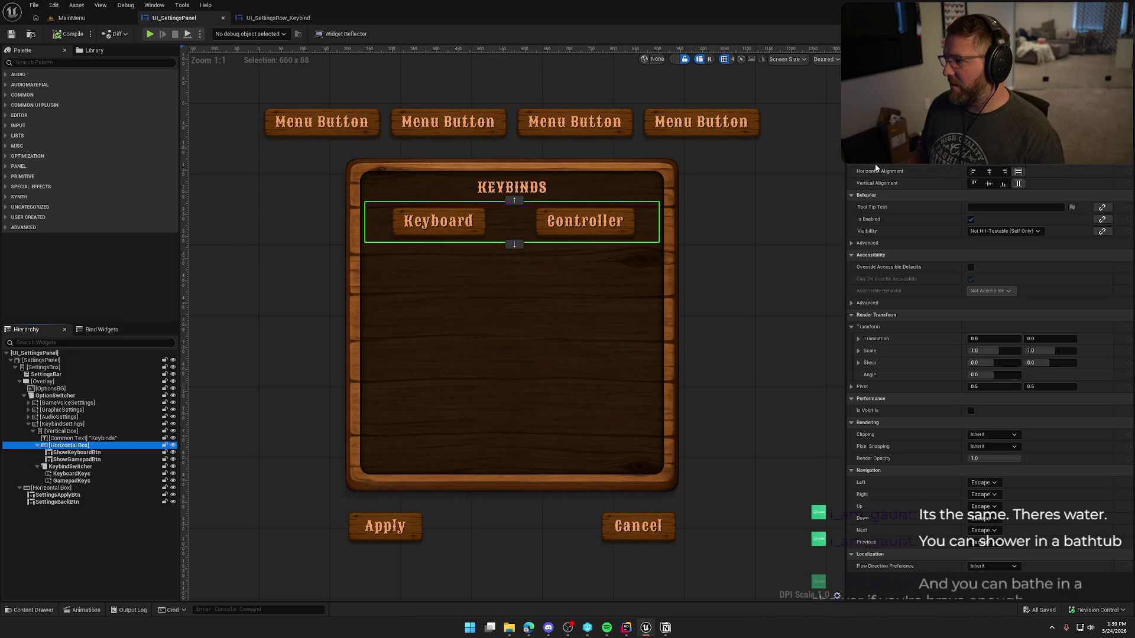
pyautogui.scroll(2, 971, 219)
pyautogui.click(984, 195)
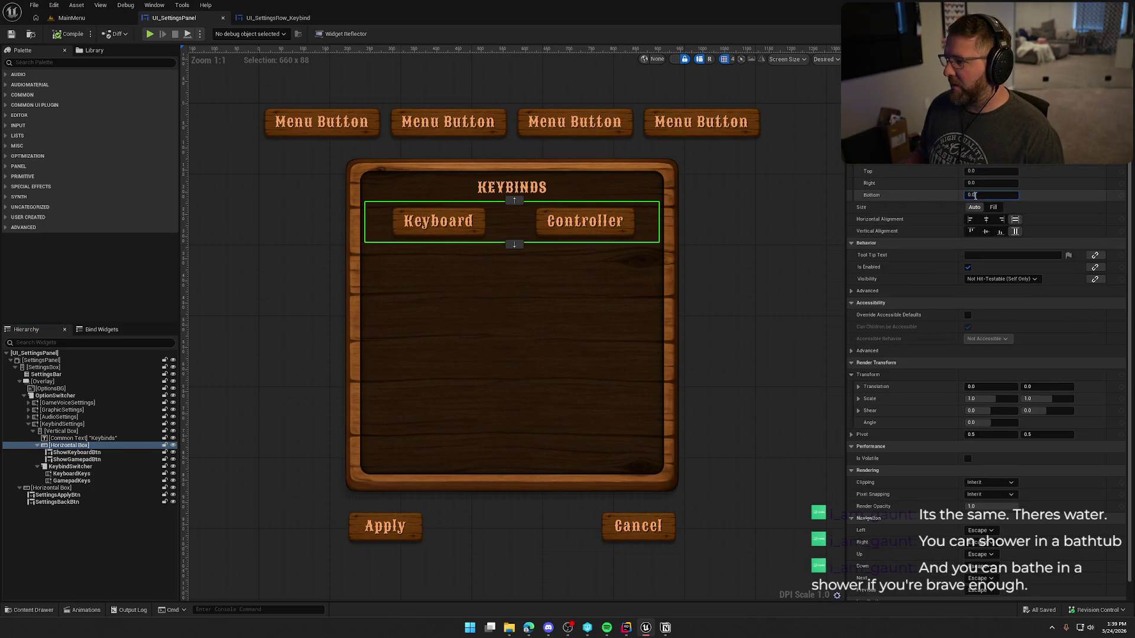
pyautogui.press('Return')
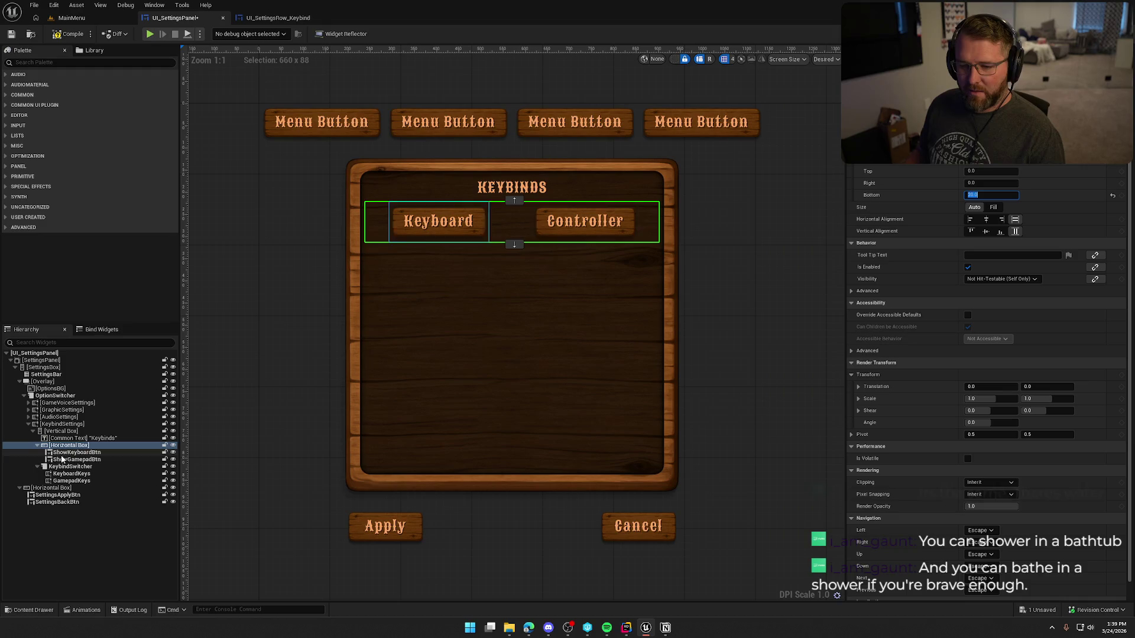
# Paste a For Each Loop node into the Create Key Slots function graph.
pyautogui.click(65, 467)
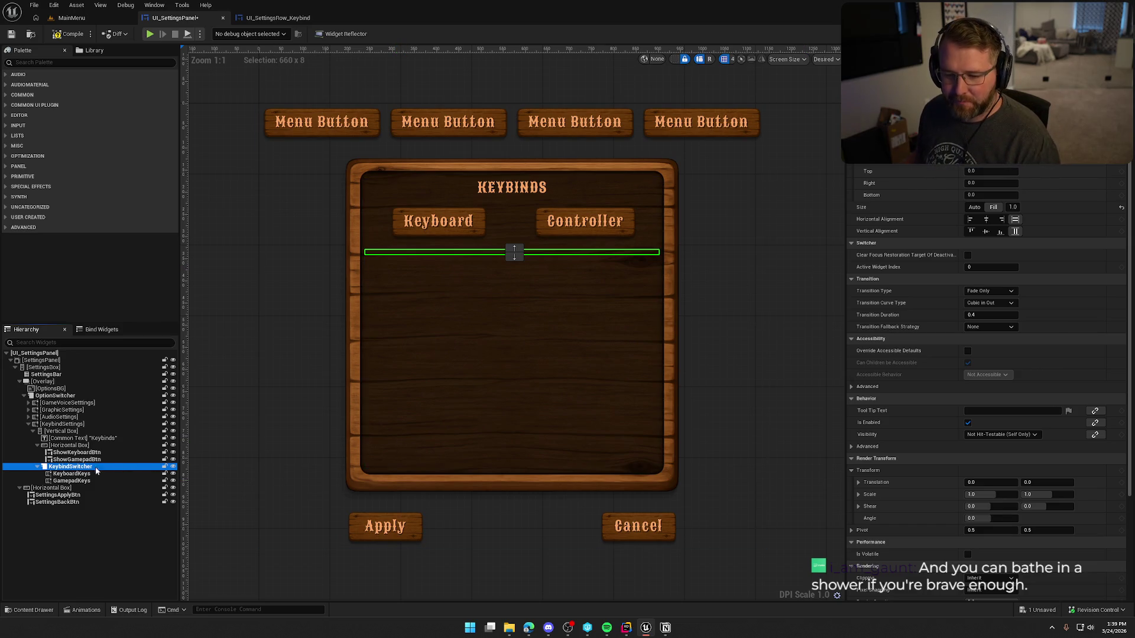
pyautogui.click(75, 473)
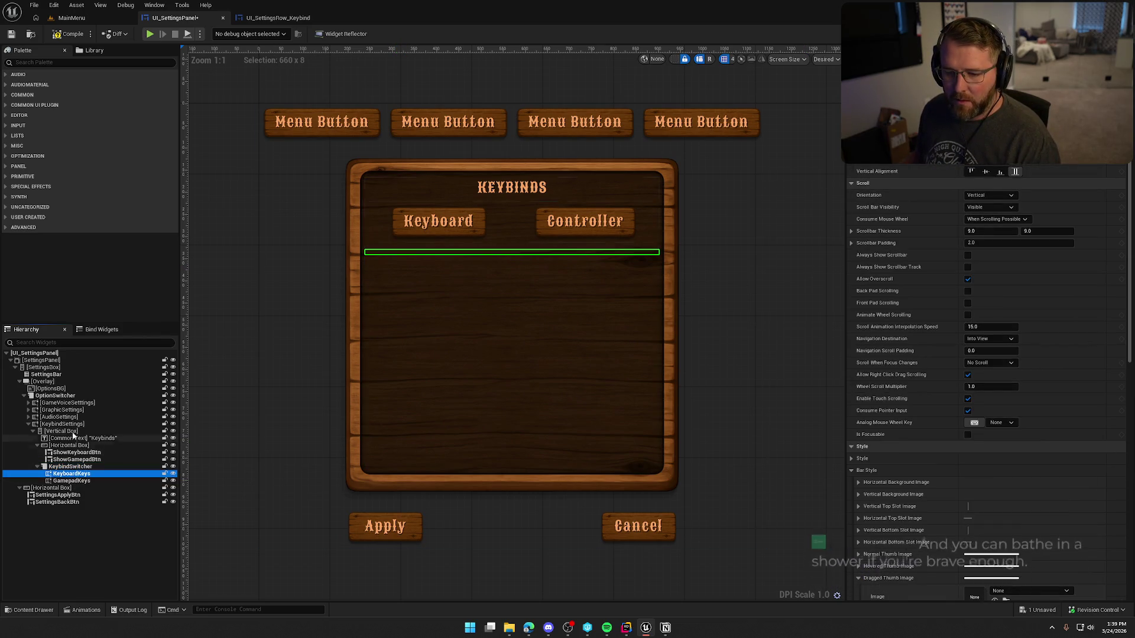
pyautogui.click(413, 224)
pyautogui.scroll(-15, 1023, 238)
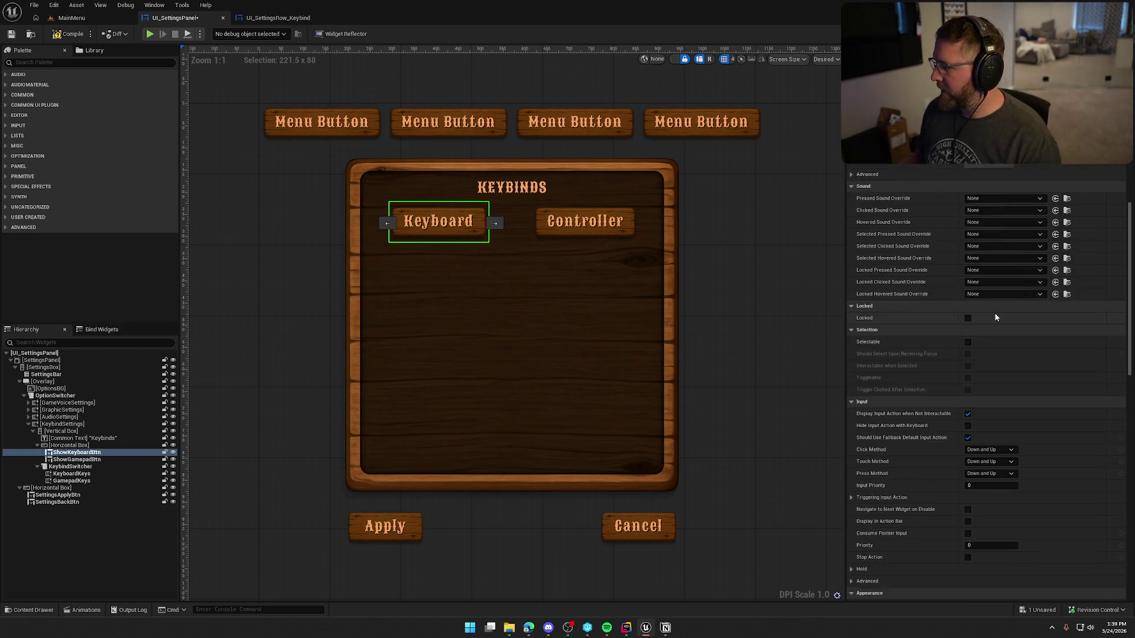
pyautogui.scroll(-5, 995, 317)
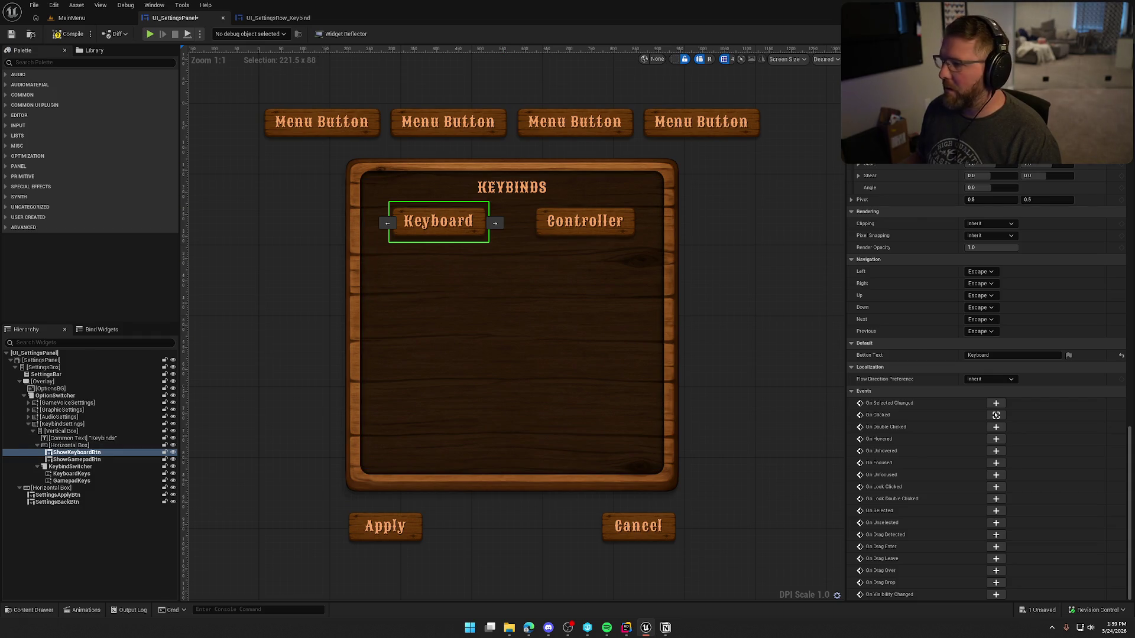
pyautogui.click(995, 415)
pyautogui.click(482, 51)
pyautogui.moveTo(524, 319)
pyautogui.mouseDown()
pyautogui.moveTo(641, 299)
pyautogui.moveTo(397, 294)
pyautogui.mouseUp()
pyautogui.hotkey('ctrl', 'v')
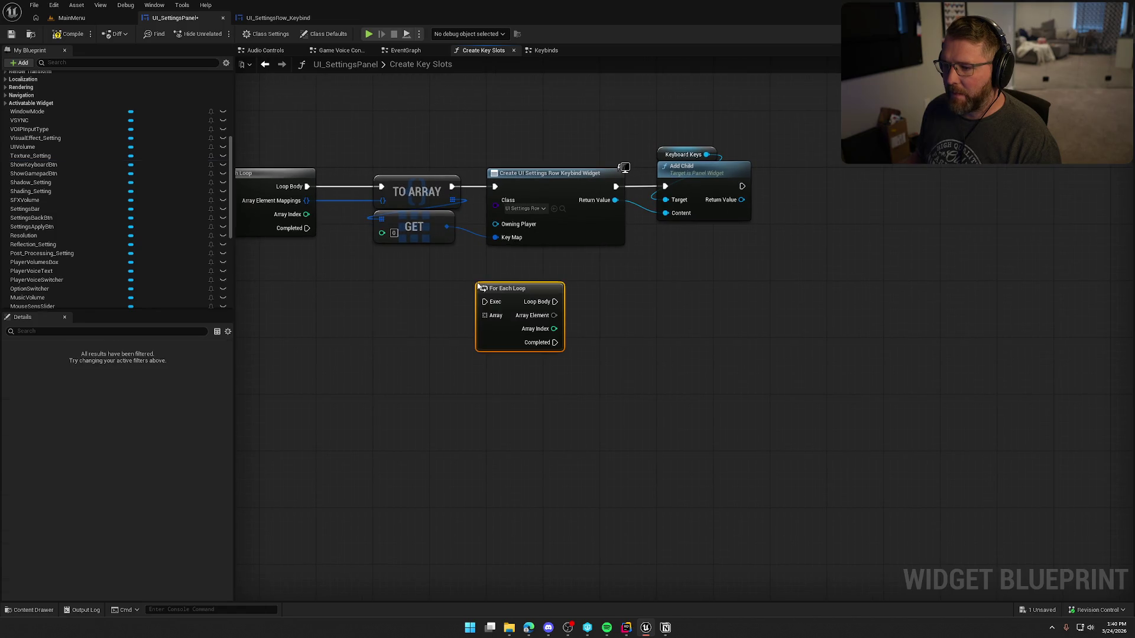
# Wire the key array into the For Each Loop, drive Create Widget per iteration, and feed Array Element into Key Map.
pyautogui.moveTo(485, 302); pyautogui.dragTo(452, 187)
pyautogui.moveTo(533, 139); pyautogui.dragTo(673, 178)
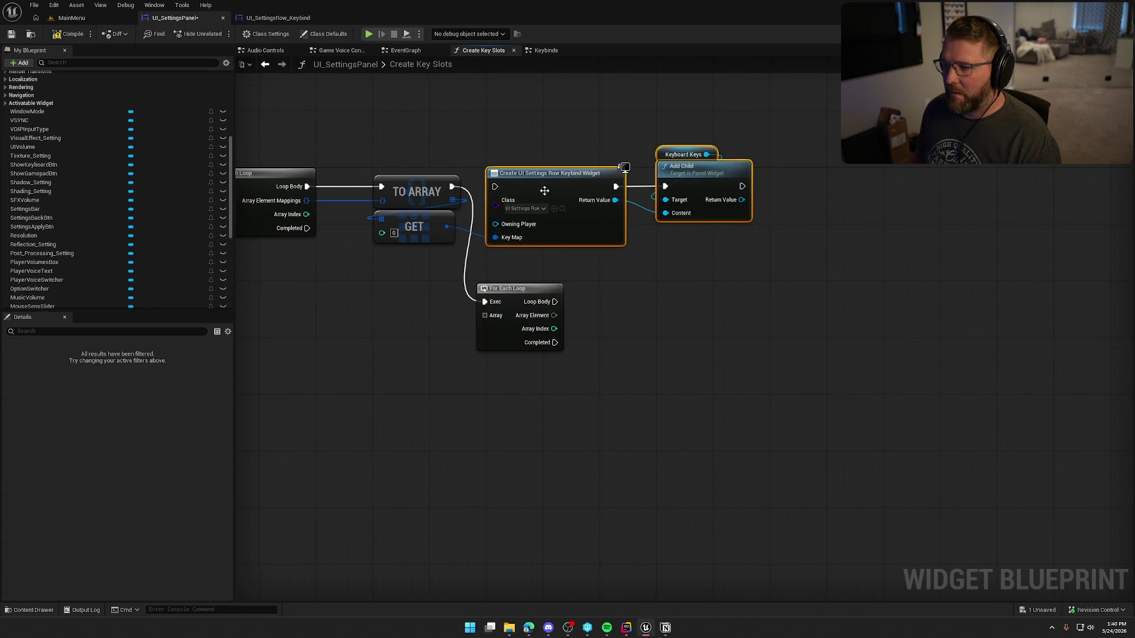
pyautogui.moveTo(545, 190); pyautogui.dragTo(715, 219)
pyautogui.moveTo(513, 292)
pyautogui.mouseDown()
pyautogui.moveTo(534, 181)
pyautogui.moveTo(522, 178)
pyautogui.mouseUp()
pyautogui.click(455, 243)
pyautogui.moveTo(452, 200); pyautogui.dragTo(496, 200)
pyautogui.press('Delete')
pyautogui.moveTo(455, 327)
pyautogui.mouseDown()
pyautogui.moveTo(418, 362)
pyautogui.moveTo(508, 301)
pyautogui.mouseUp()
pyautogui.moveTo(540, 217); pyautogui.dragTo(486, 209)
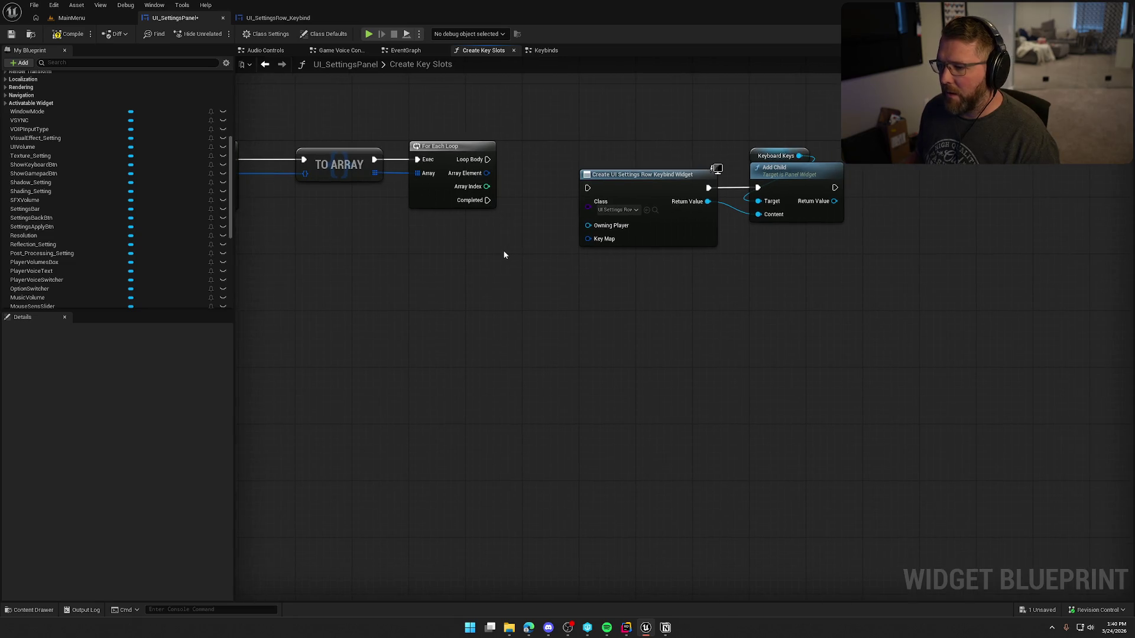
pyautogui.moveTo(587, 188); pyautogui.dragTo(488, 159)
pyautogui.moveTo(641, 174); pyautogui.dragTo(641, 146)
pyautogui.moveTo(486, 173); pyautogui.dragTo(588, 211)
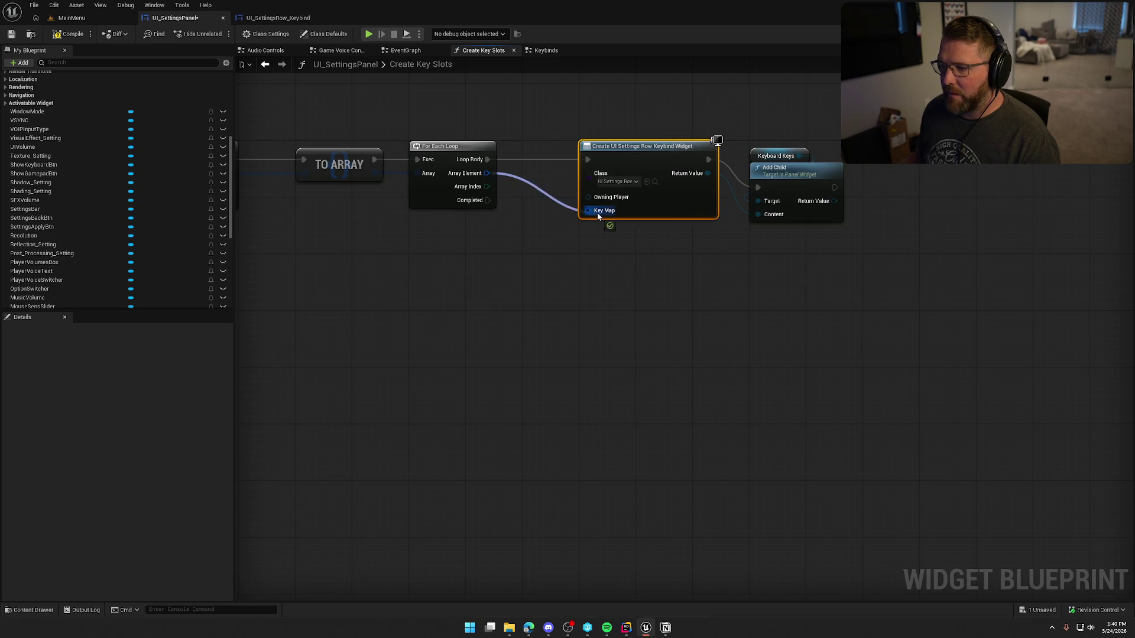
pyautogui.moveTo(622, 150); pyautogui.dragTo(565, 150)
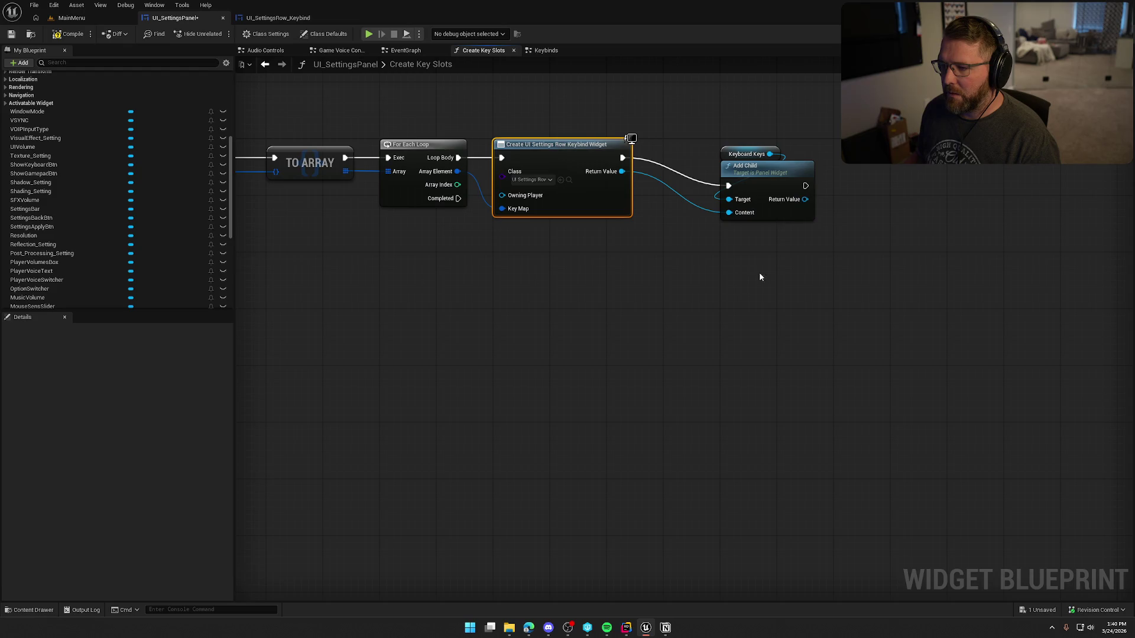
# Rearrange the nodes and add a Gamepad Keys getter below Keyboard Keys.
pyautogui.moveTo(747, 155)
pyautogui.mouseDown()
pyautogui.moveTo(635, 270)
pyautogui.moveTo(520, 273)
pyautogui.mouseUp()
pyautogui.moveTo(767, 176)
pyautogui.mouseDown()
pyautogui.moveTo(745, 151)
pyautogui.moveTo(710, 148)
pyautogui.moveTo(765, 147)
pyautogui.mouseUp()
pyautogui.click(637, 284)
pyautogui.scroll(-3, 90, 260)
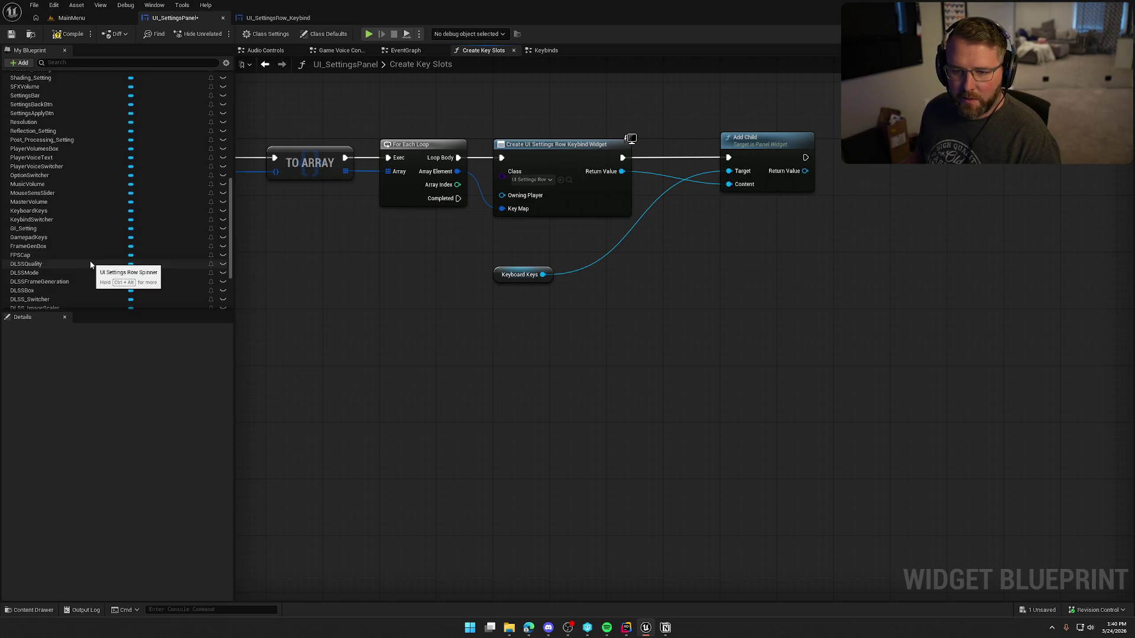
pyautogui.scroll(3, 73, 256)
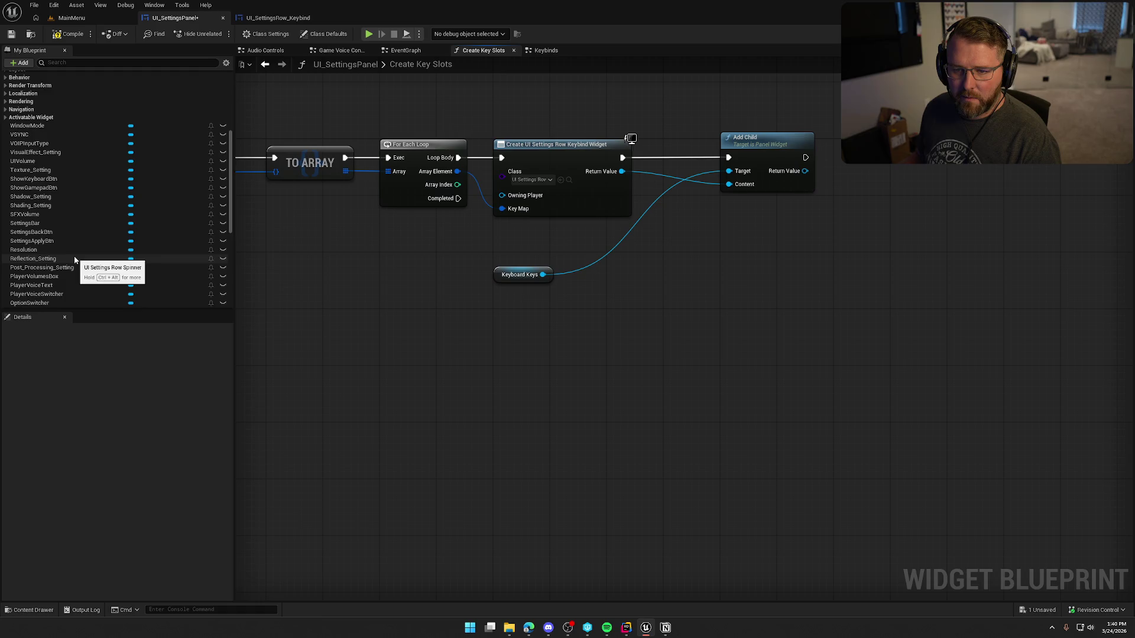
pyautogui.scroll(-3, 73, 257)
pyautogui.scroll(-2, 75, 260)
pyautogui.moveTo(29, 237)
pyautogui.mouseDown()
pyautogui.moveTo(499, 286)
pyautogui.moveTo(502, 303)
pyautogui.mouseUp()
pyautogui.click(620, 248)
# Add a Select node wired into the Add Child node.
pyautogui.moveTo(728, 171); pyautogui.dragTo(679, 234)
pyautogui.write('select')
pyautogui.click(712, 280)
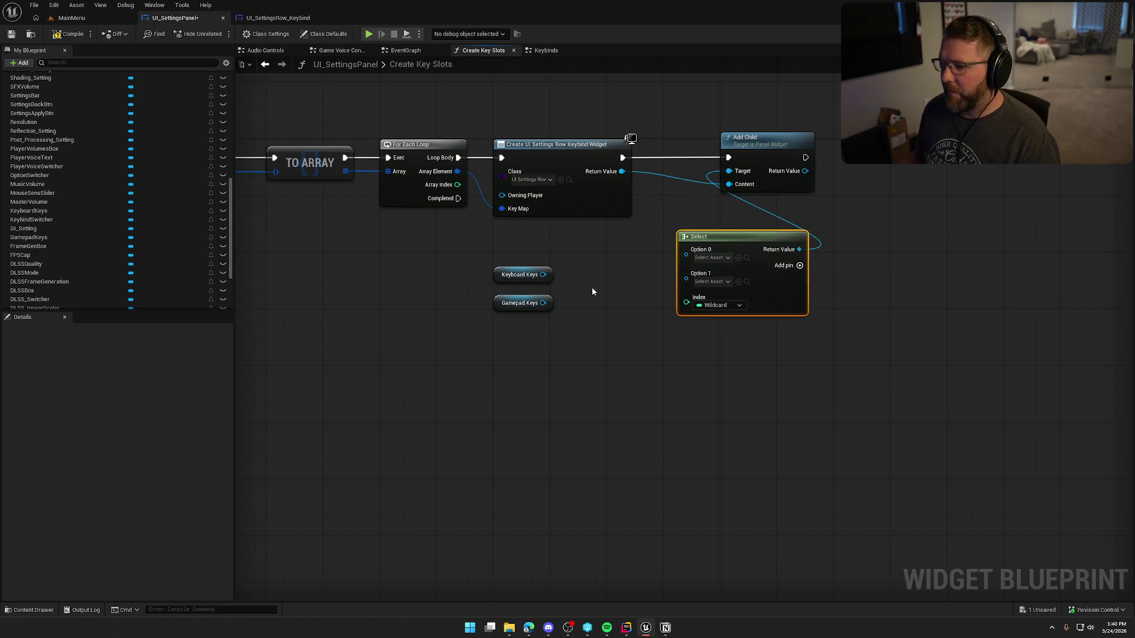
pyautogui.moveTo(457, 172)
pyautogui.mouseDown()
pyautogui.moveTo(514, 247)
pyautogui.moveTo(503, 237)
pyautogui.mouseUp()
# Add a Break Player Key Mapping node from Array Element, showing only the Display Category pin.
pyautogui.write('break')
pyautogui.press('Return')
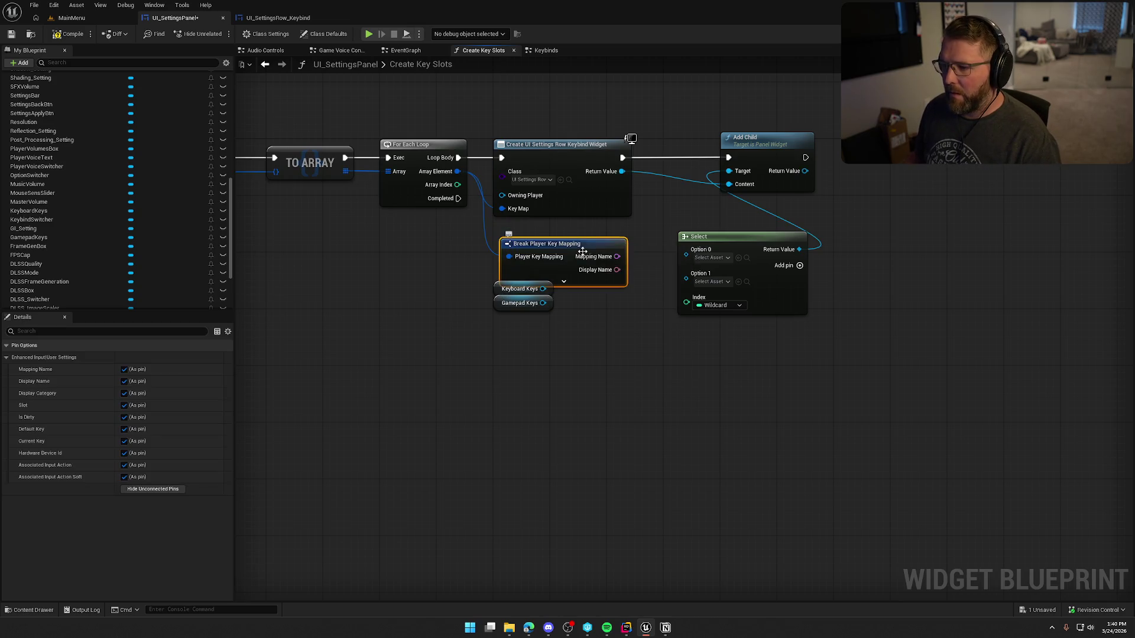
pyautogui.moveTo(572, 240); pyautogui.dragTo(565, 225)
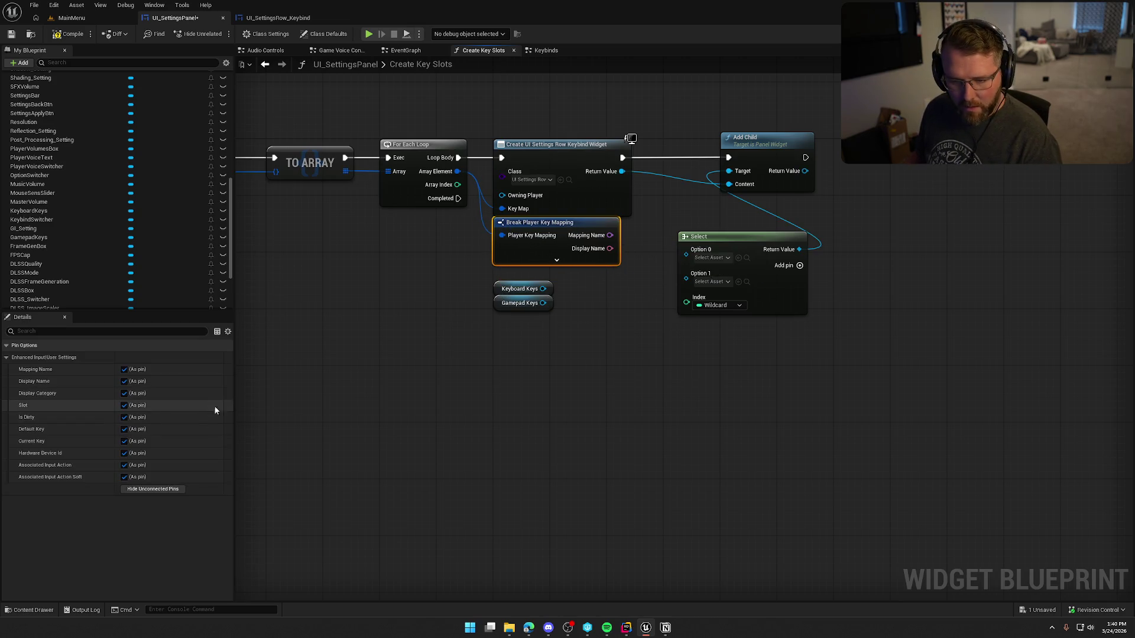
pyautogui.click(125, 381)
pyautogui.click(124, 369)
pyautogui.click(124, 406)
pyautogui.click(124, 417)
pyautogui.click(124, 429)
pyautogui.click(124, 453)
pyautogui.click(124, 465)
pyautogui.click(124, 476)
pyautogui.click(124, 441)
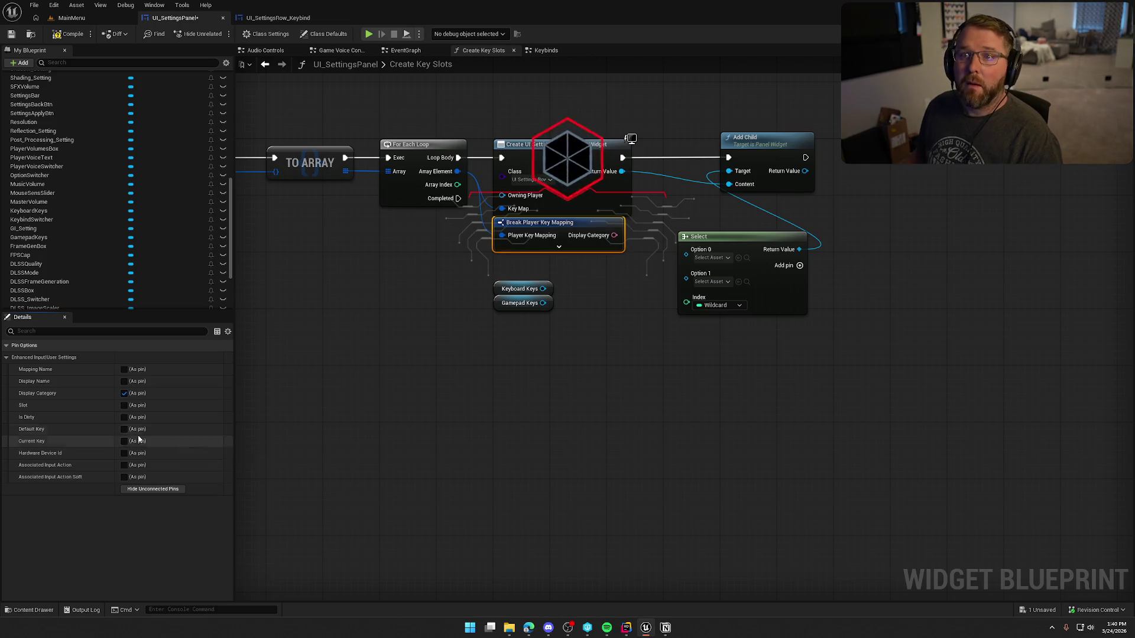
# Compare Display Category with an Equal (Text) node and wire its result to the Select index.
pyautogui.moveTo(574, 281); pyautogui.dragTo(526, 310)
pyautogui.moveTo(530, 254); pyautogui.dragTo(530, 260)
pyautogui.hotkey('ctrl', 'z')
pyautogui.moveTo(577, 404); pyautogui.dragTo(433, 419)
pyautogui.moveTo(564, 288); pyautogui.dragTo(604, 253)
pyautogui.moveTo(435, 356); pyautogui.dragTo(473, 341)
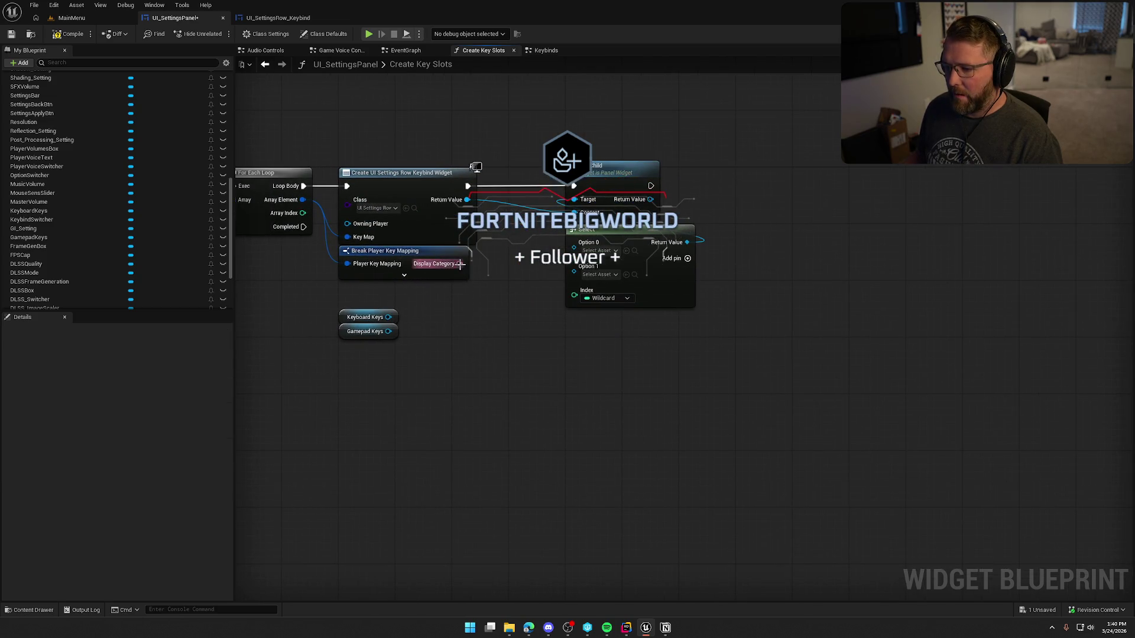
pyautogui.click(497, 346)
pyautogui.moveTo(460, 264)
pyautogui.mouseDown()
pyautogui.moveTo(523, 282)
pyautogui.moveTo(491, 304)
pyautogui.mouseUp()
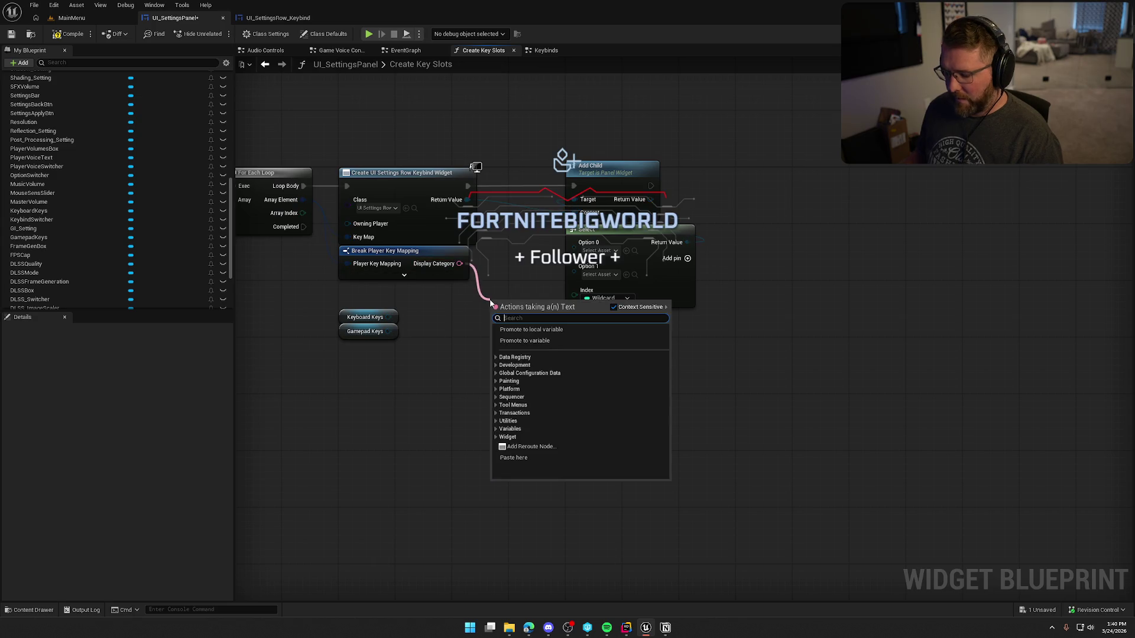
pyautogui.write('==')
pyautogui.press('Return')
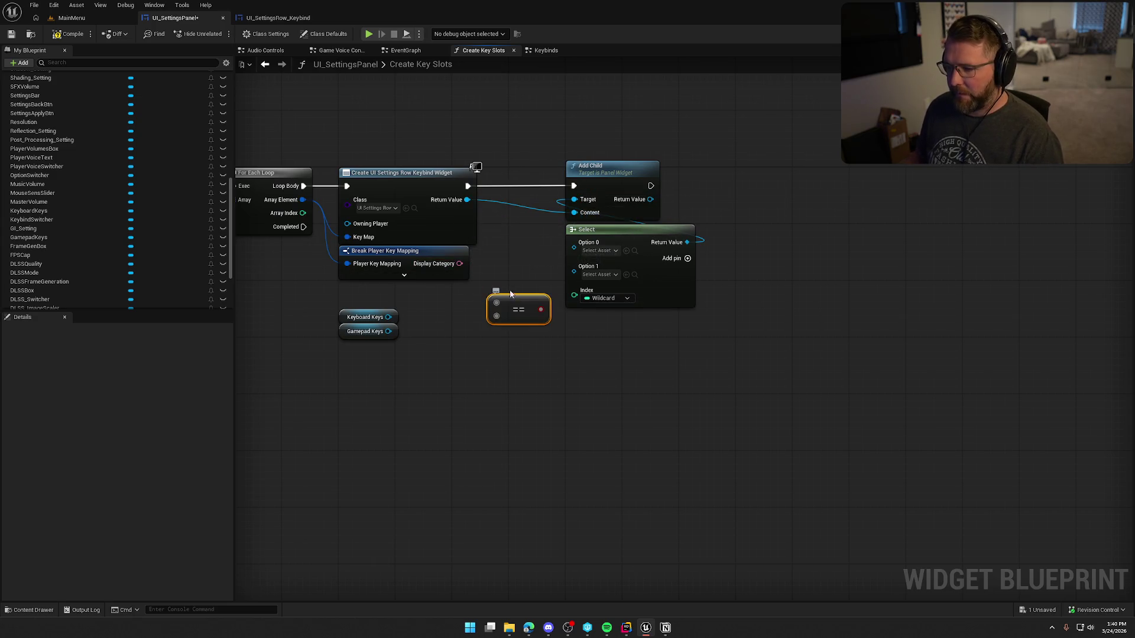
pyautogui.press('Delete')
pyautogui.moveTo(459, 264); pyautogui.dragTo(499, 285)
pyautogui.write('==')
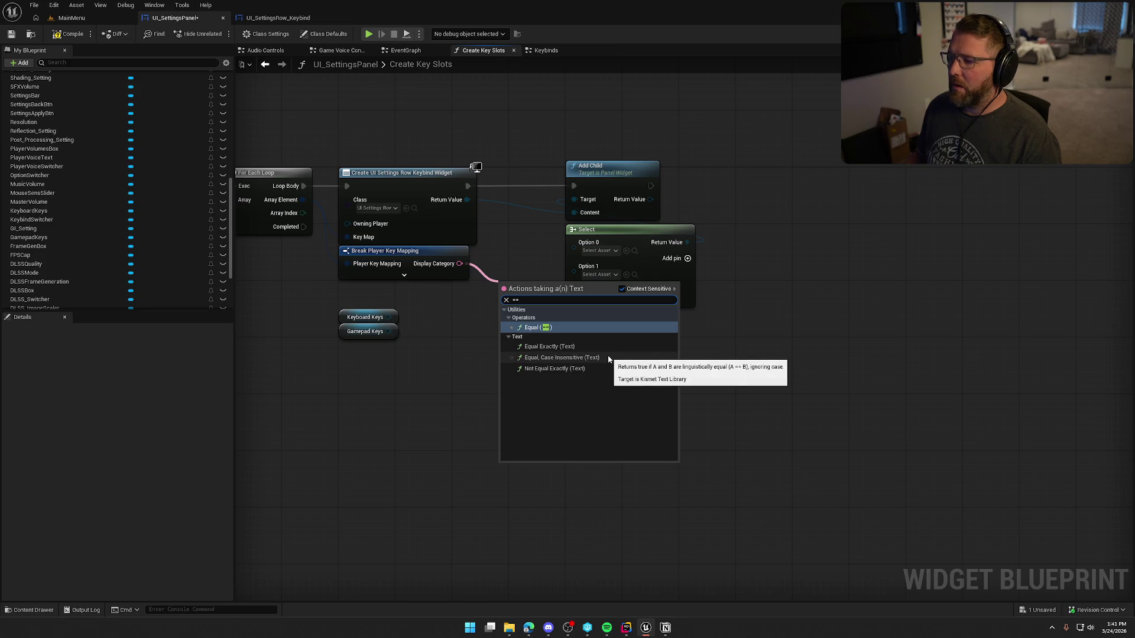
pyautogui.press('Return')
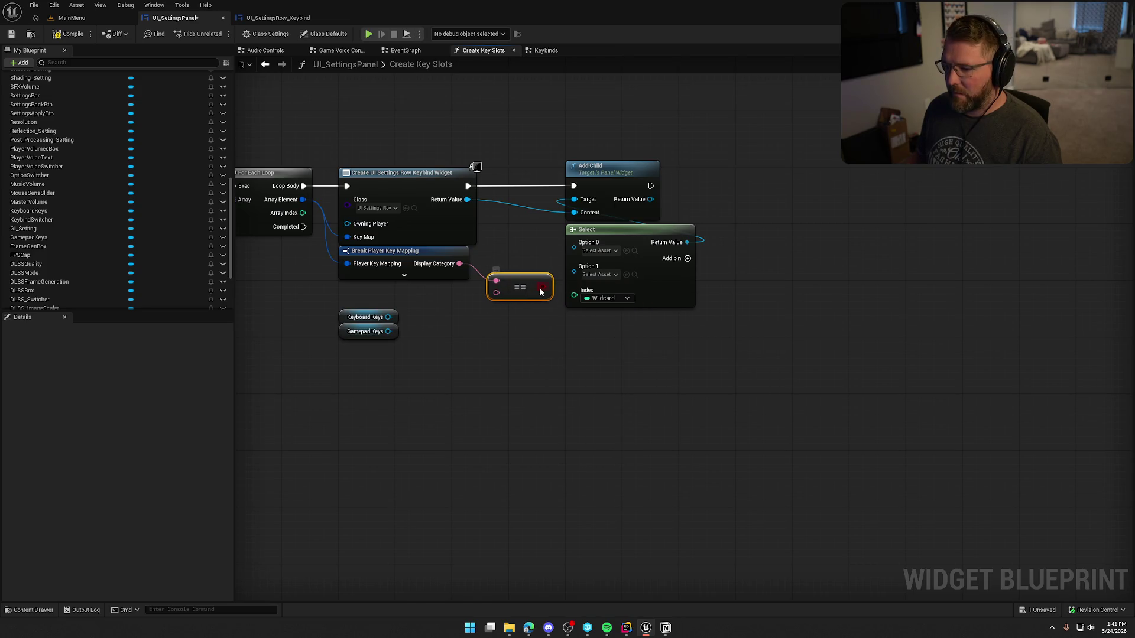
pyautogui.moveTo(540, 291); pyautogui.dragTo(574, 293)
# Feed a Make Literal Text node with the value 'Keyboard' into the comparison.
pyautogui.moveTo(495, 293); pyautogui.dragTo(469, 310)
pyautogui.write('make')
pyautogui.press('Return')
pyautogui.moveTo(381, 345)
pyautogui.mouseDown()
pyautogui.moveTo(334, 307)
pyautogui.moveTo(394, 395)
pyautogui.mouseUp()
pyautogui.moveTo(485, 307); pyautogui.dragTo(365, 291)
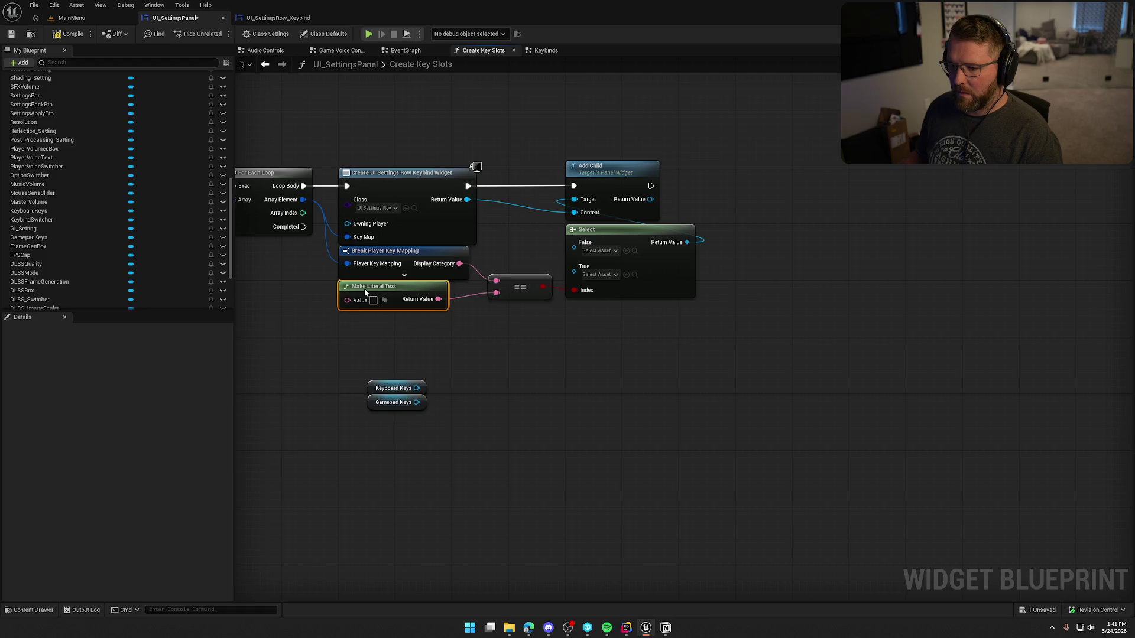
pyautogui.write('Keyboard')
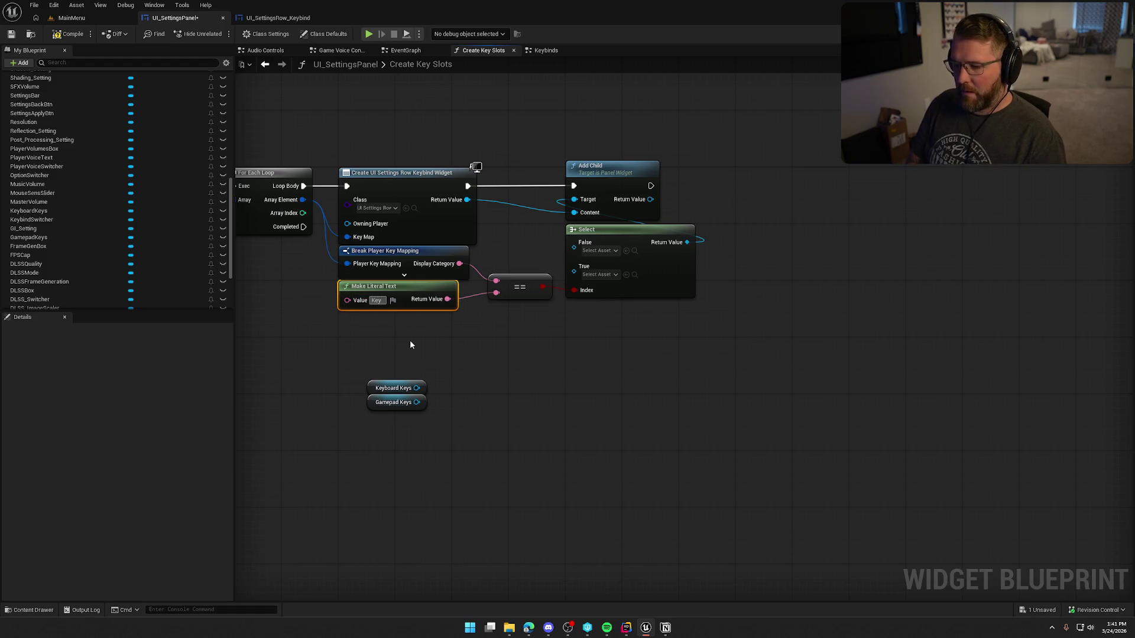
pyautogui.click(411, 345)
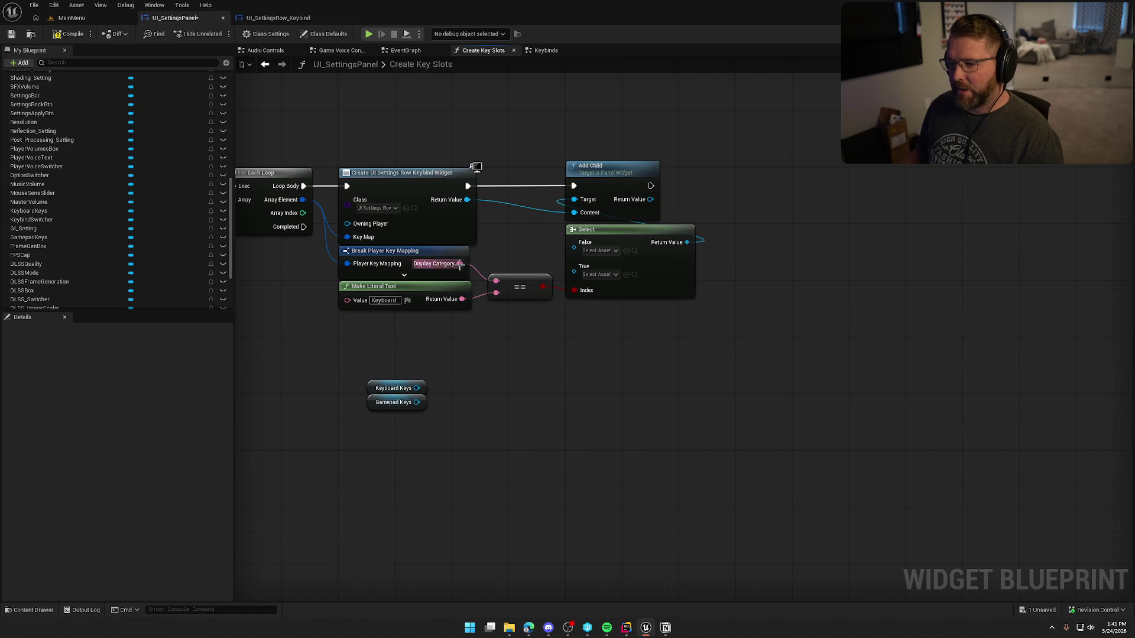
# Add a To String conversion from the Display Category pin.
pyautogui.moveTo(459, 264); pyautogui.dragTo(484, 318)
pyautogui.write('contain')
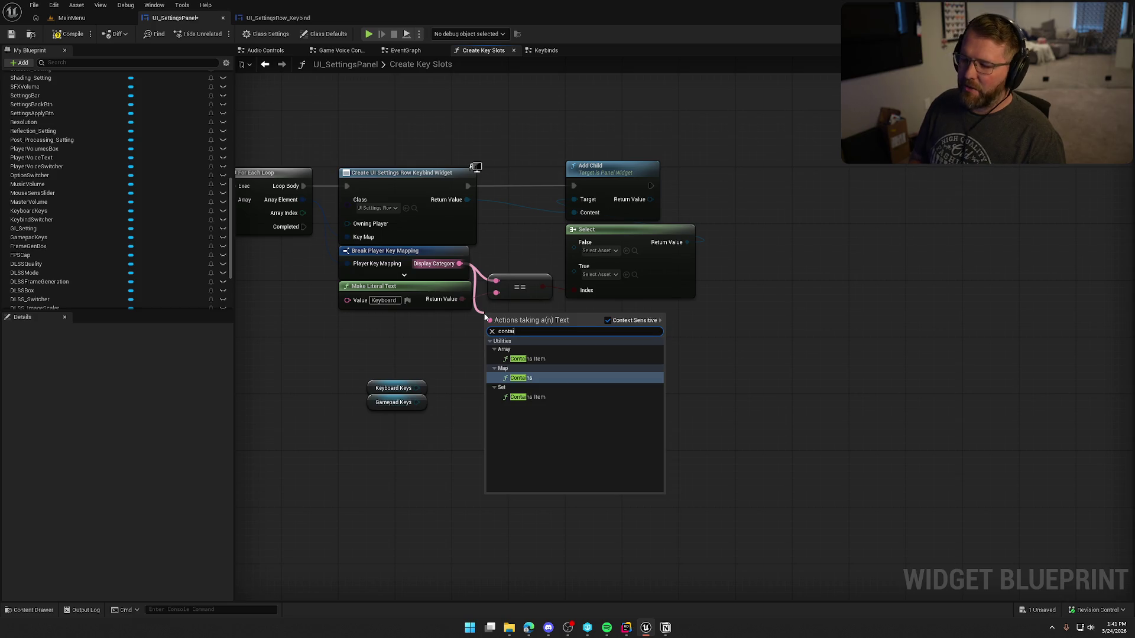
pyautogui.press('BackSpace')
pyautogui.press('BackSpace')
pyautogui.press('BackSpace')
pyautogui.write('to')
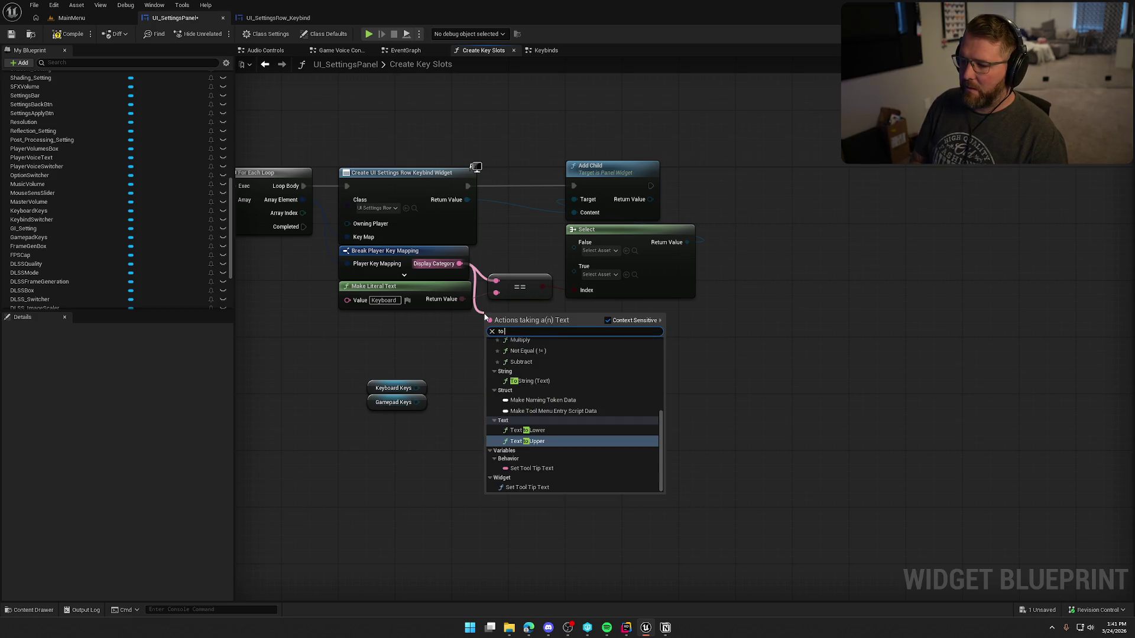
pyautogui.press('BackSpace')
pyautogui.press('BackSpace')
pyautogui.write('string')
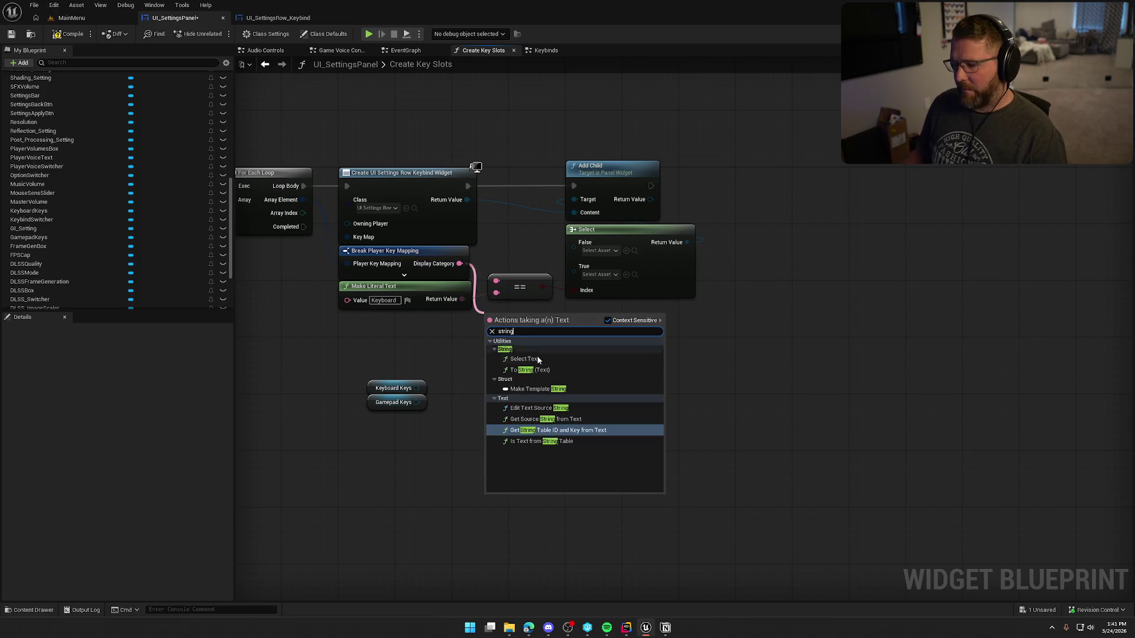
pyautogui.click(566, 371)
# Add a String Contains node on the Display Category string and delete the equality and Make Literal Text nodes.
pyautogui.moveTo(526, 317)
pyautogui.mouseDown()
pyautogui.moveTo(591, 333)
pyautogui.moveTo(555, 353)
pyautogui.mouseUp()
pyautogui.write('cont')
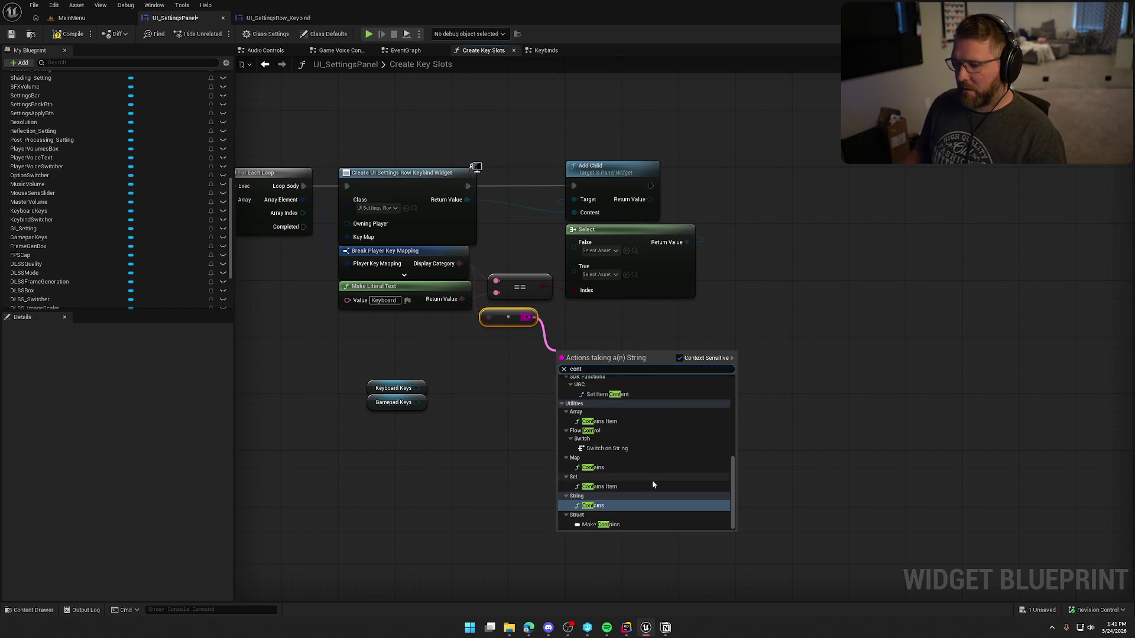
pyautogui.press('Return')
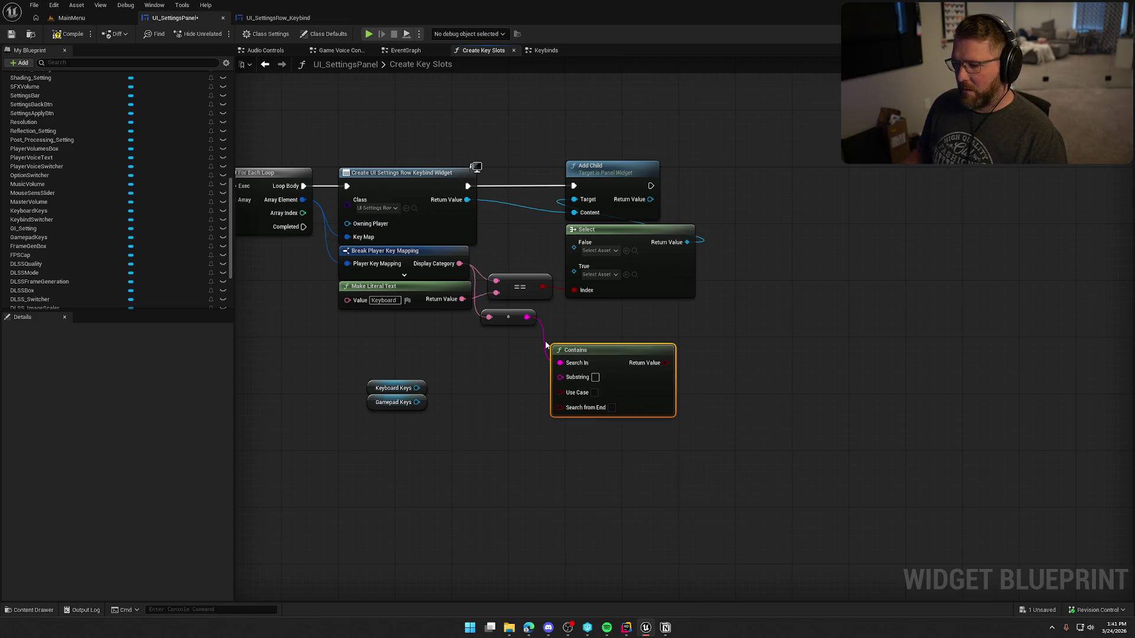
pyautogui.moveTo(592, 352); pyautogui.dragTo(607, 312)
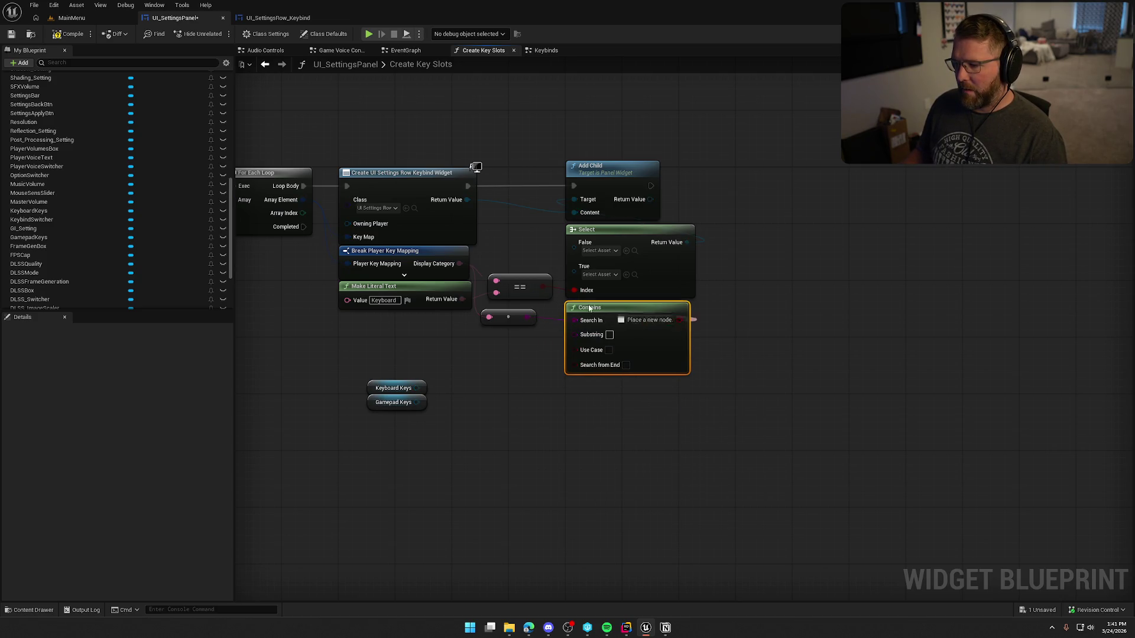
pyautogui.click(539, 294)
pyautogui.press('Delete')
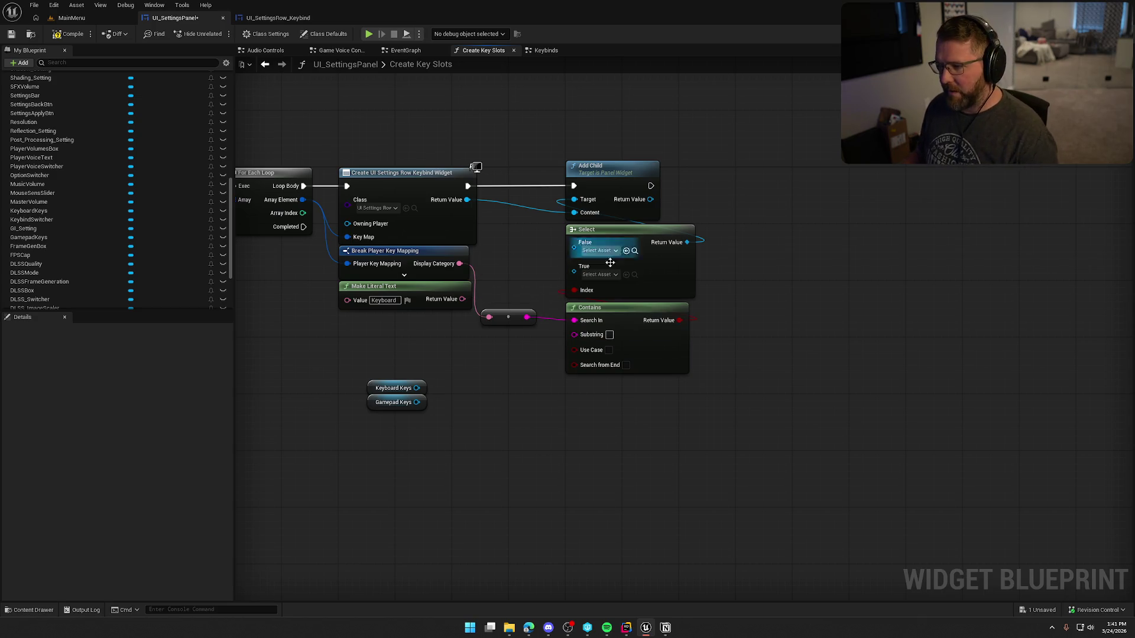
pyautogui.moveTo(504, 315); pyautogui.dragTo(508, 258)
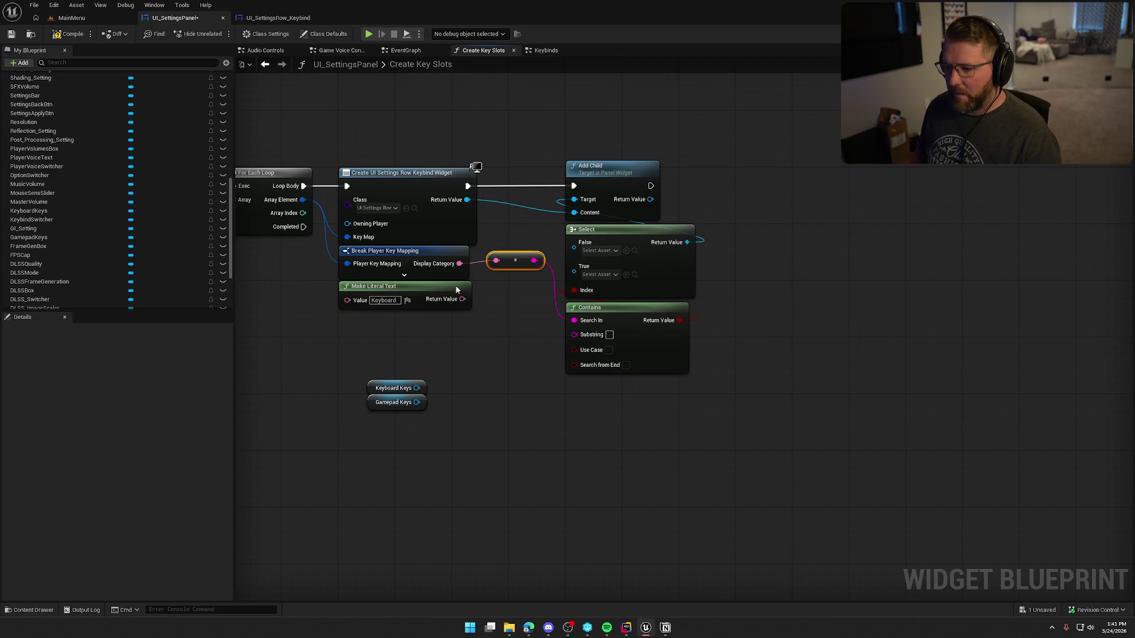
pyautogui.moveTo(455, 287); pyautogui.dragTo(456, 308)
pyautogui.press('Delete')
pyautogui.moveTo(630, 316)
pyautogui.mouseDown()
pyautogui.moveTo(481, 295)
pyautogui.moveTo(500, 299)
pyautogui.mouseUp()
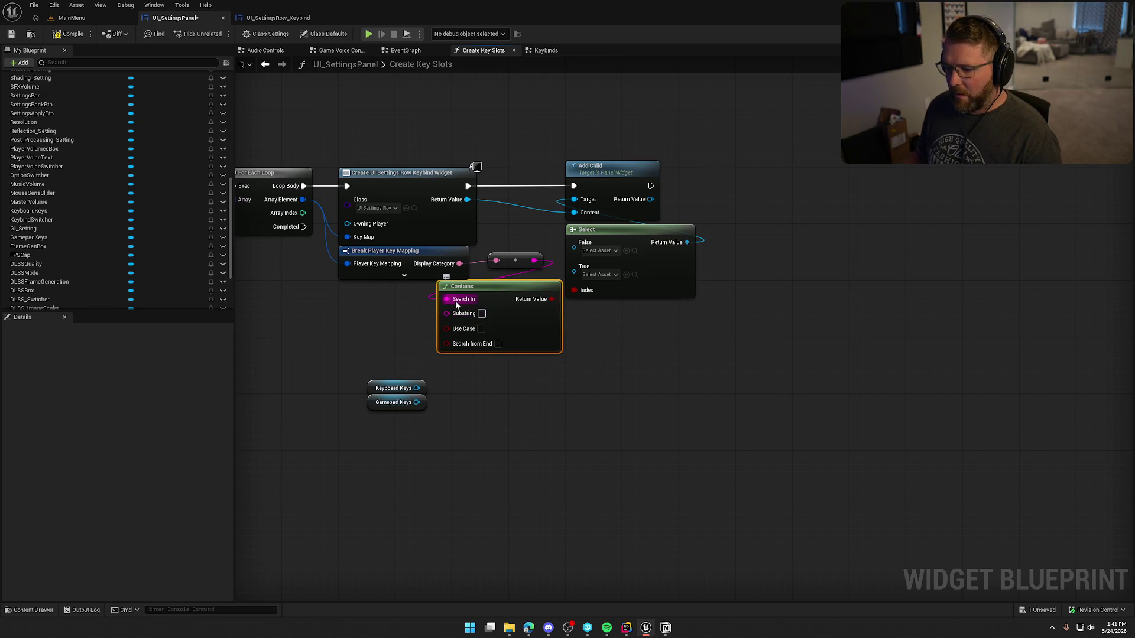
# Set the Contains node's Substring to 'Keyboard' and place it beside the Select node.
pyautogui.click(482, 314)
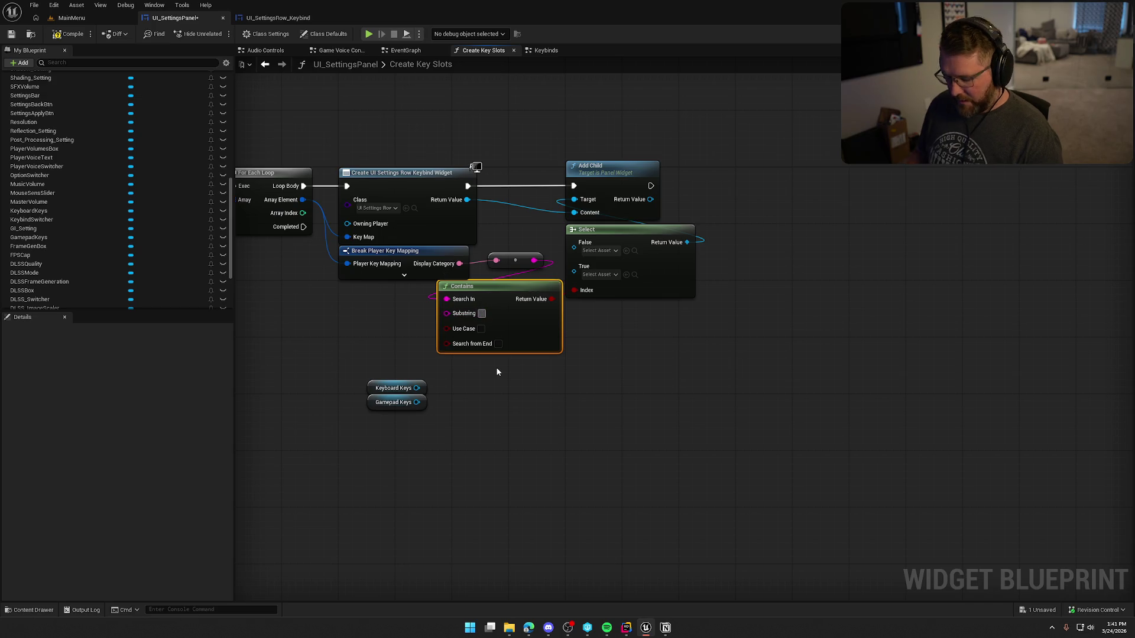
pyautogui.write('Keyboard')
pyautogui.click(496, 371)
pyautogui.moveTo(509, 298); pyautogui.dragTo(467, 299)
pyautogui.click(561, 377)
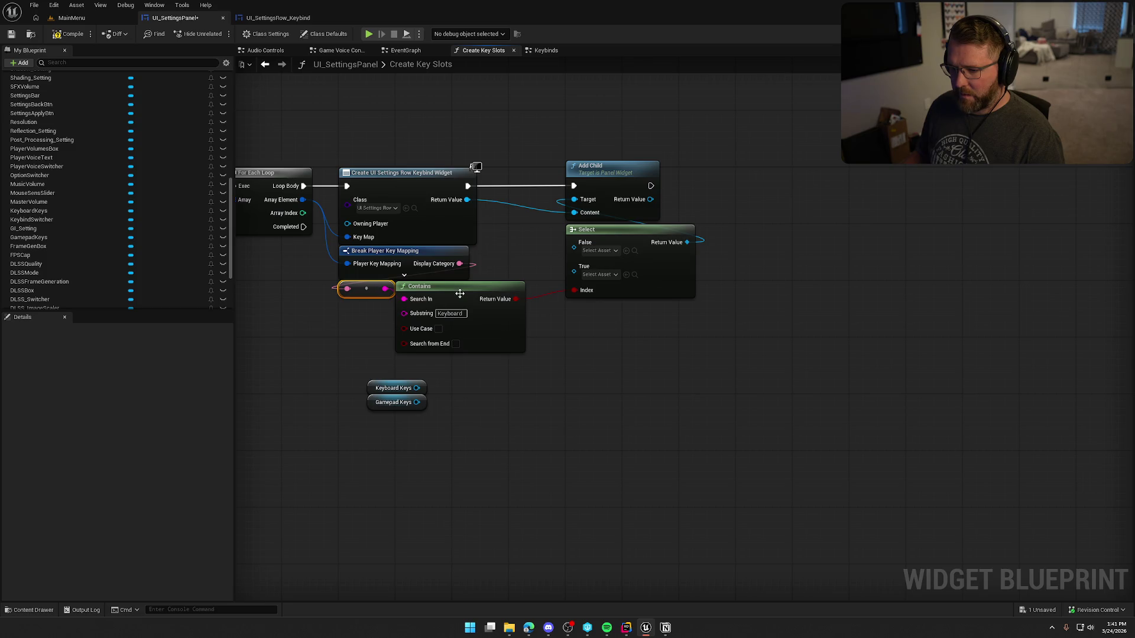
pyautogui.moveTo(460, 294); pyautogui.dragTo(401, 309)
pyautogui.click(448, 403)
# Wire Keyboard Keys to the Select's True option and Gamepad Keys to False, then tidy the getters.
pyautogui.moveTo(415, 388); pyautogui.dragTo(573, 266)
pyautogui.moveTo(417, 402); pyautogui.dragTo(574, 242)
pyautogui.moveTo(379, 409)
pyautogui.mouseDown()
pyautogui.moveTo(379, 380)
pyautogui.moveTo(505, 262)
pyautogui.mouseUp()
pyautogui.keyDown('ctrl'); pyautogui.click(384, 392); pyautogui.keyUp('ctrl')
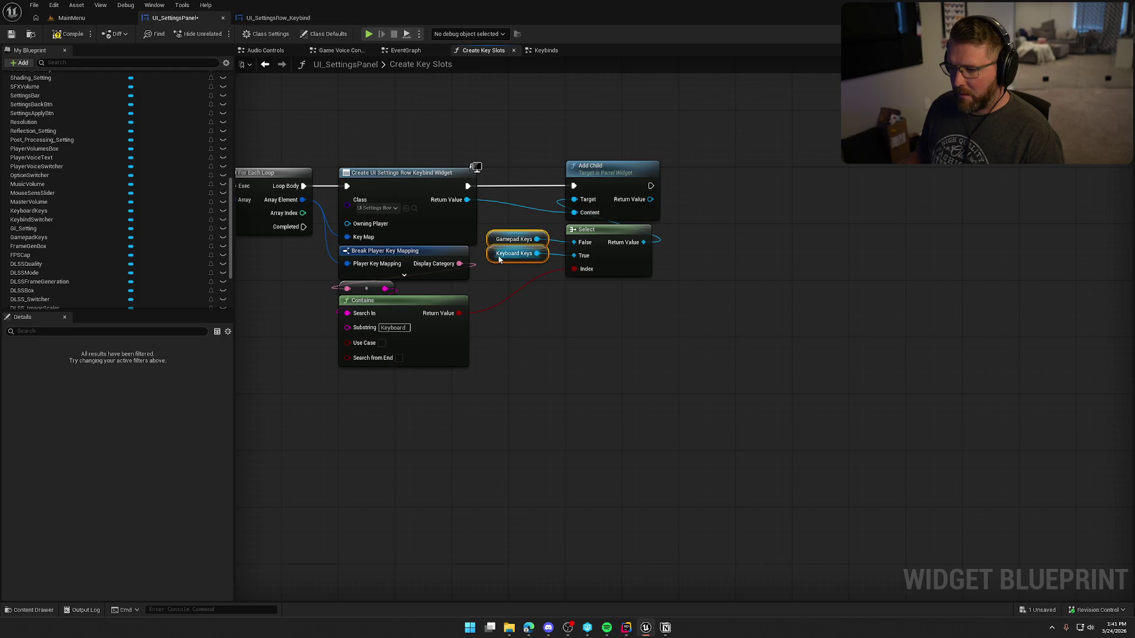
pyautogui.click(541, 396)
pyautogui.moveTo(541, 396)
pyautogui.mouseDown()
pyautogui.moveTo(647, 448)
pyautogui.moveTo(781, 394)
pyautogui.mouseUp()
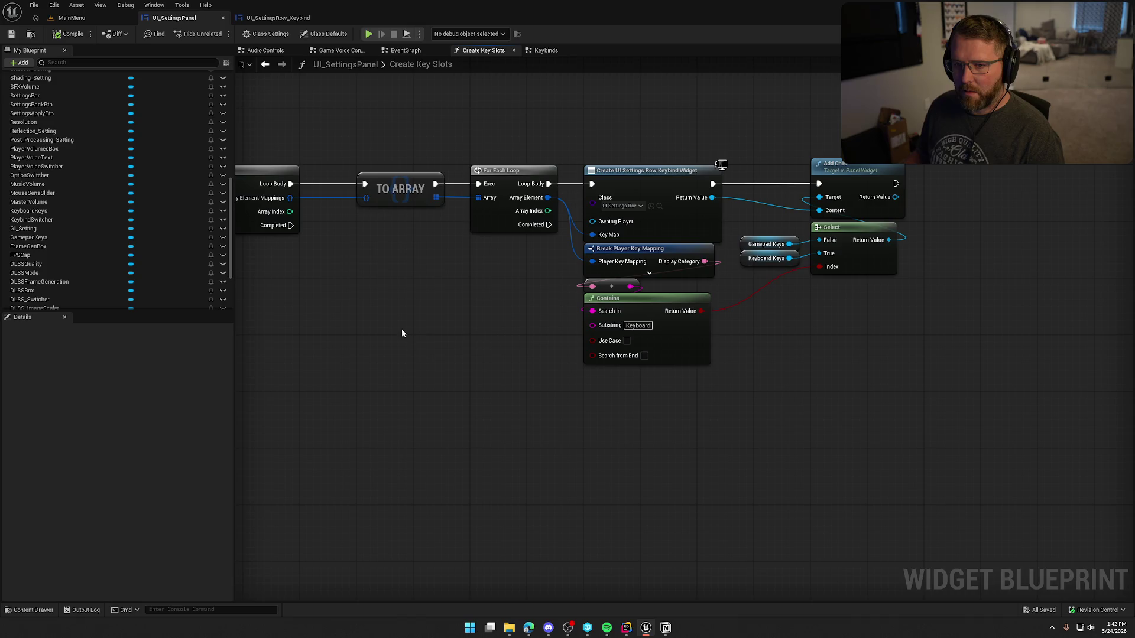
# Play the MainMenu level in the editor and open the game's Settings > Inputs keybinds list.
pyautogui.click(71, 18)
pyautogui.click(243, 34)
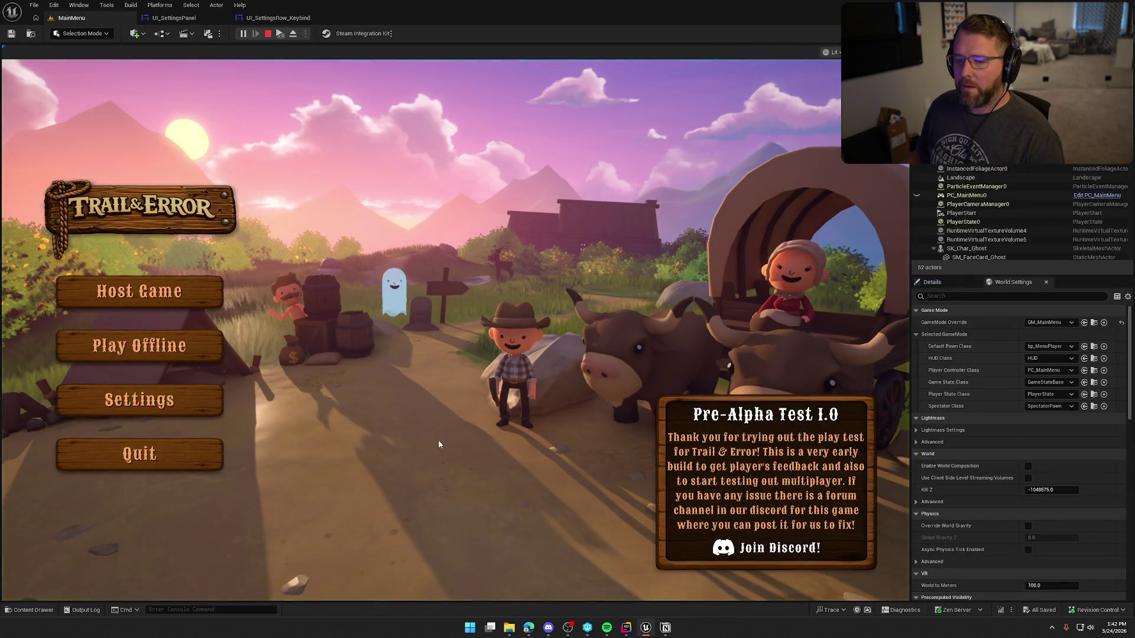
pyautogui.click(140, 398)
pyautogui.click(588, 106)
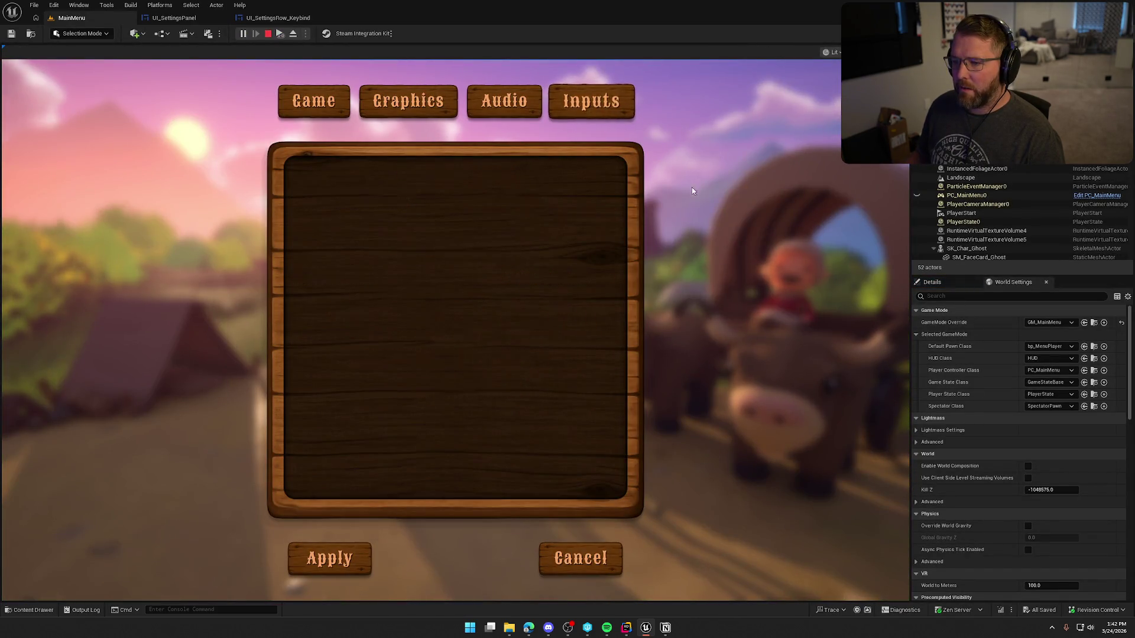
# Scroll through the mixed keyboard and gamepad keybinds, then stop the test play.
pyautogui.scroll(-3, 428, 348)
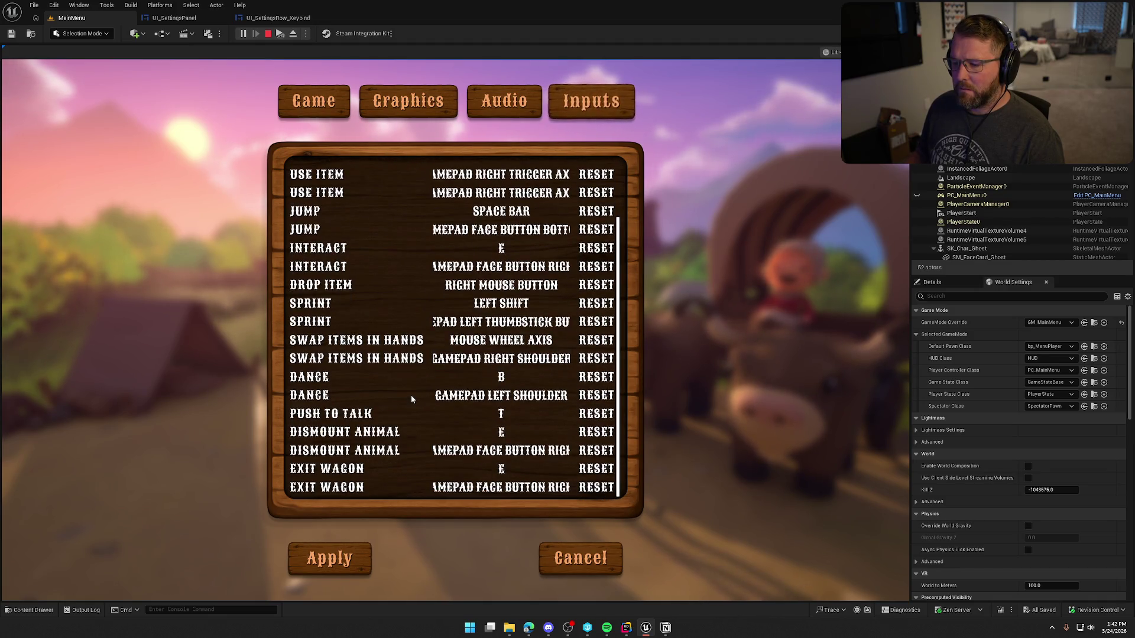
pyautogui.scroll(3, 411, 399)
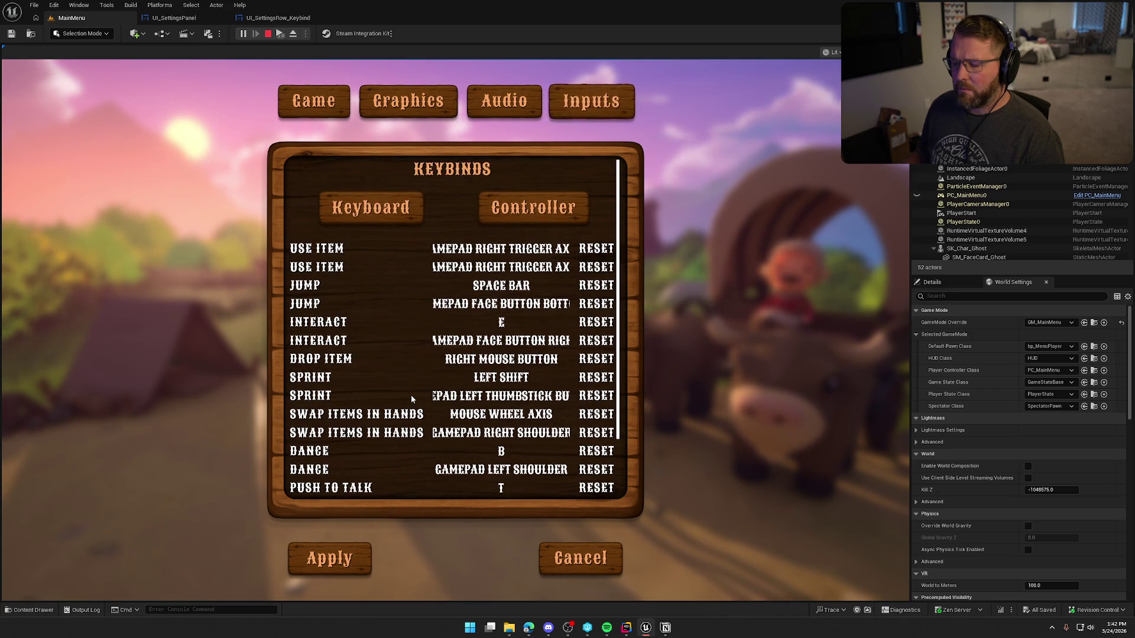
pyautogui.scroll(-3, 412, 399)
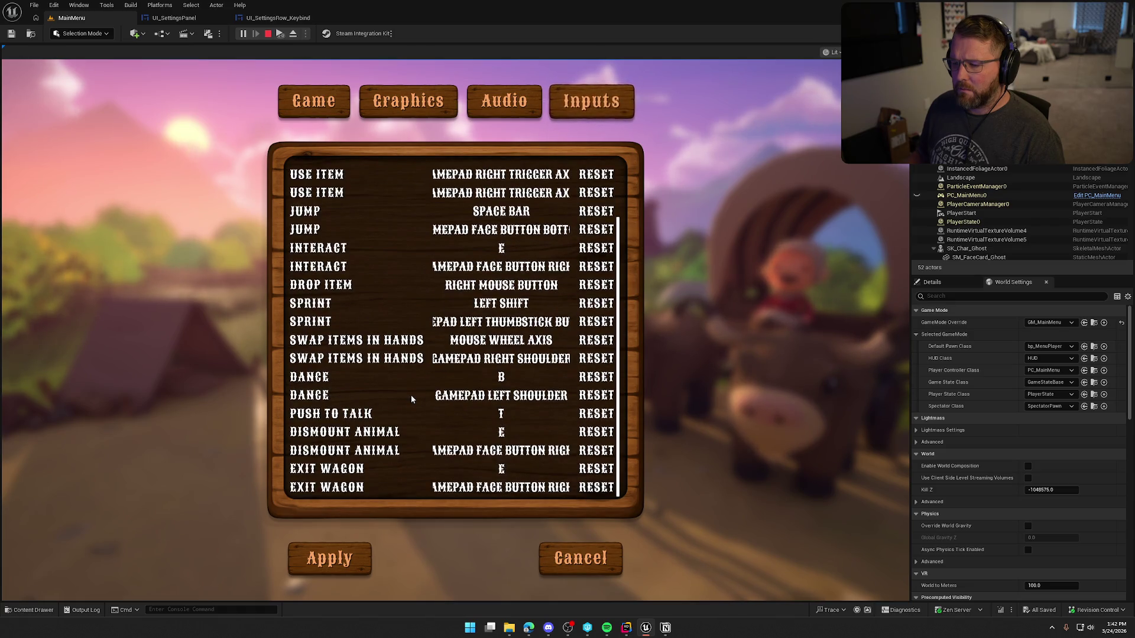
pyautogui.press('Escape')
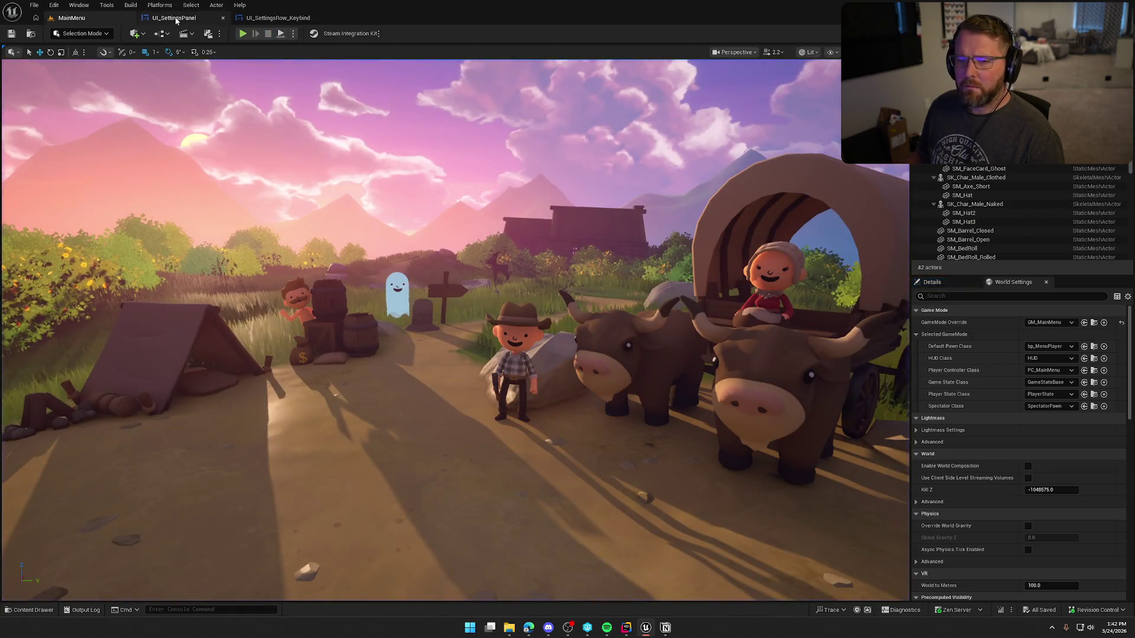
# In UI_SettingsPanel, paste the Gamepad Keys and Keyboard Keys getters and connect them to Clear Children's Target.
pyautogui.click(174, 17)
pyautogui.moveTo(737, 326); pyautogui.dragTo(803, 235)
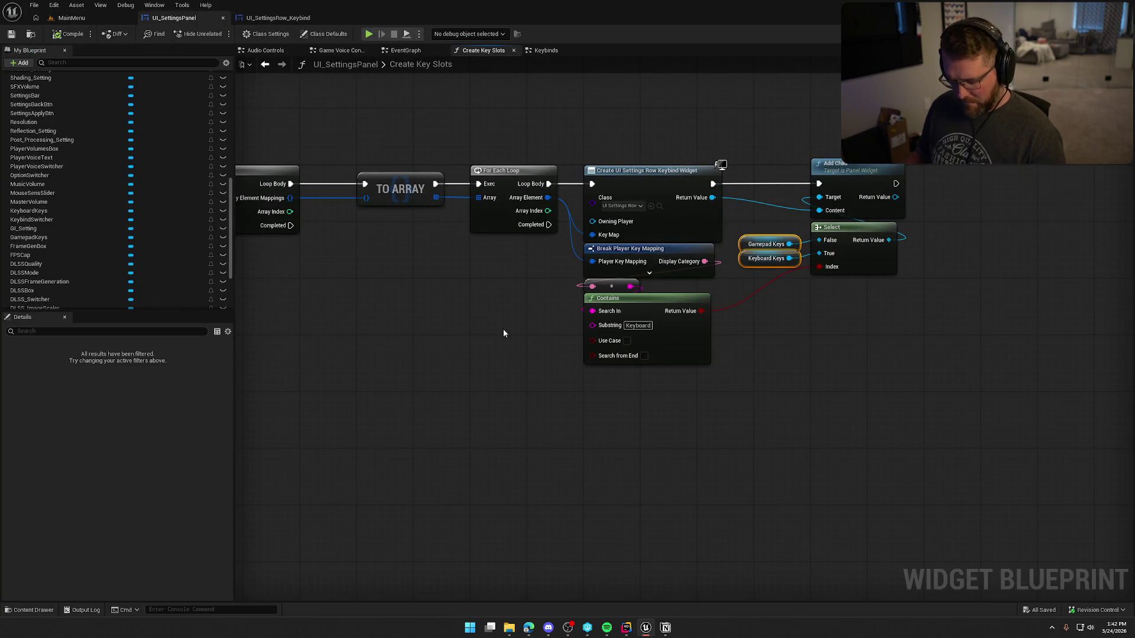
pyautogui.moveTo(340, 342); pyautogui.dragTo(800, 357)
pyautogui.hotkey('ctrl', 'v')
pyautogui.moveTo(441, 116)
pyautogui.mouseDown()
pyautogui.moveTo(467, 139)
pyautogui.moveTo(433, 212)
pyautogui.mouseUp()
pyautogui.click(343, 216)
pyautogui.press('Delete')
# Arrange the key getters beside Clear Children, then compile, save and start a play test.
pyautogui.moveTo(378, 106)
pyautogui.mouseDown()
pyautogui.moveTo(455, 137)
pyautogui.moveTo(423, 154)
pyautogui.moveTo(434, 171)
pyautogui.mouseUp()
pyautogui.moveTo(481, 493); pyautogui.dragTo(354, 231)
pyautogui.click(605, 392)
pyautogui.moveTo(605, 392)
pyautogui.mouseDown()
pyautogui.moveTo(516, 346)
pyautogui.moveTo(355, 368)
pyautogui.mouseUp()
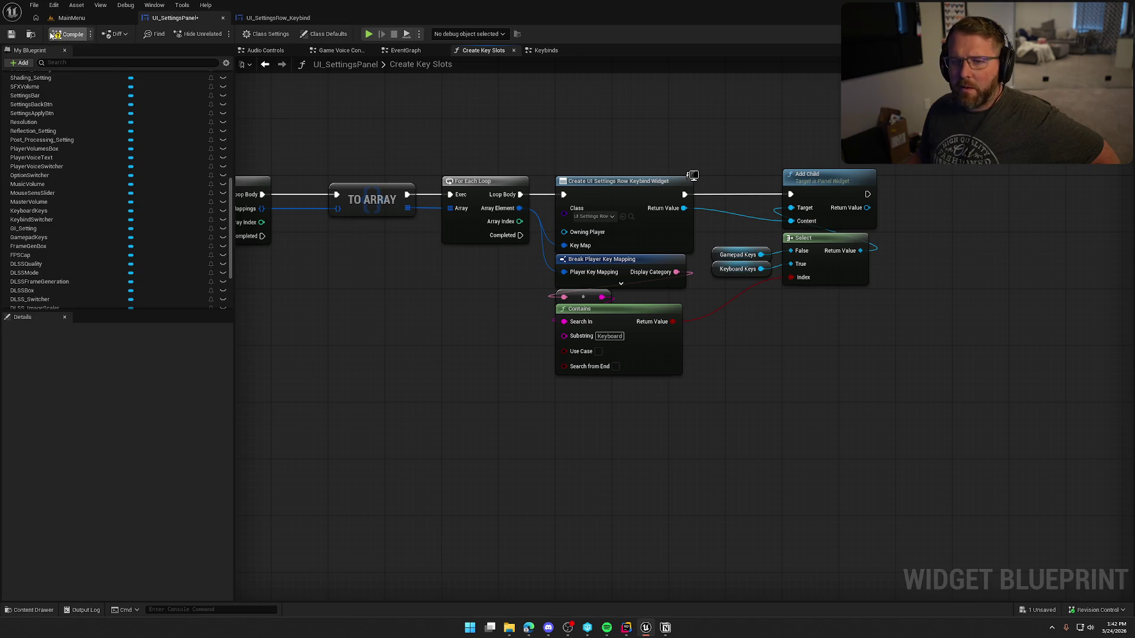
pyautogui.click(72, 34)
pyautogui.hotkey('alt', 'p')
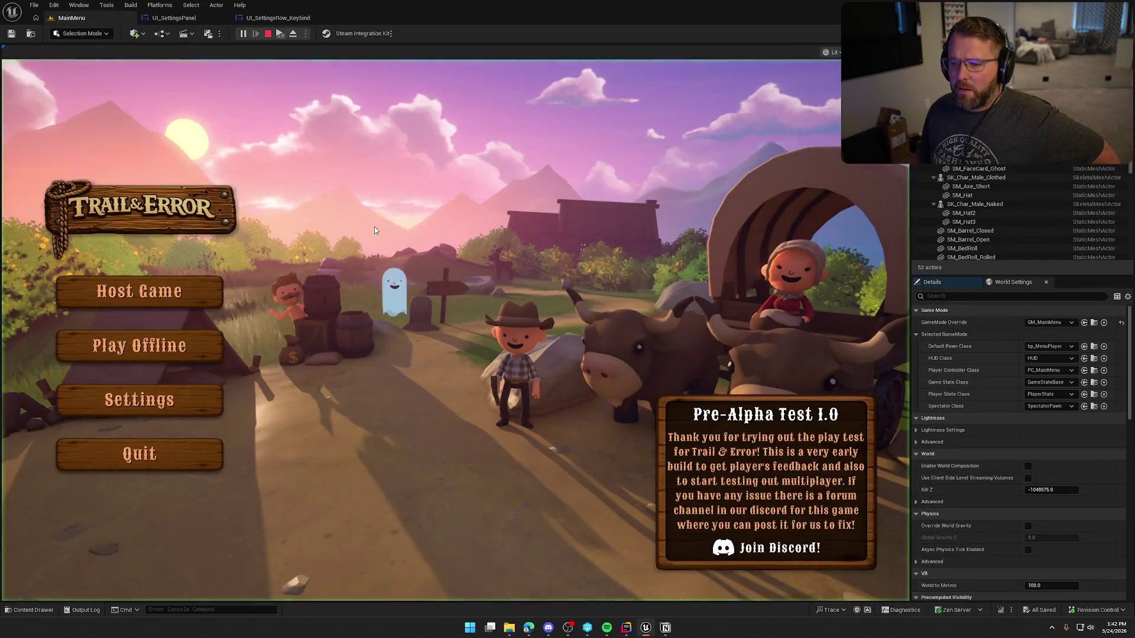
# Scroll the in-game Settings > Inputs keybinds list, stop the play test and return to UI_SettingsPanel.
pyautogui.click(174, 393)
pyautogui.click(582, 105)
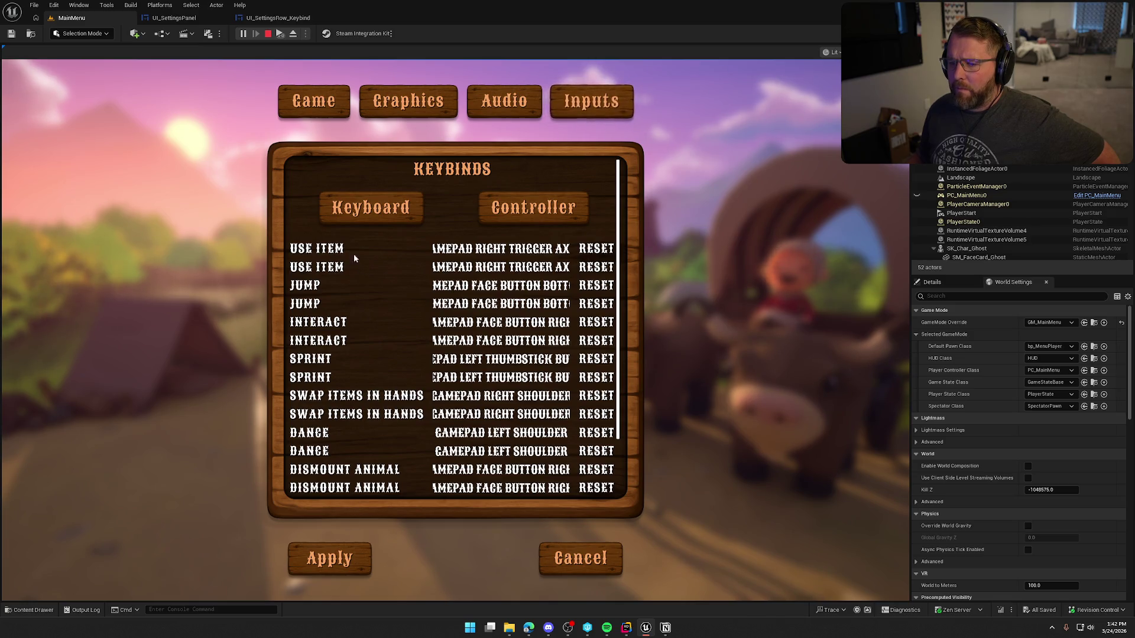
pyautogui.scroll(-3, 366, 272)
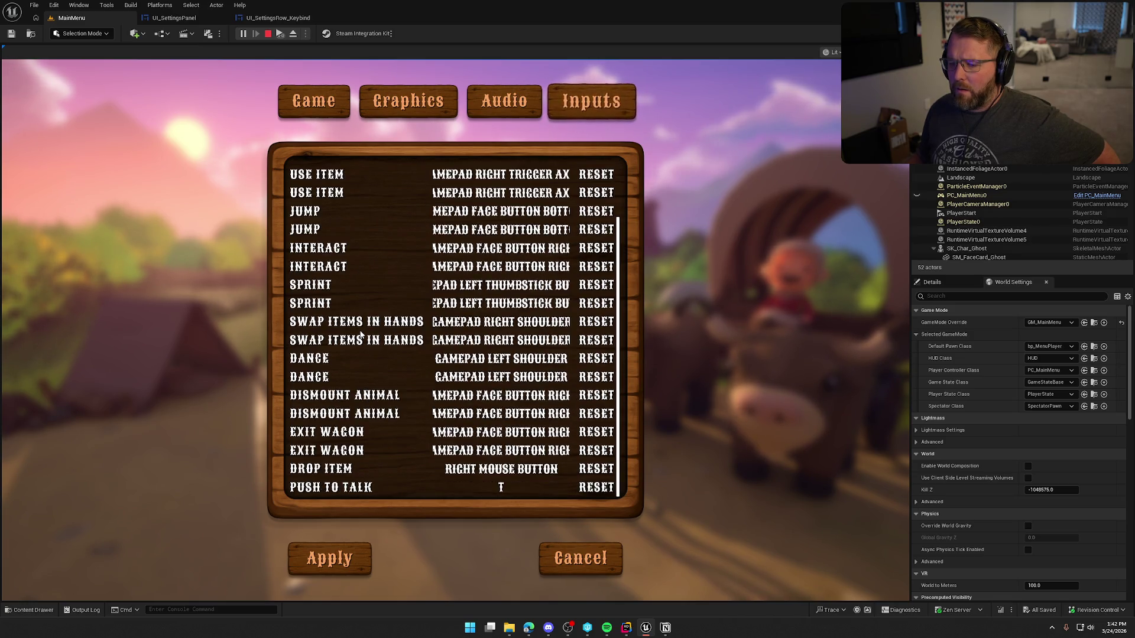
pyautogui.scroll(3, 362, 343)
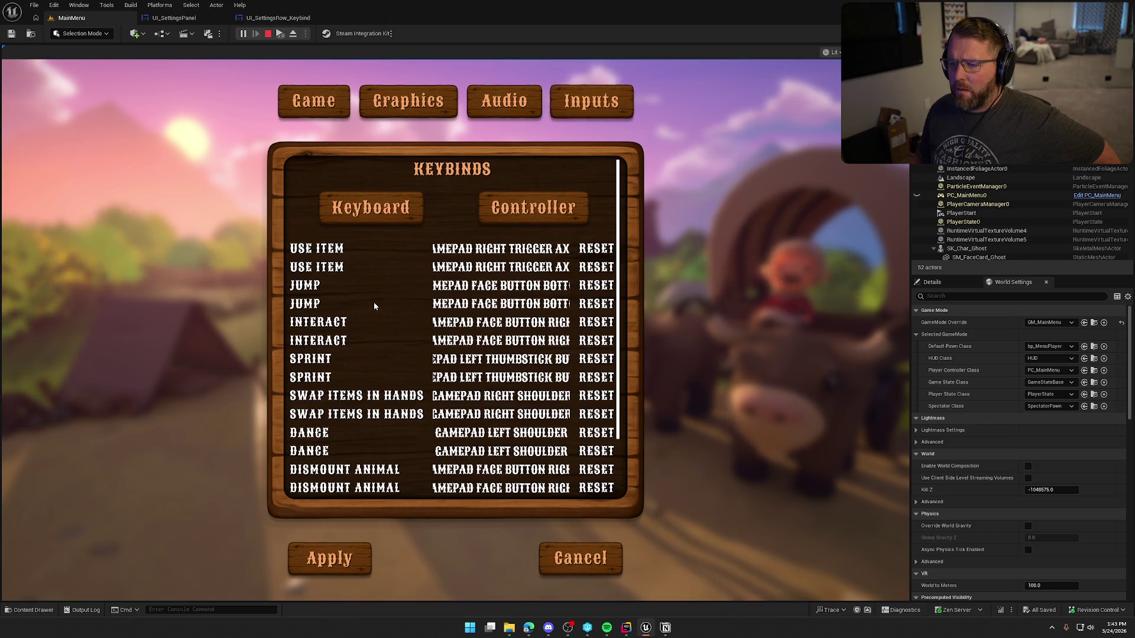
pyautogui.scroll(-3, 373, 303)
pyautogui.scroll(3, 374, 304)
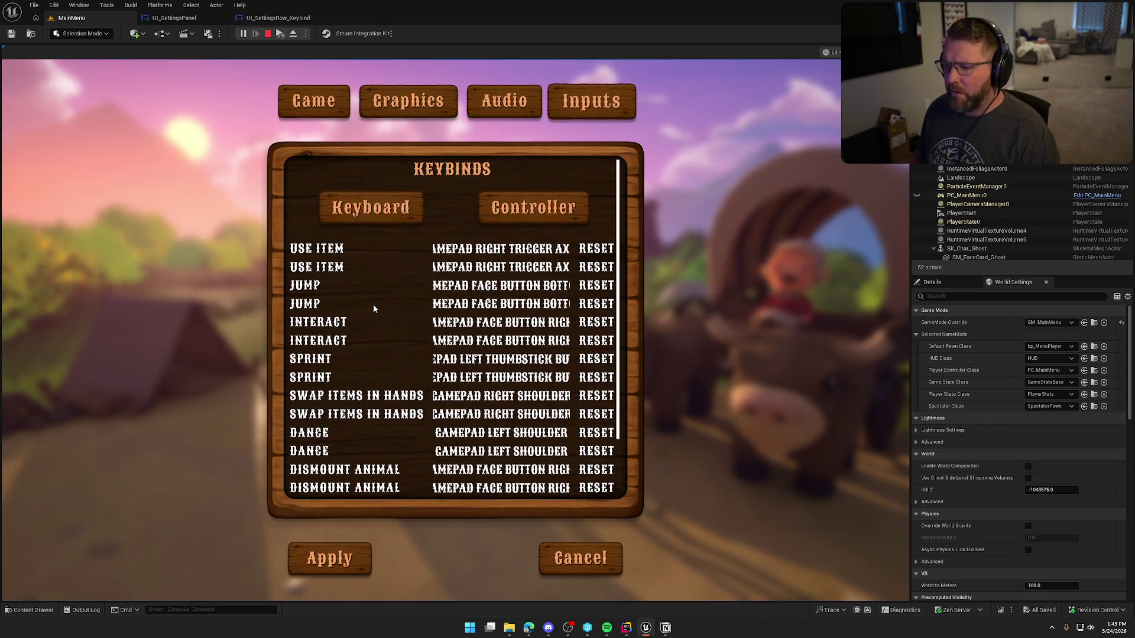
pyautogui.press('Escape')
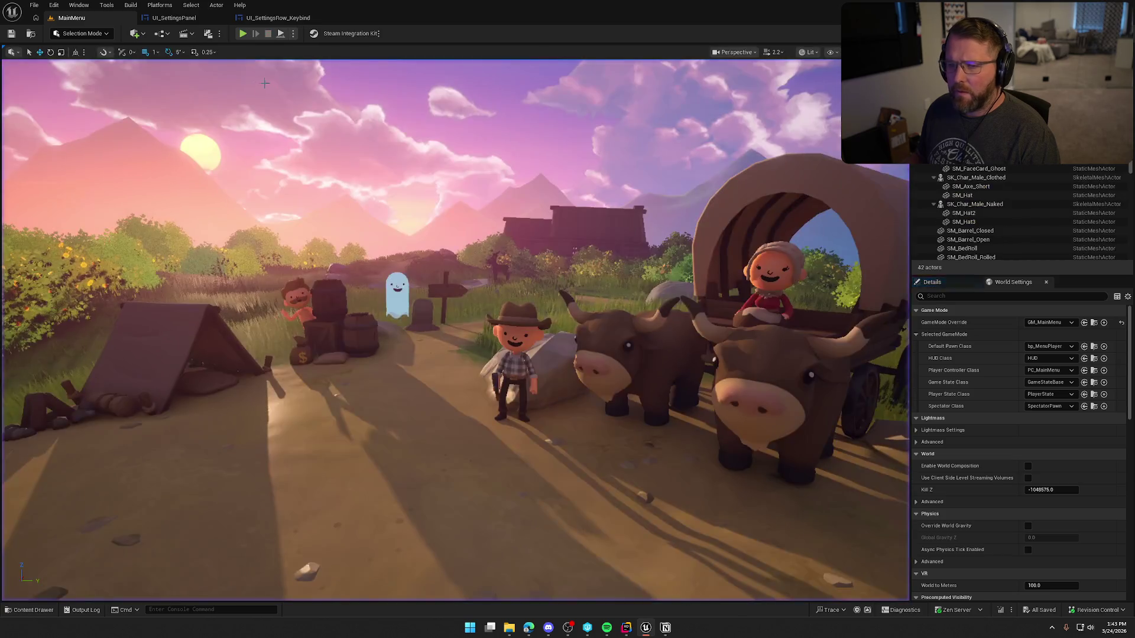
pyautogui.click(185, 19)
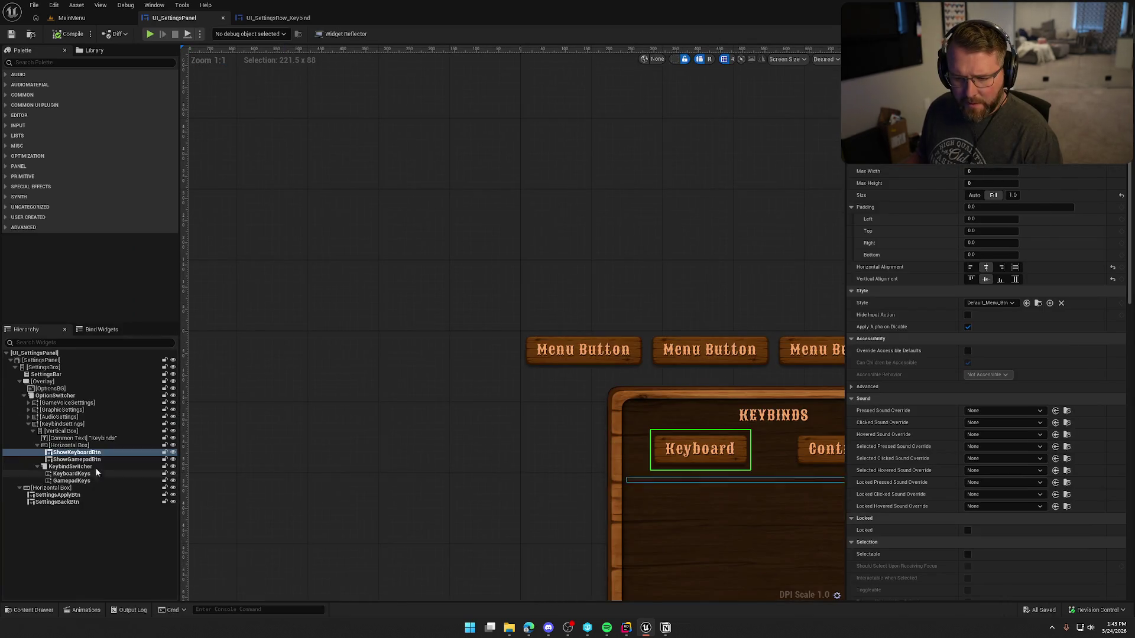
# Inspect KeybindSwitcher, KeyboardKeys, GamepadKeys and ShowKeyboardBtn in the Hierarchy, then switch to the Graph.
pyautogui.click(95, 467)
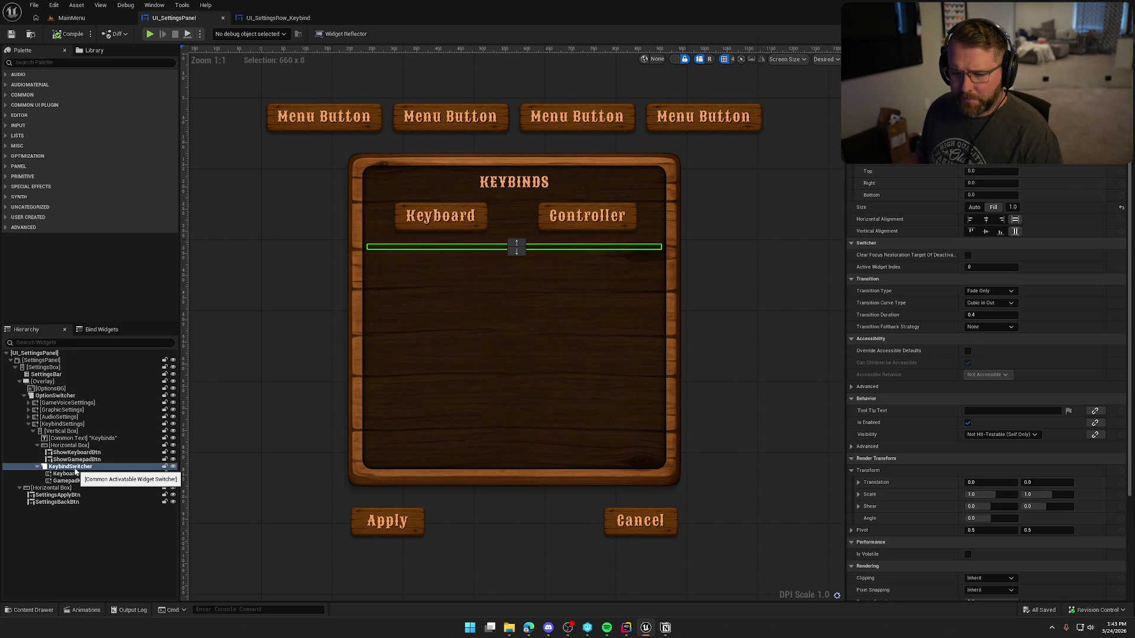
pyautogui.click(77, 475)
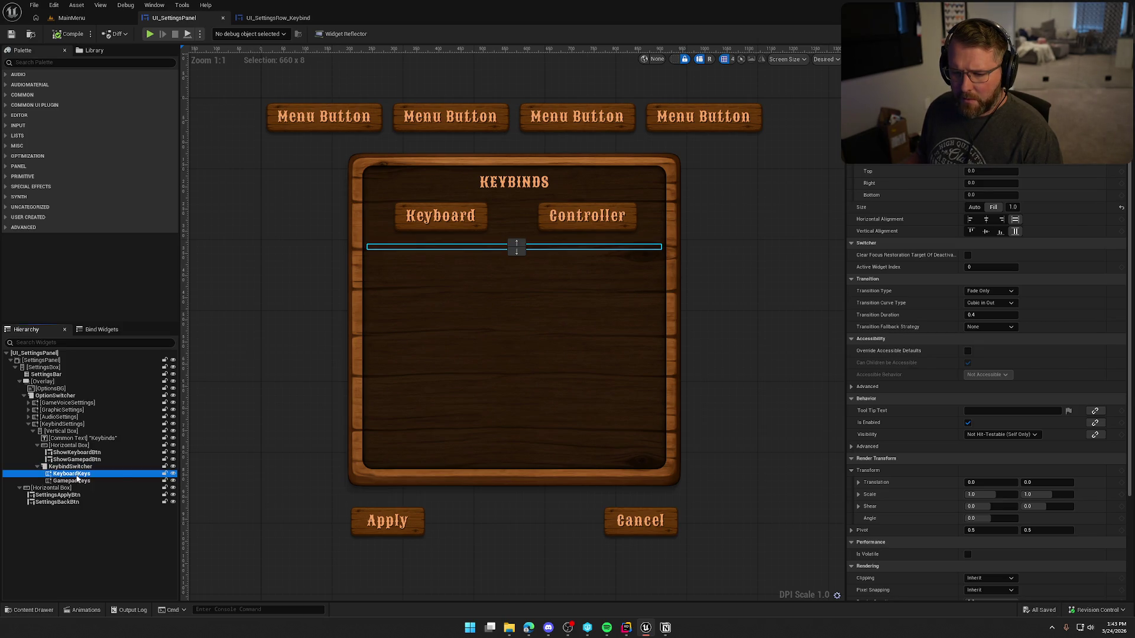
pyautogui.click(81, 482)
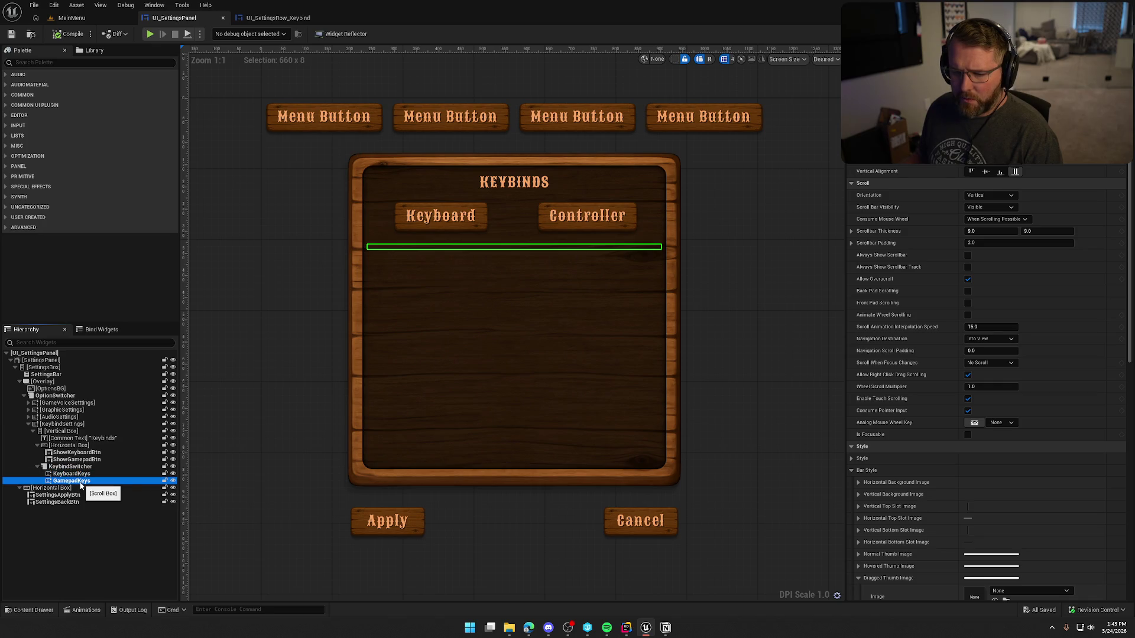
pyautogui.click(57, 468)
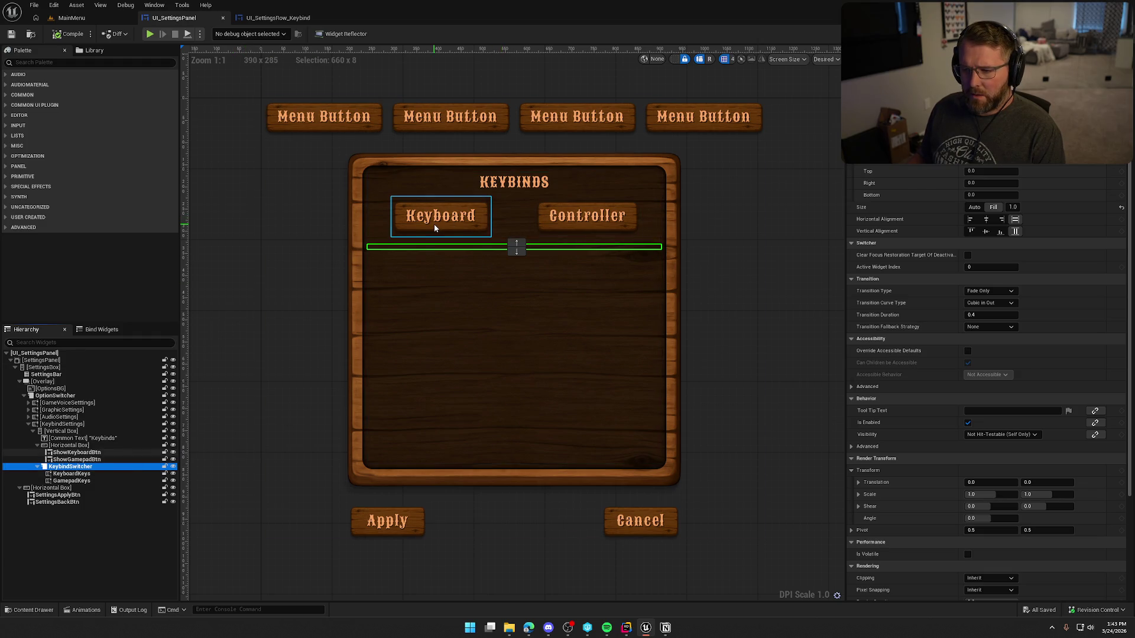
pyautogui.click(94, 453)
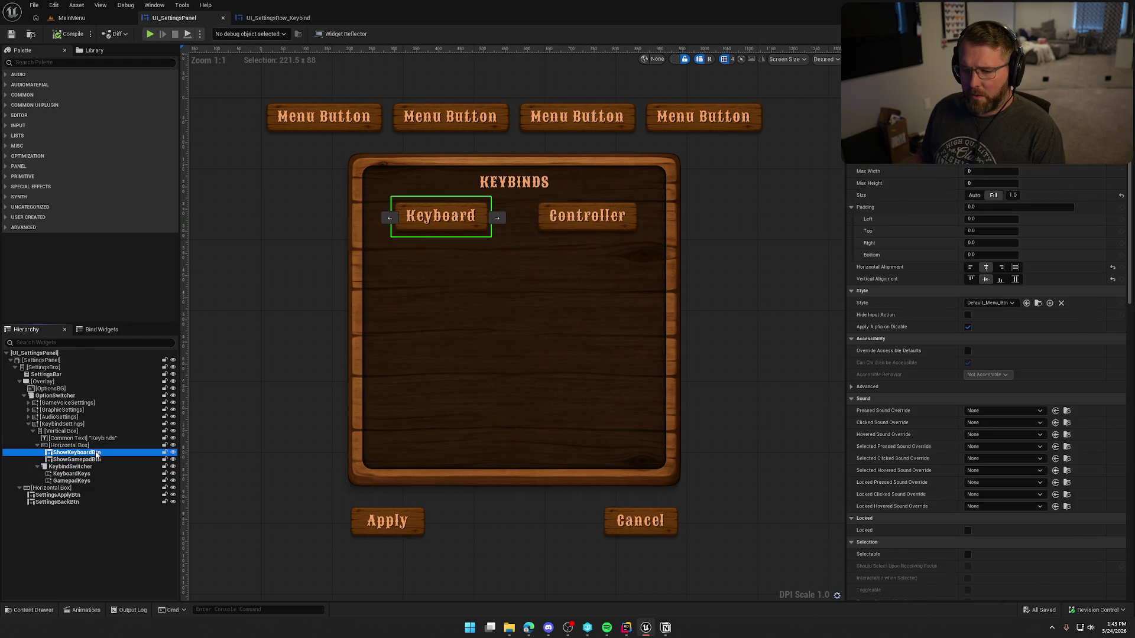
pyautogui.click(95, 467)
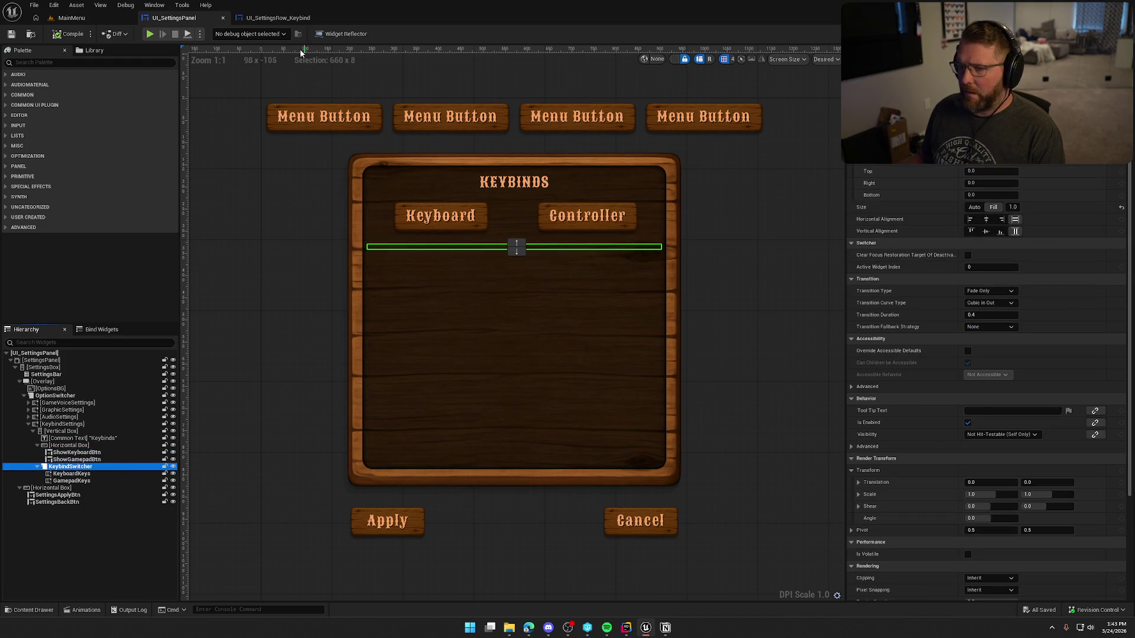
pyautogui.click(1104, 34)
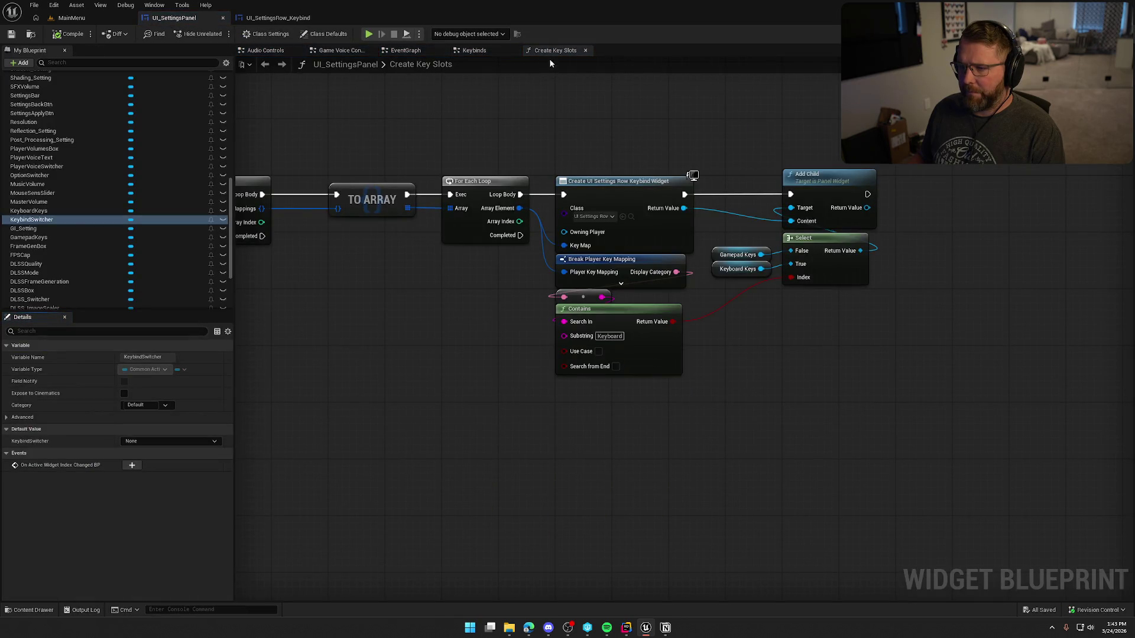
# Run a Keybind Switcher Set Active Widget Index node (index 0) from the keyboard button's click.
pyautogui.click(473, 50)
pyautogui.moveTo(34, 224); pyautogui.dragTo(479, 235)
pyautogui.write('set activ')
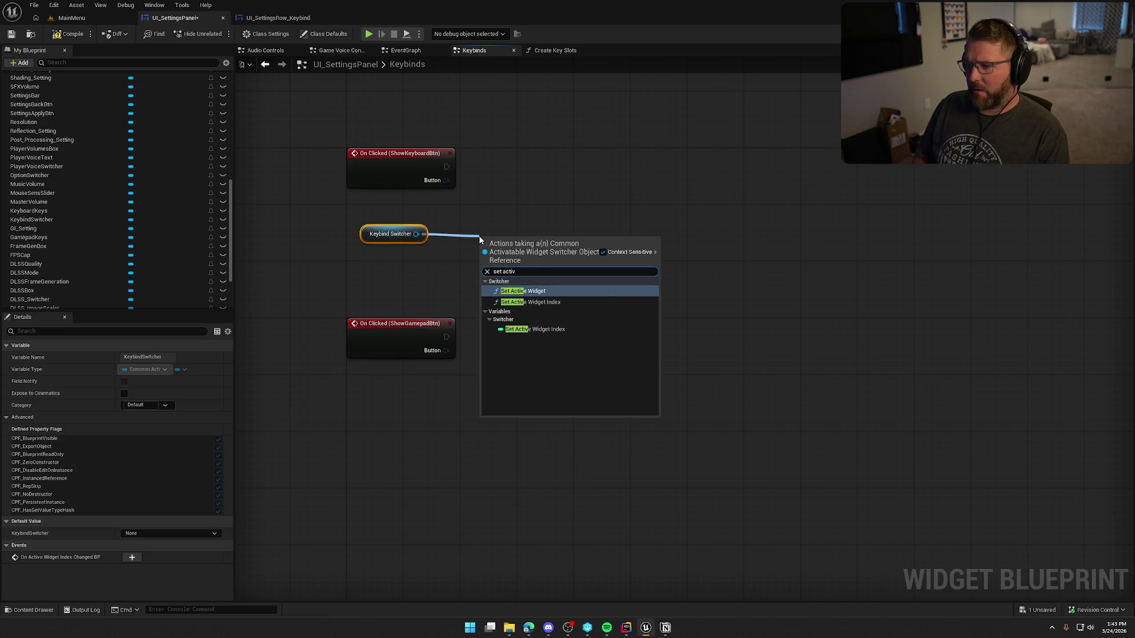
pyautogui.click(626, 304)
pyautogui.moveTo(460, 216); pyautogui.dragTo(446, 166)
pyautogui.moveTo(522, 258)
pyautogui.mouseDown()
pyautogui.moveTo(554, 166)
pyautogui.moveTo(565, 165)
pyautogui.mouseUp()
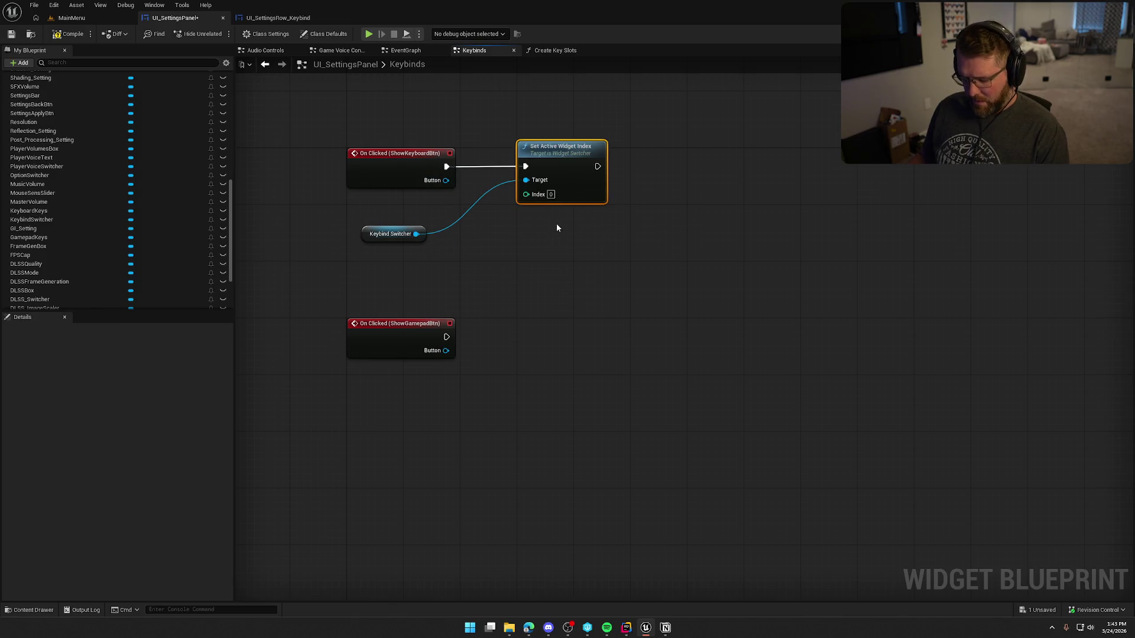
# Duplicate the node for the gamepad button's click with Index set to 1.
pyautogui.hotkey('ctrl', 'c')
pyautogui.hotkey('ctrl', 'v')
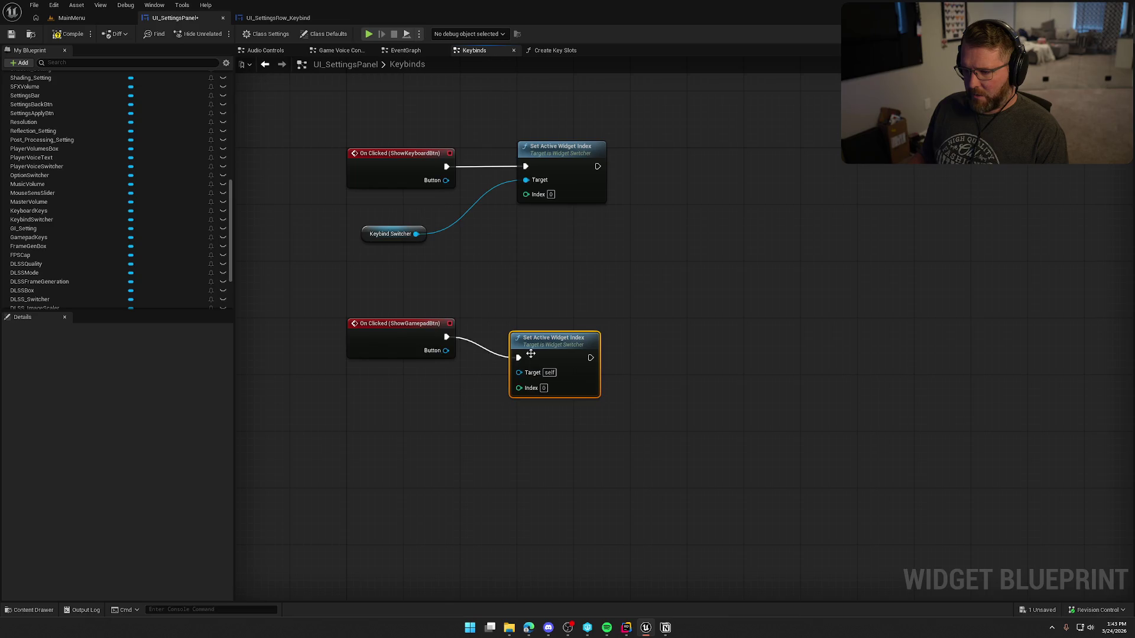
pyautogui.moveTo(528, 354); pyautogui.dragTo(534, 332)
pyautogui.click(550, 366)
pyautogui.write('1')
pyautogui.keyDown('ctrl'); pyautogui.click(380, 334); pyautogui.keyUp('ctrl')
pyautogui.moveTo(381, 334); pyautogui.dragTo(381, 278)
pyautogui.click(468, 366)
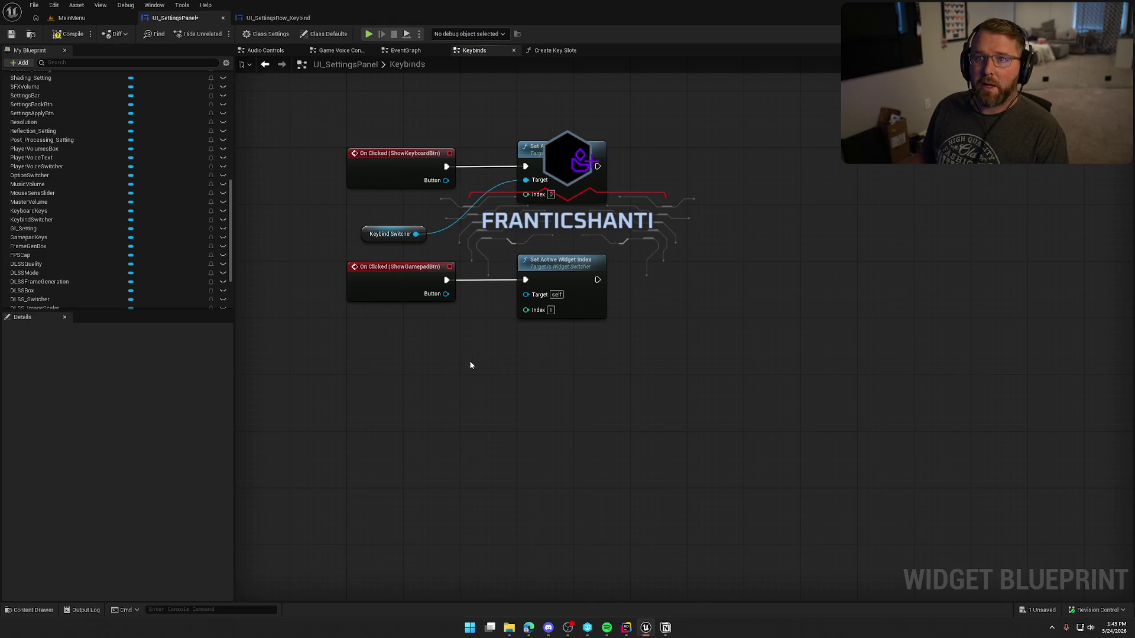
# Connect Keybind Switcher to the second node's Target and compile and save the blueprint.
pyautogui.moveTo(416, 233); pyautogui.dragTo(525, 293)
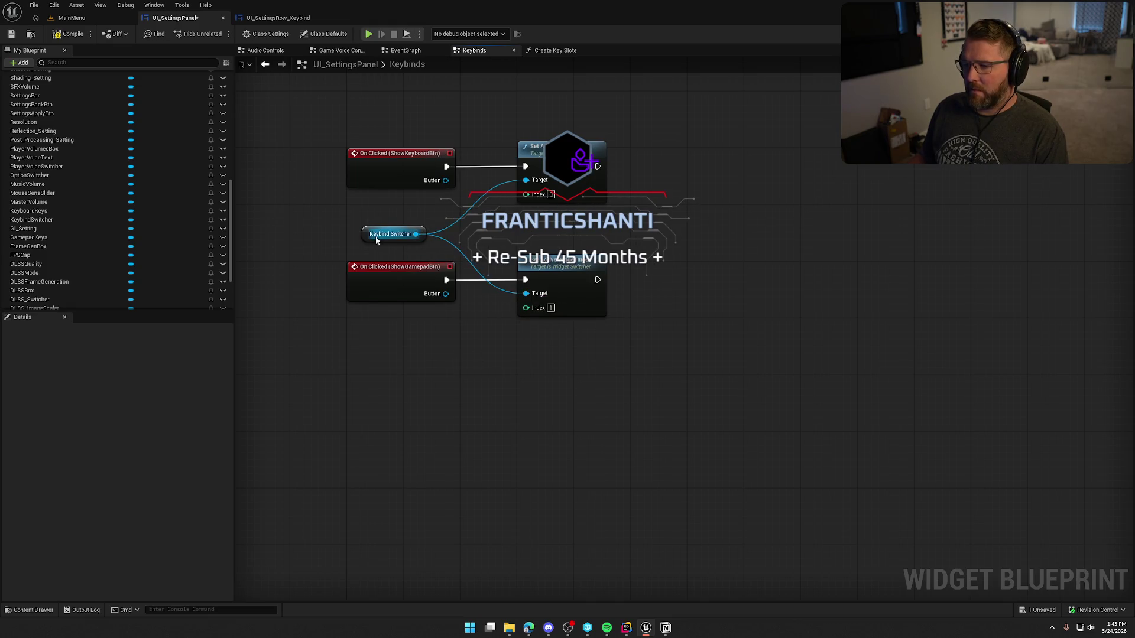
pyautogui.moveTo(376, 239); pyautogui.dragTo(360, 219)
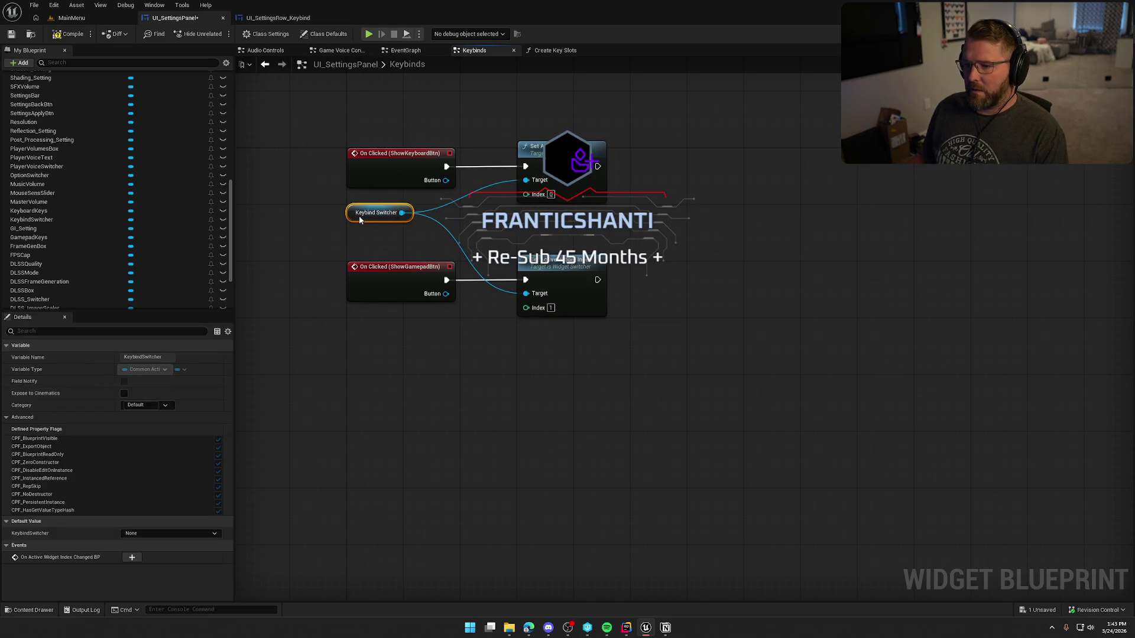
pyautogui.click(576, 371)
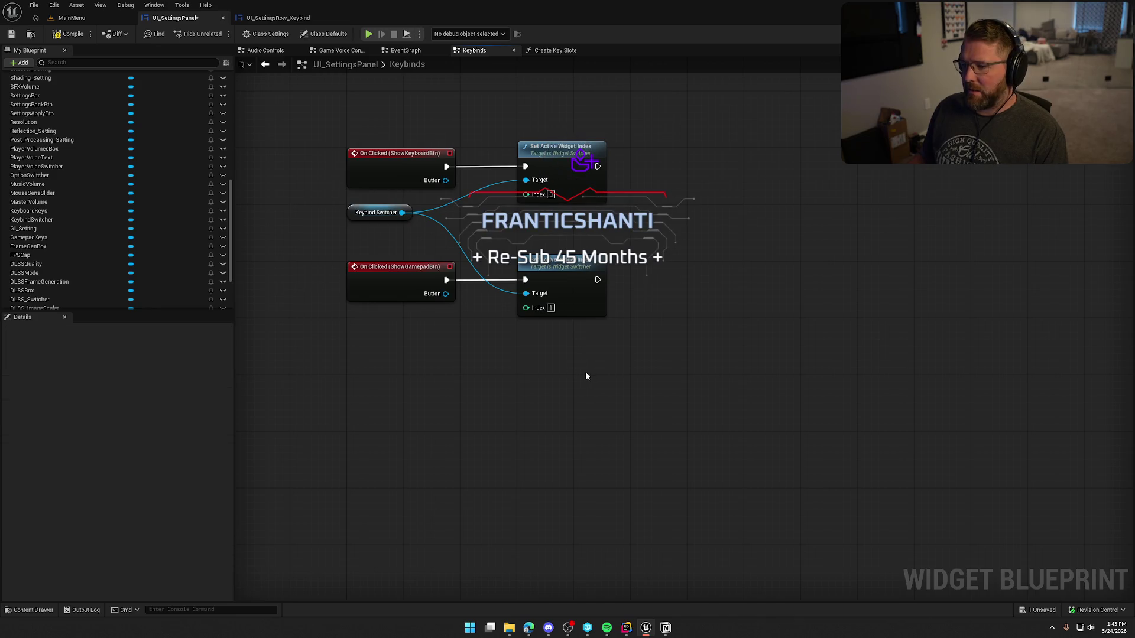
pyautogui.click(68, 29)
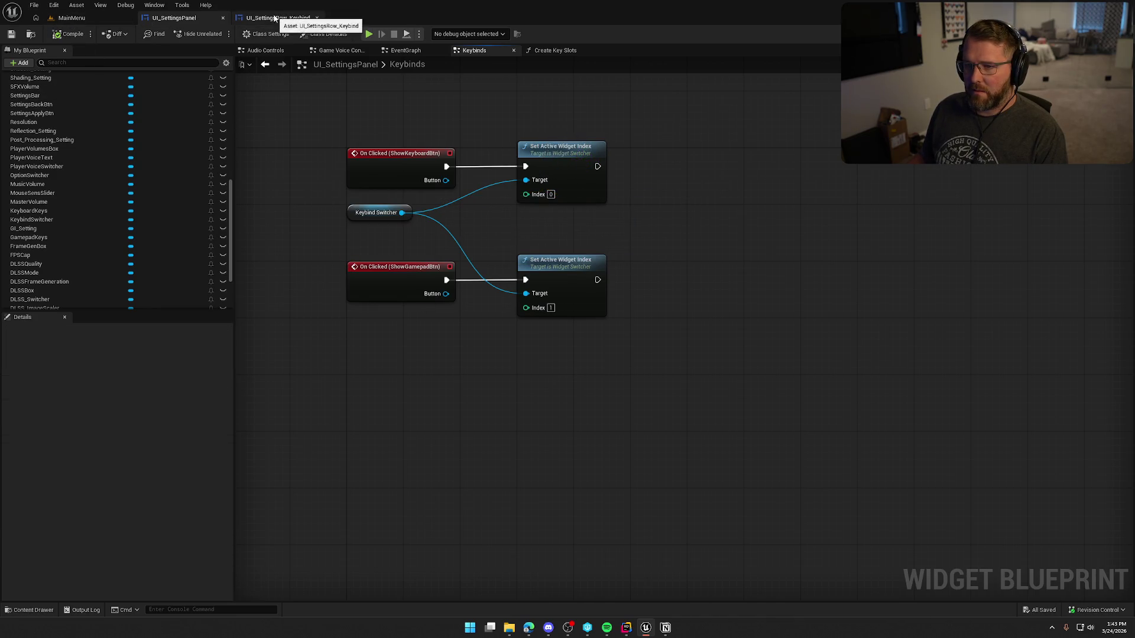
pyautogui.click(274, 18)
pyautogui.click(166, 17)
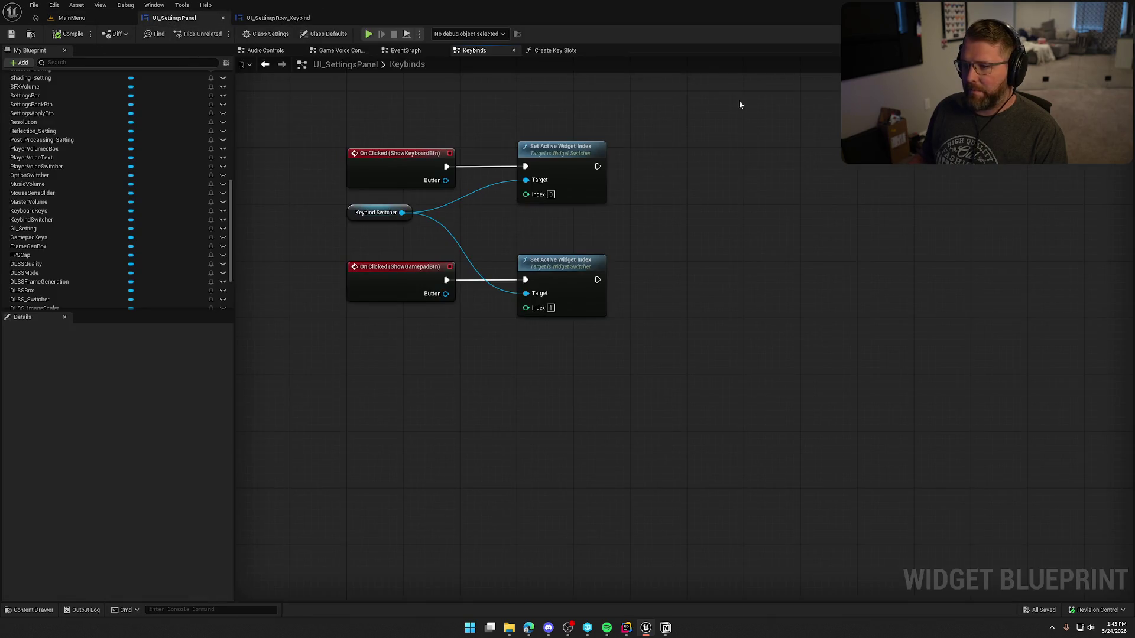
# Switch UI_SettingsPanel to the Designer view and start a play test of the main menu.
pyautogui.click(1086, 33)
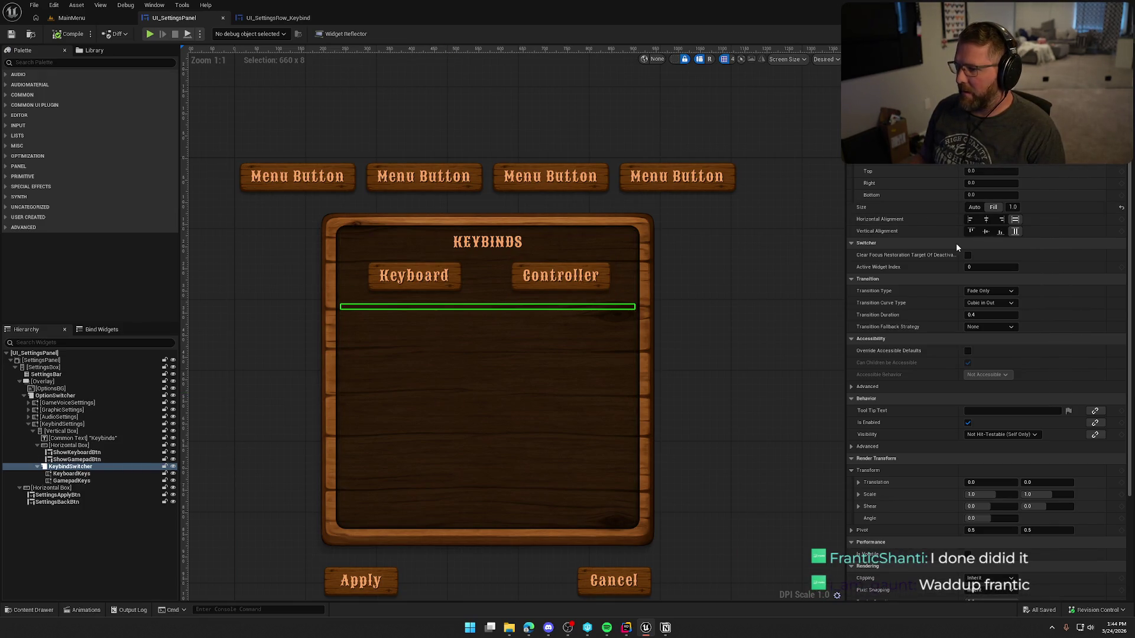
pyautogui.hotkey('alt', 'p')
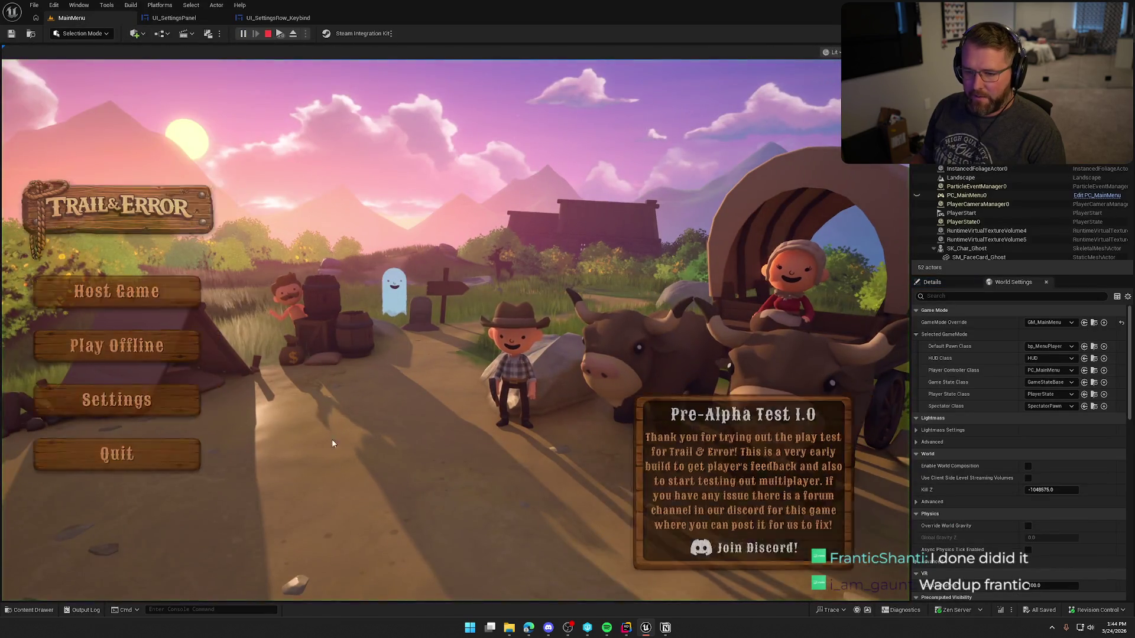
# In Settings > Inputs, toggle between the Controller and Keyboard keybind lists, then stop the play test.
pyautogui.click(116, 399)
pyautogui.click(591, 101)
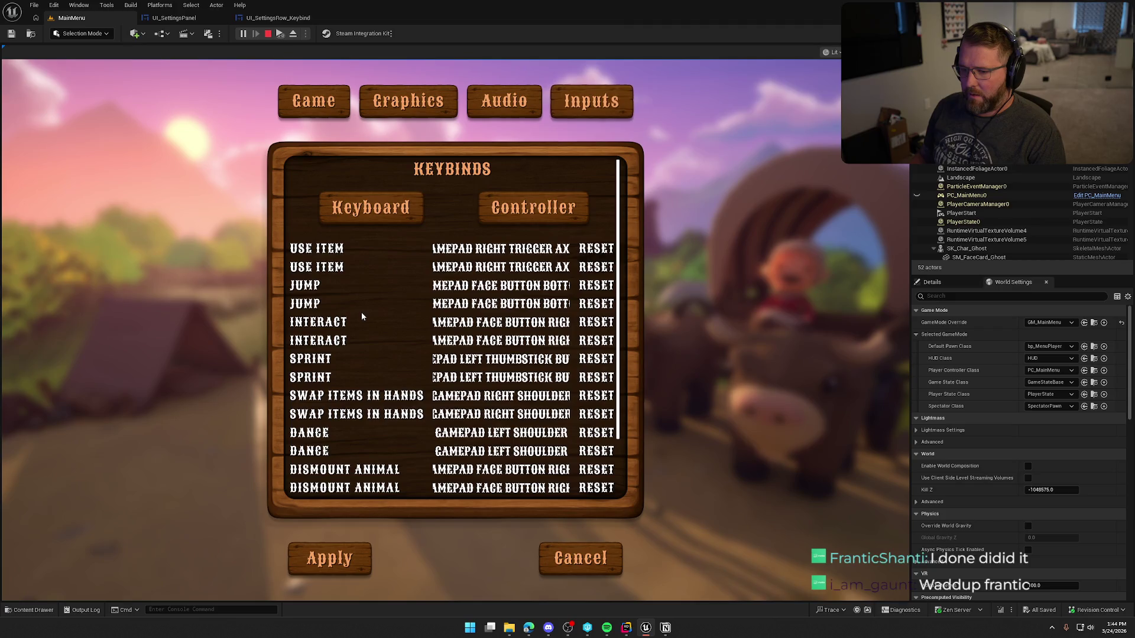
pyautogui.scroll(-2, 391, 317)
pyautogui.scroll(2, 391, 317)
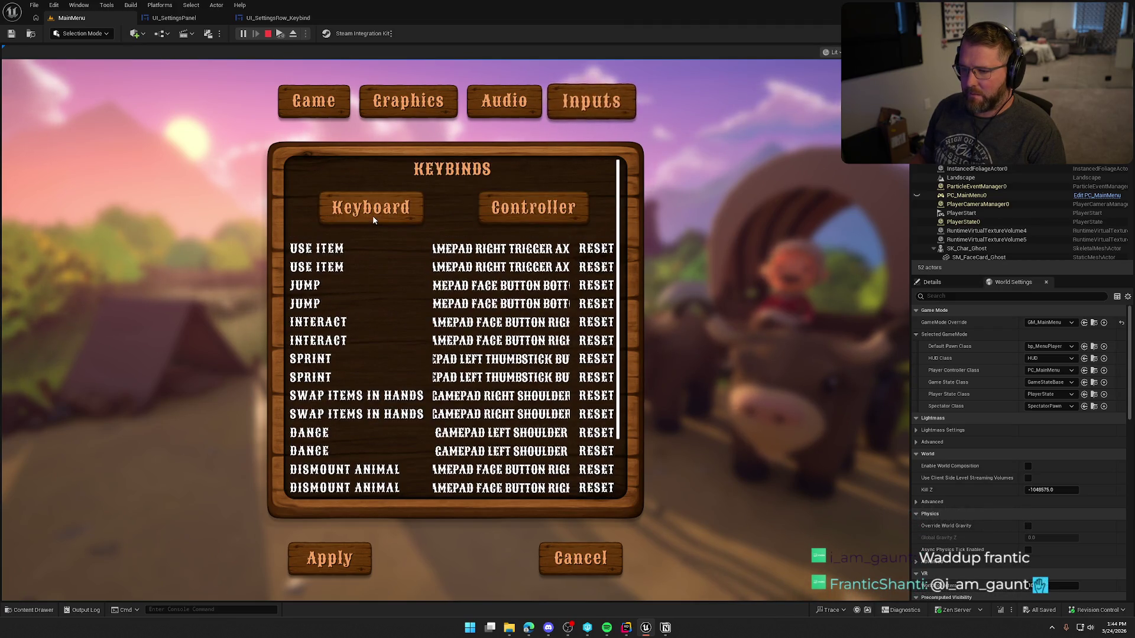
pyautogui.click(531, 210)
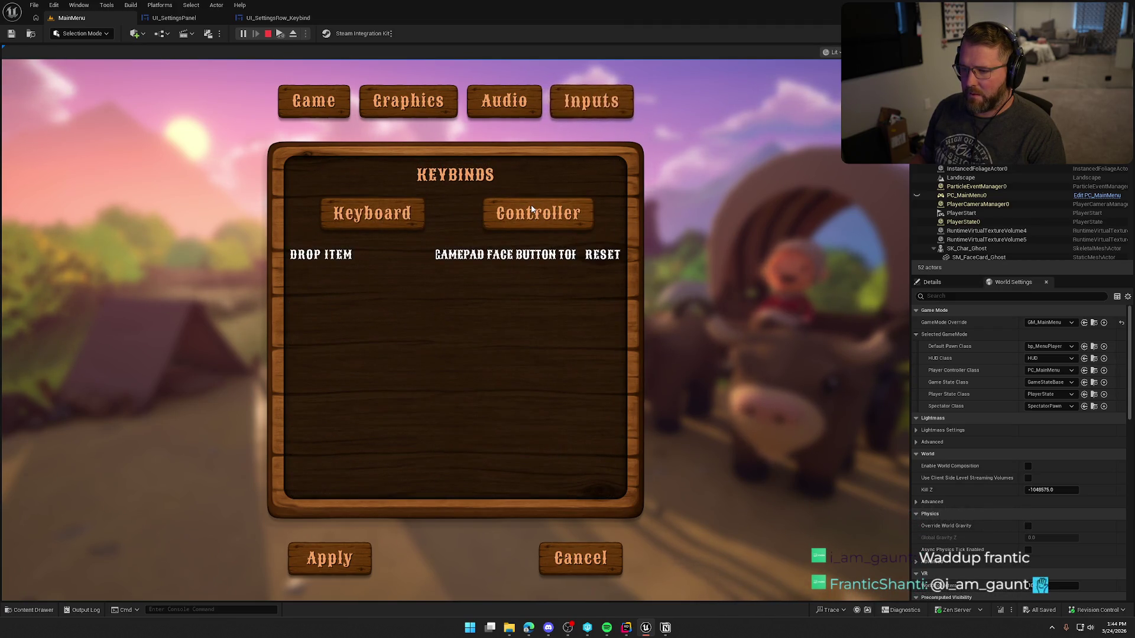
pyautogui.click(350, 215)
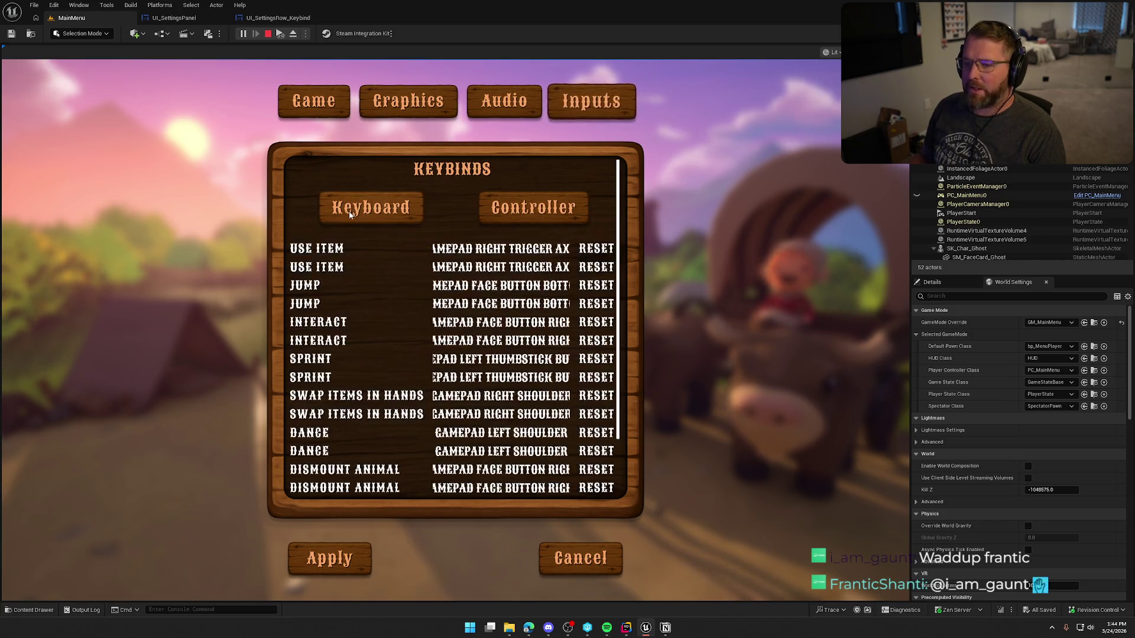
pyautogui.press('Escape')
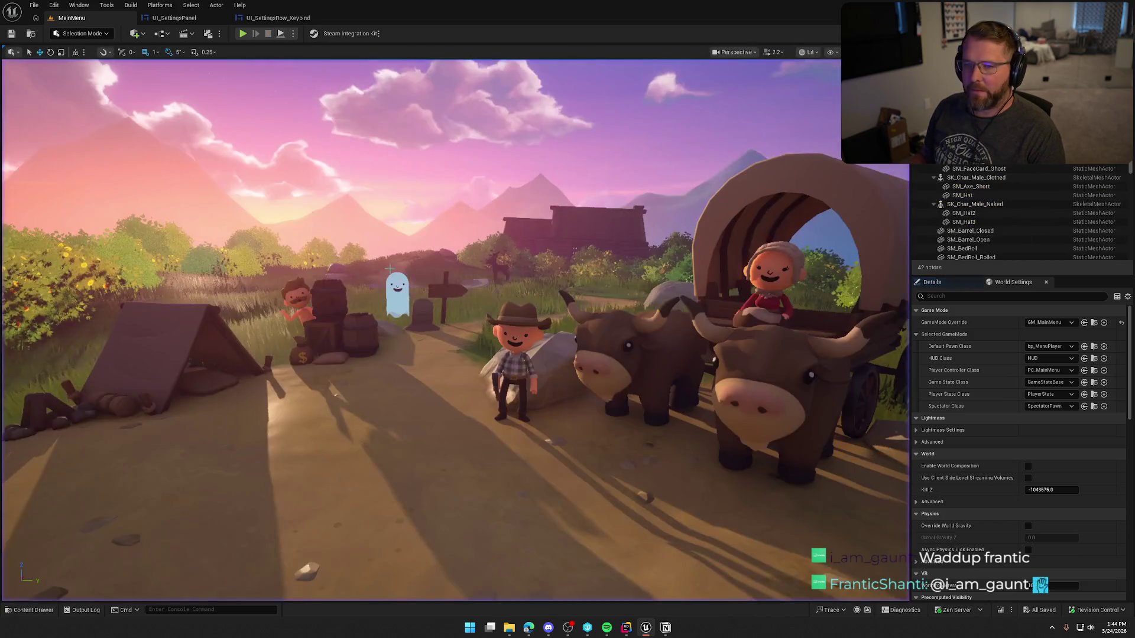
pyautogui.click(174, 18)
# Open IMC_Default from the Input folder, collapse all mappings and expand IA_Jump's Gamepad Face Button Bottom.
pyautogui.hotkey('ctrl', 'space')
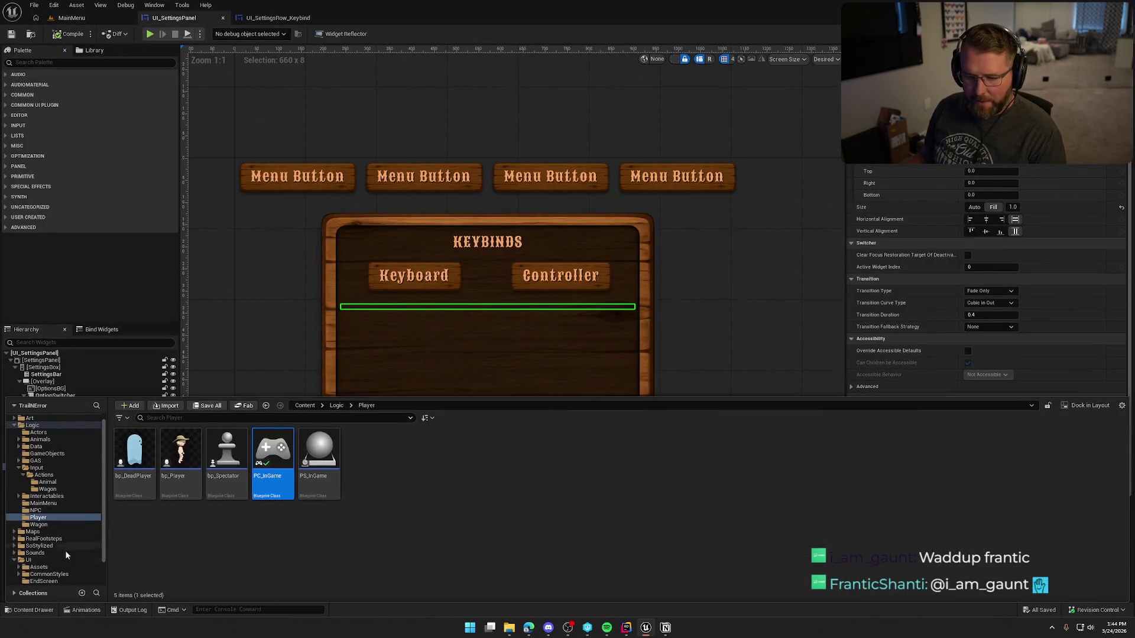
pyautogui.scroll(1, 63, 551)
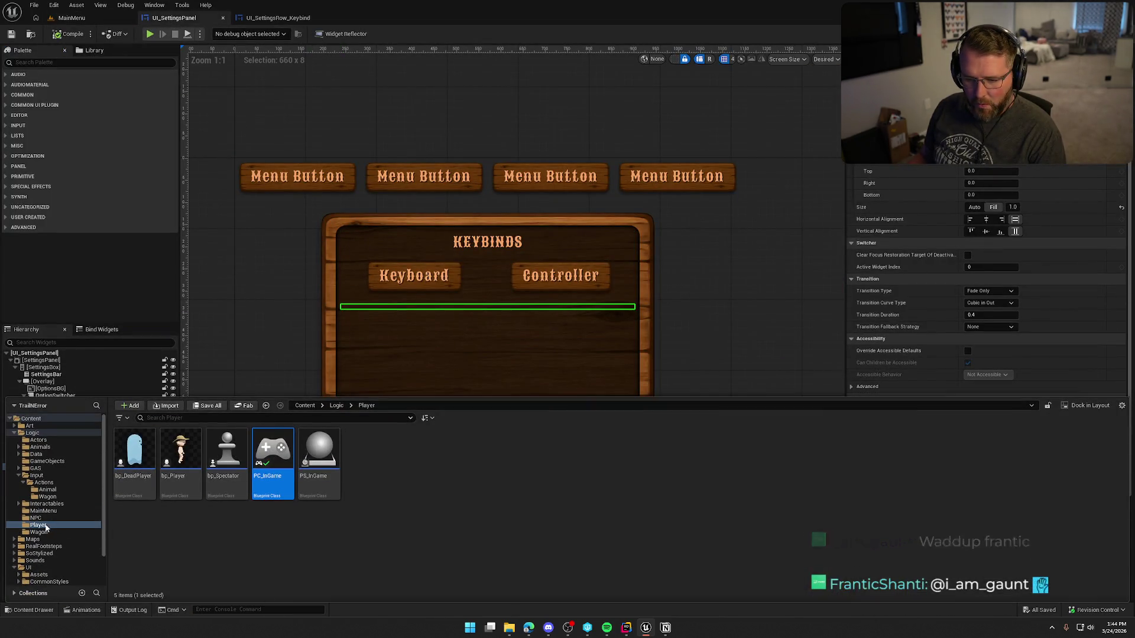
pyautogui.click(36, 475)
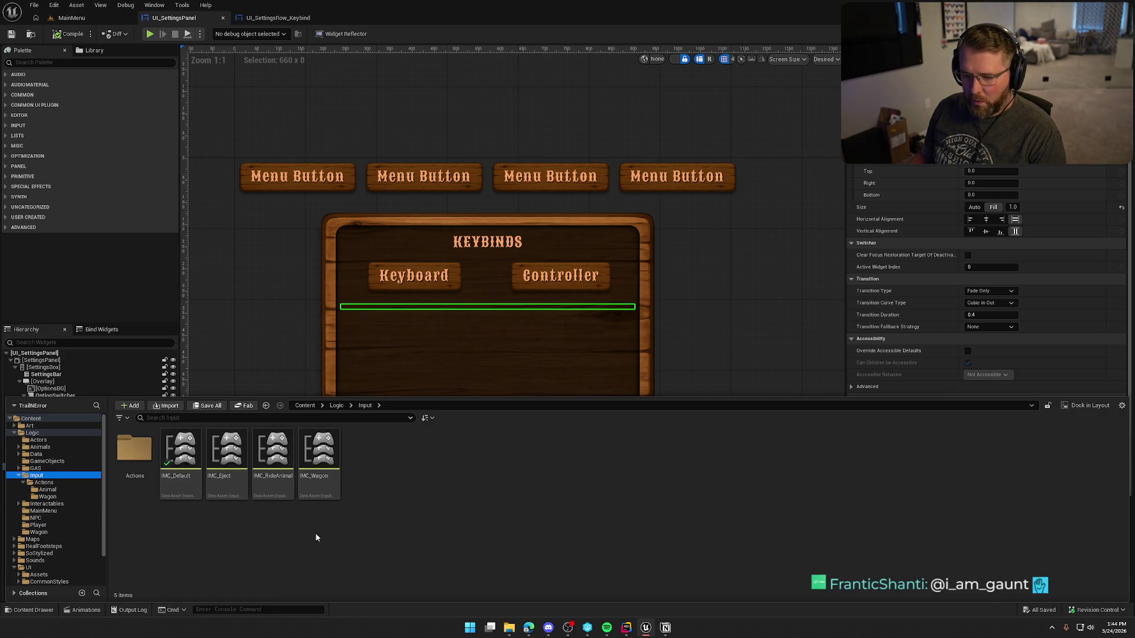
pyautogui.doubleClick(180, 452)
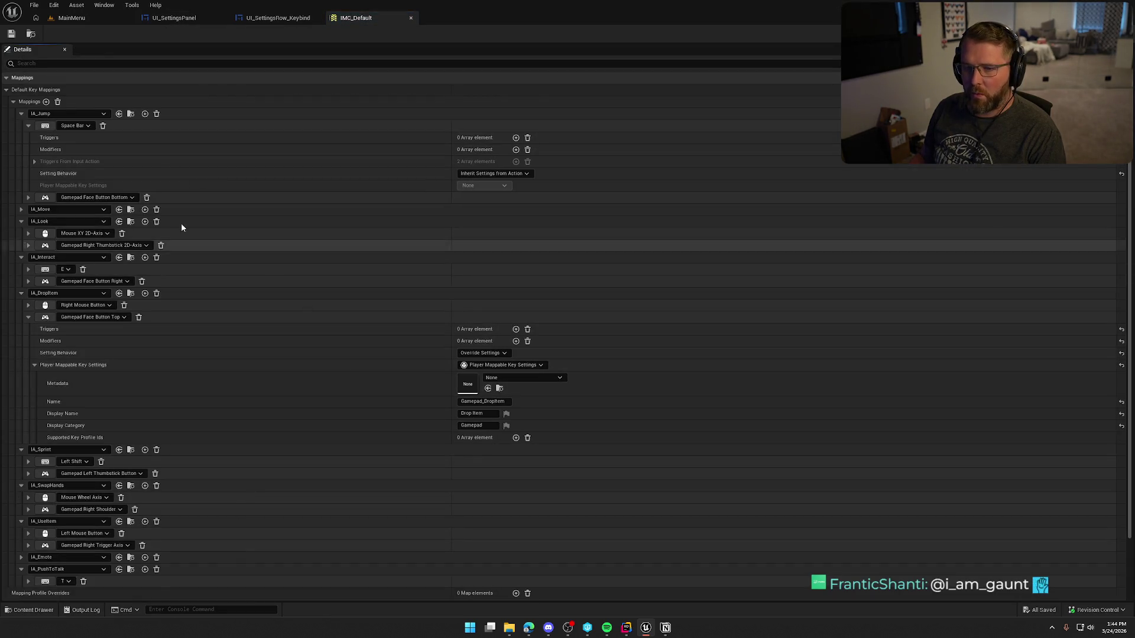
pyautogui.rightClick(24, 103)
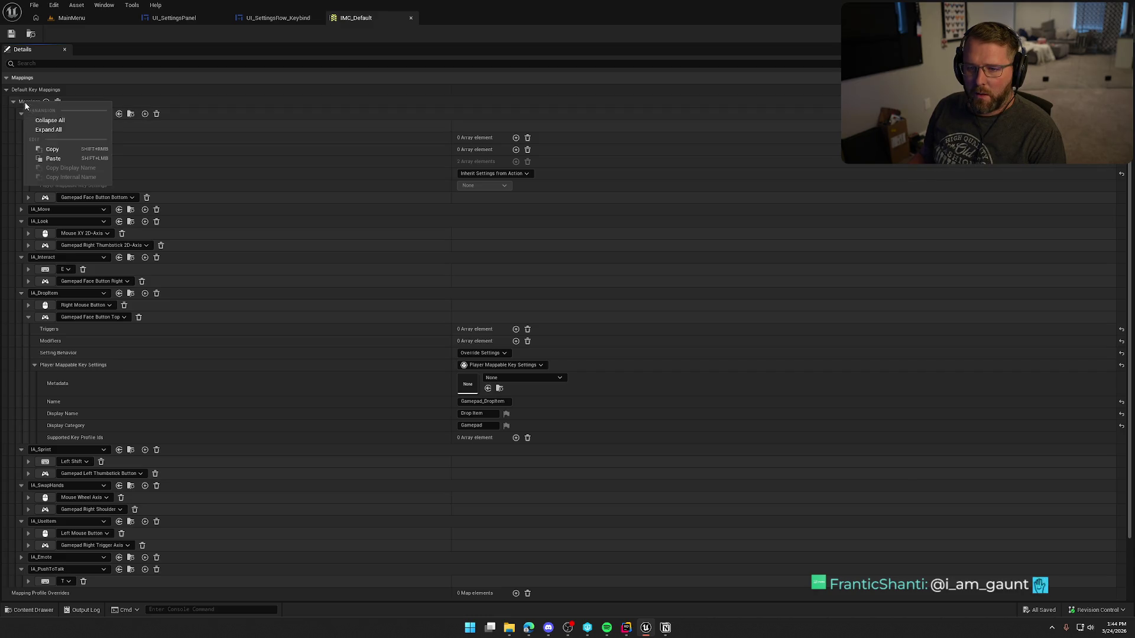
pyautogui.click(25, 120)
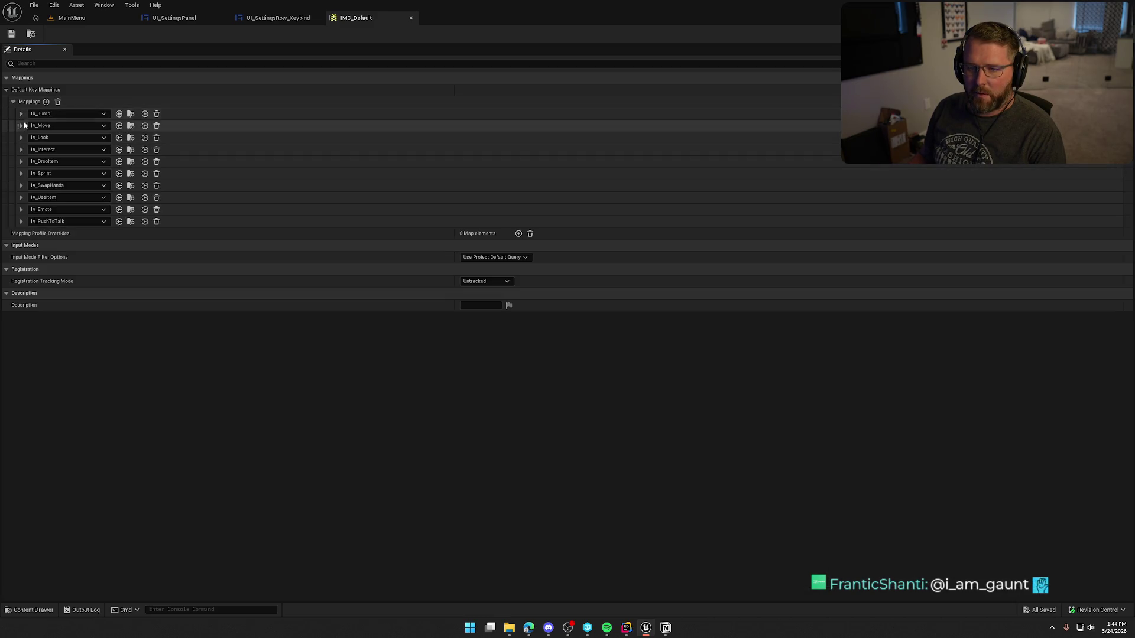
pyautogui.click(21, 113)
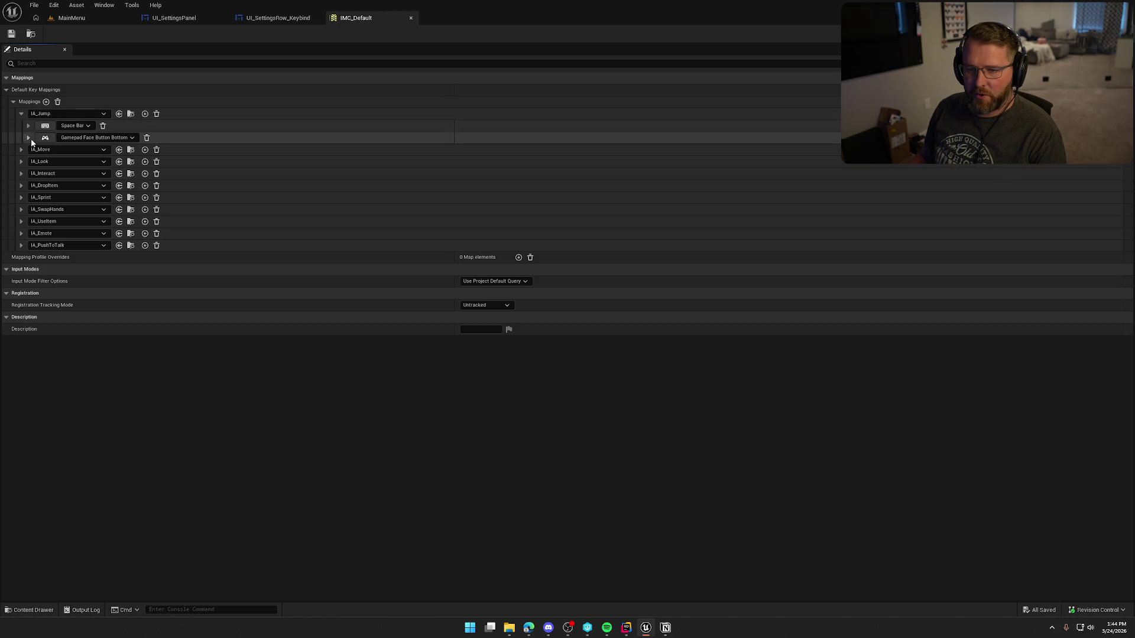
pyautogui.click(28, 137)
# Override its settings with Player Mappable Key Settings: Name Gamepad_Jump, Display Name Jump, Category Gamepad.
pyautogui.click(491, 186)
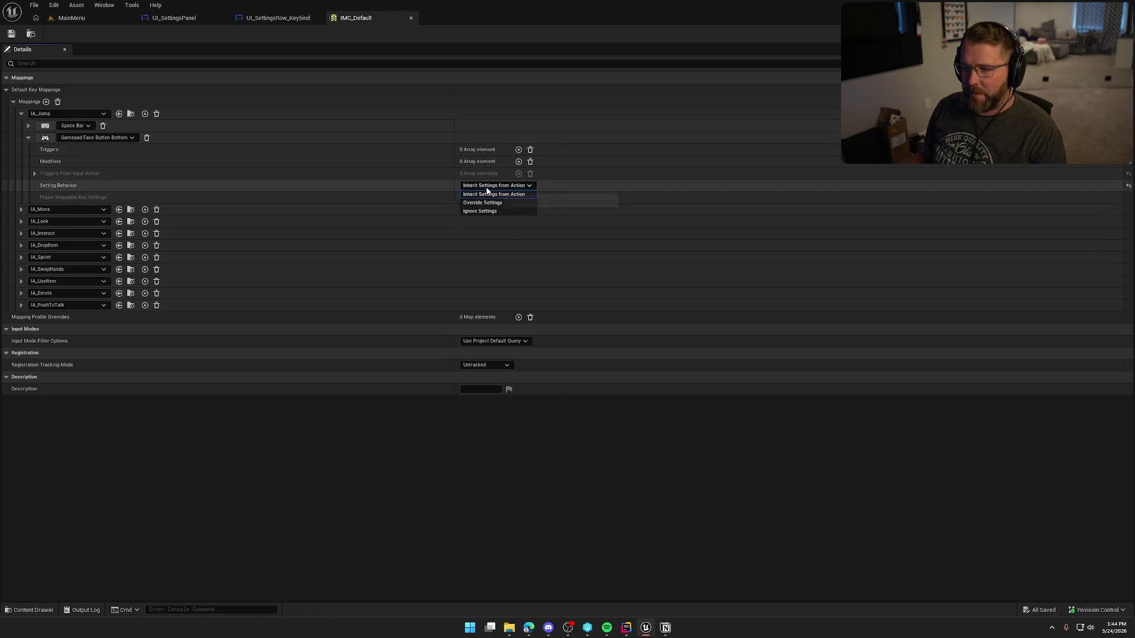
pyautogui.click(487, 202)
pyautogui.click(473, 197)
pyautogui.click(491, 229)
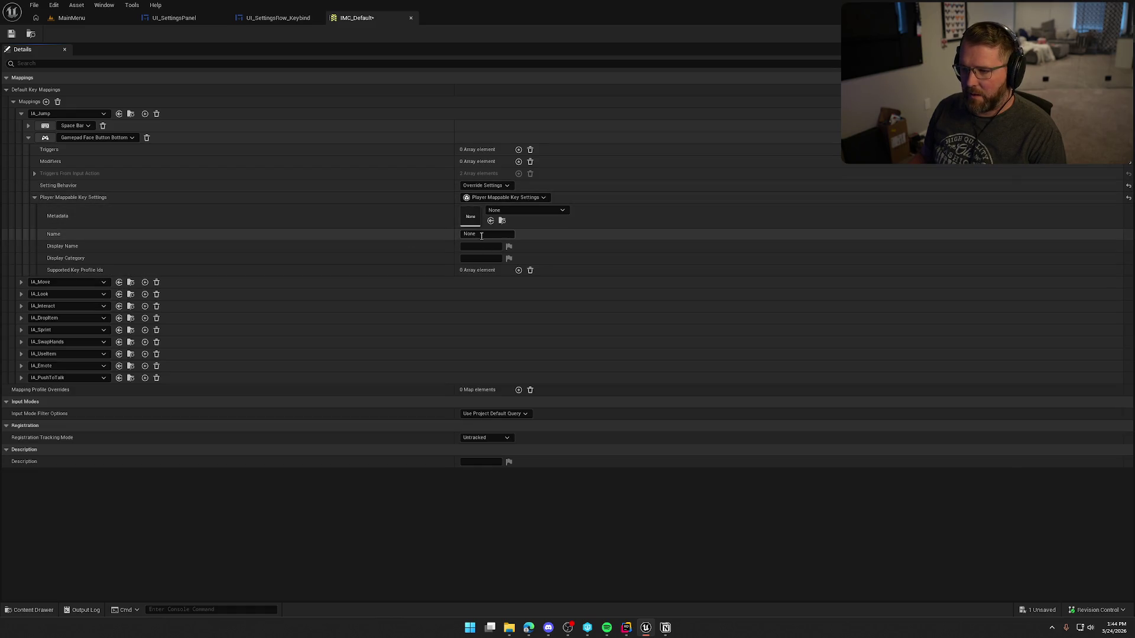
pyautogui.write('Gamepad_')
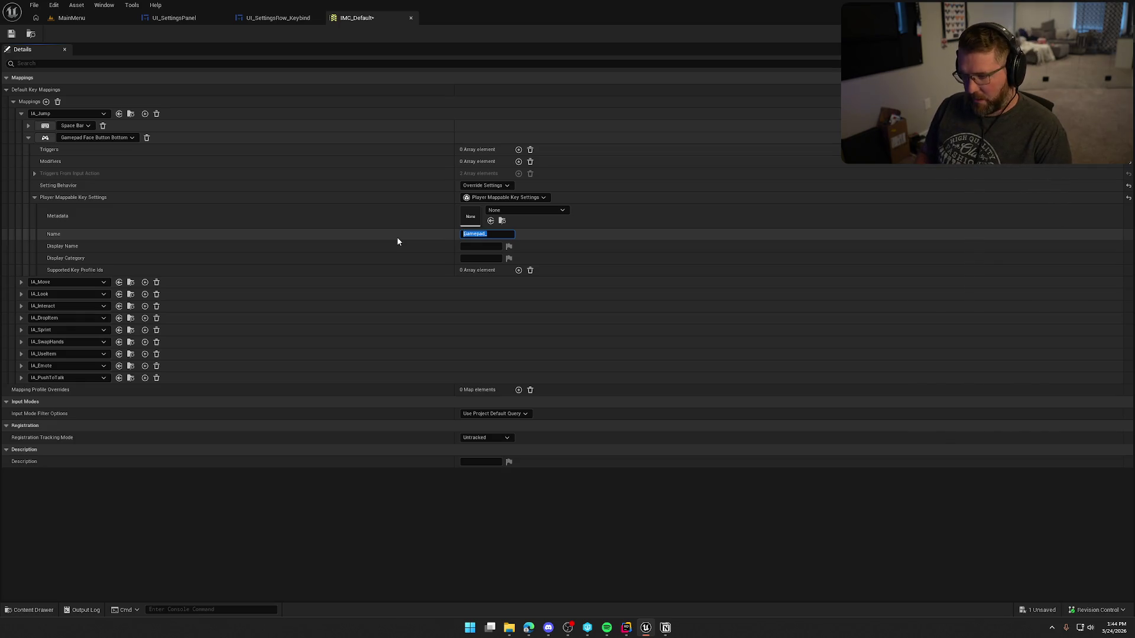
pyautogui.write('Jump')
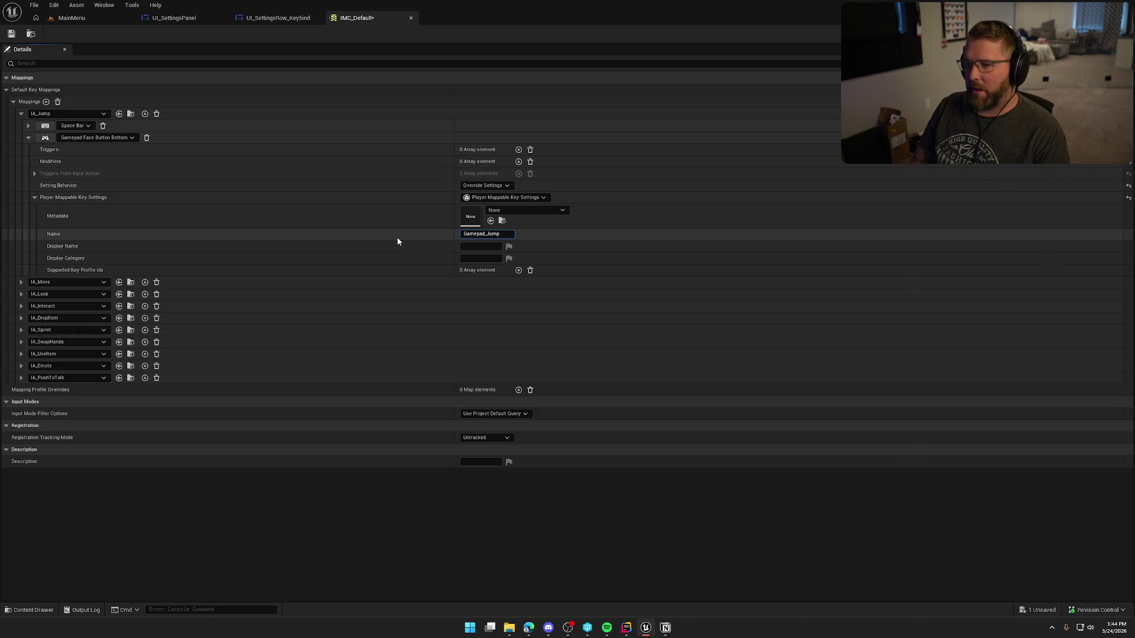
pyautogui.press('Tab')
pyautogui.write('Jump')
pyautogui.press('Tab')
pyautogui.press('Tab')
pyautogui.write('mepad')
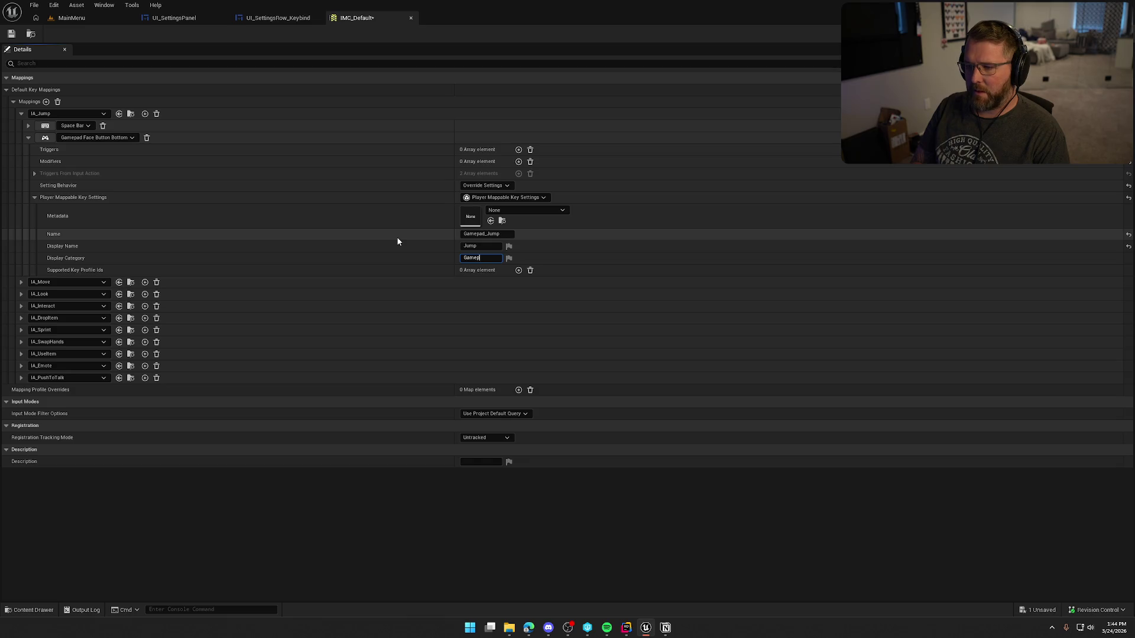
pyautogui.press('Return')
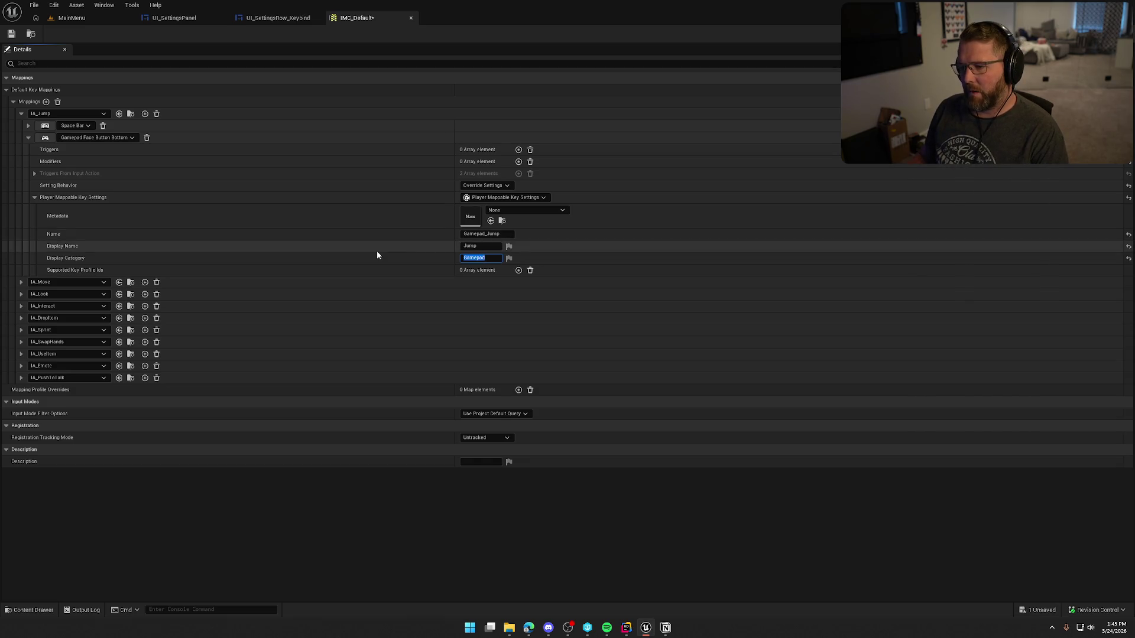
pyautogui.click(331, 267)
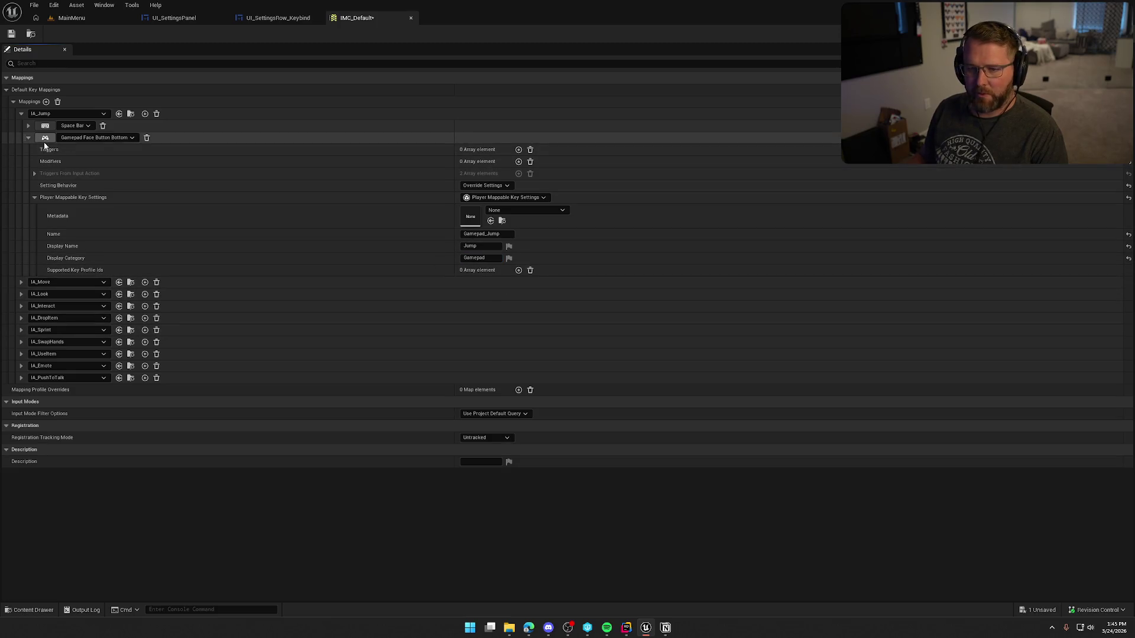
pyautogui.click(28, 137)
# Set IA_Interact's Gamepad Face Button Right mapping to Override Settings with Player Mappable Key Settings.
pyautogui.click(20, 114)
pyautogui.click(21, 126)
pyautogui.click(21, 126)
pyautogui.click(22, 149)
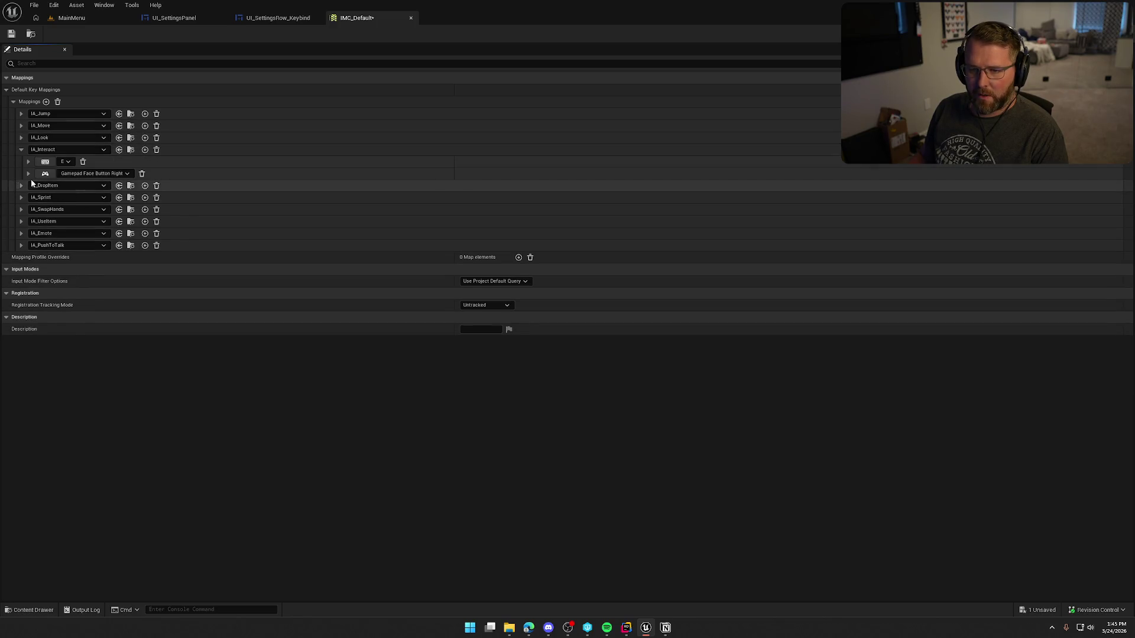
pyautogui.click(27, 173)
pyautogui.click(496, 209)
pyautogui.click(505, 226)
pyautogui.click(477, 222)
pyautogui.click(491, 248)
# Fill in Name Gamepad_Interact, Display Name Interact and Display Category Gamepad.
pyautogui.click(34, 221)
pyautogui.click(485, 257)
pyautogui.write('Gamepad_')
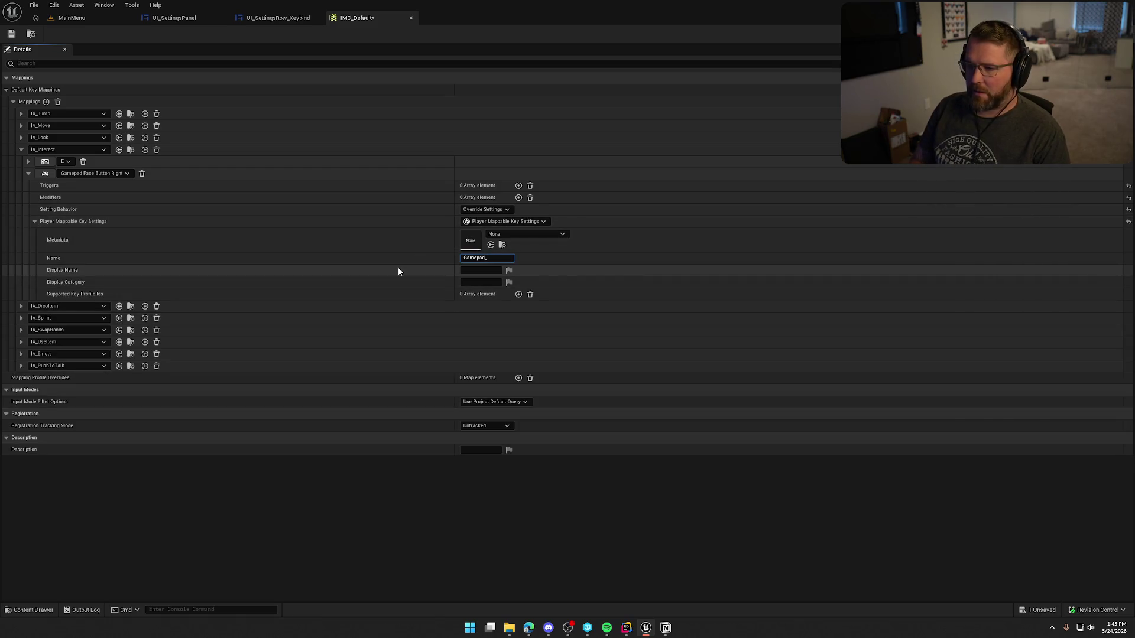
pyautogui.write('Interact')
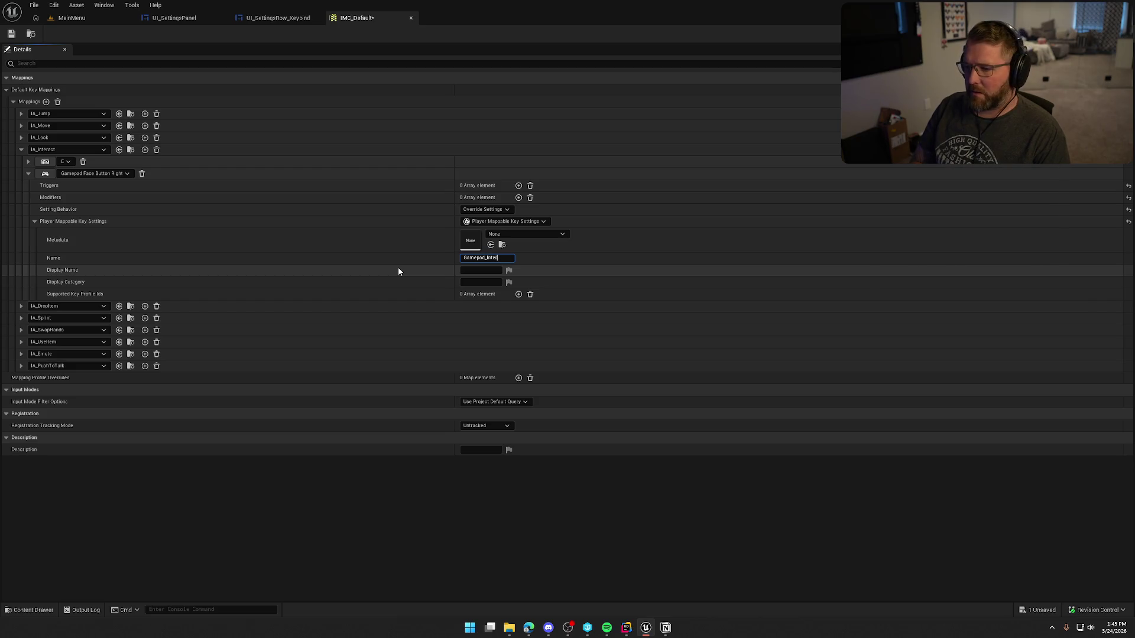
pyautogui.press('Tab')
pyautogui.write('Interac')
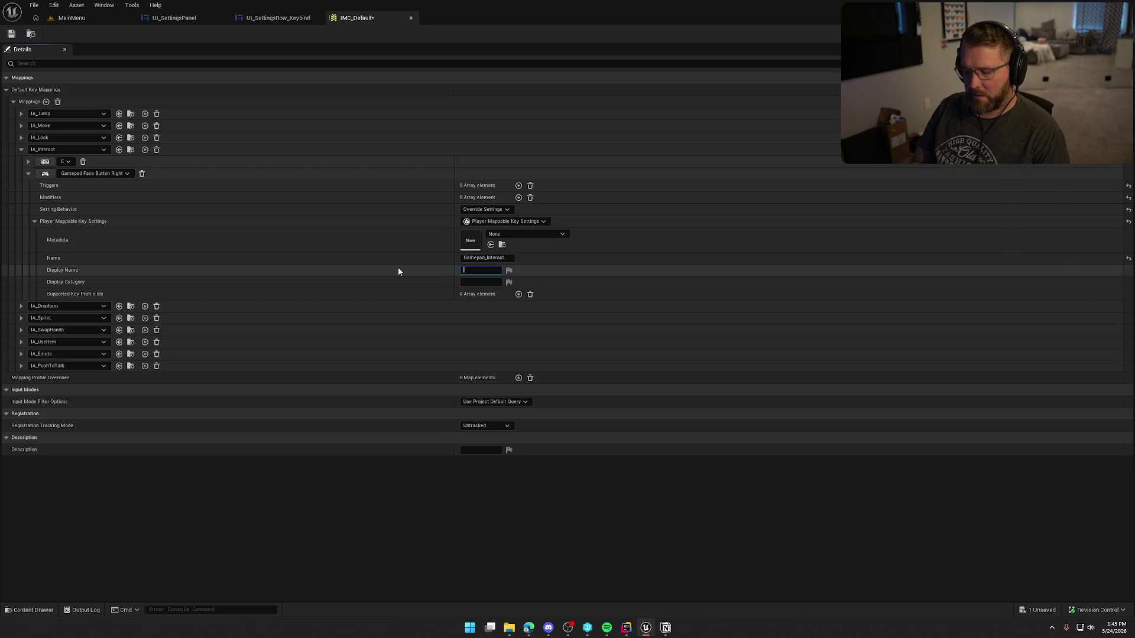
pyautogui.write('t')
pyautogui.press('Tab')
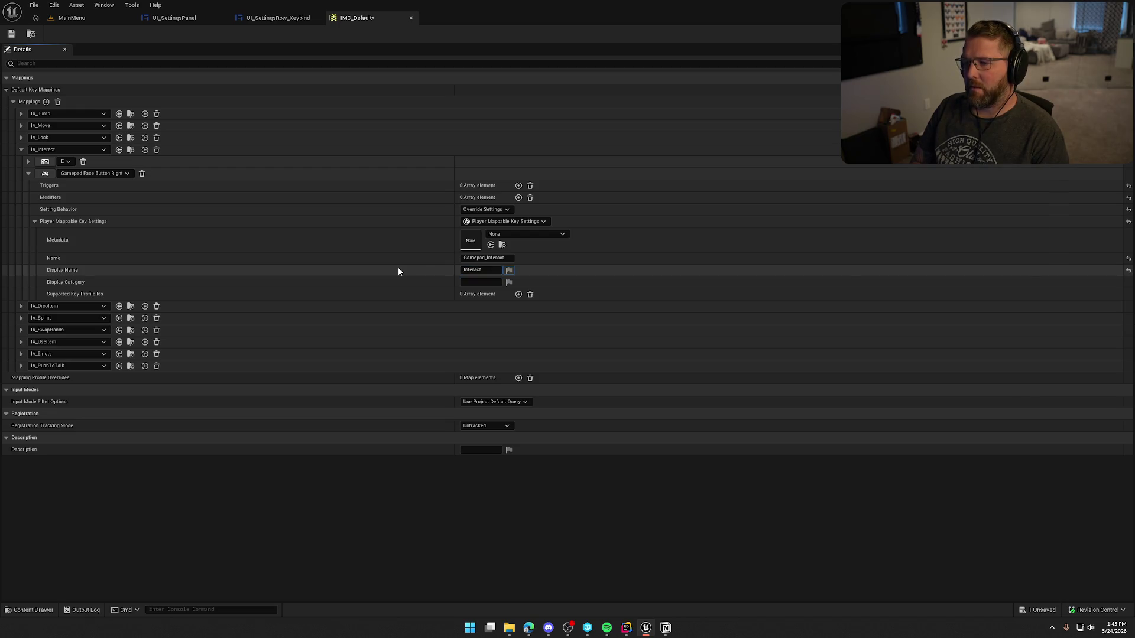
pyautogui.write('Gamepad')
# Collapse IA_Interact and expand IA_DropItem's Gamepad Face Button Top mapping.
pyautogui.click(28, 173)
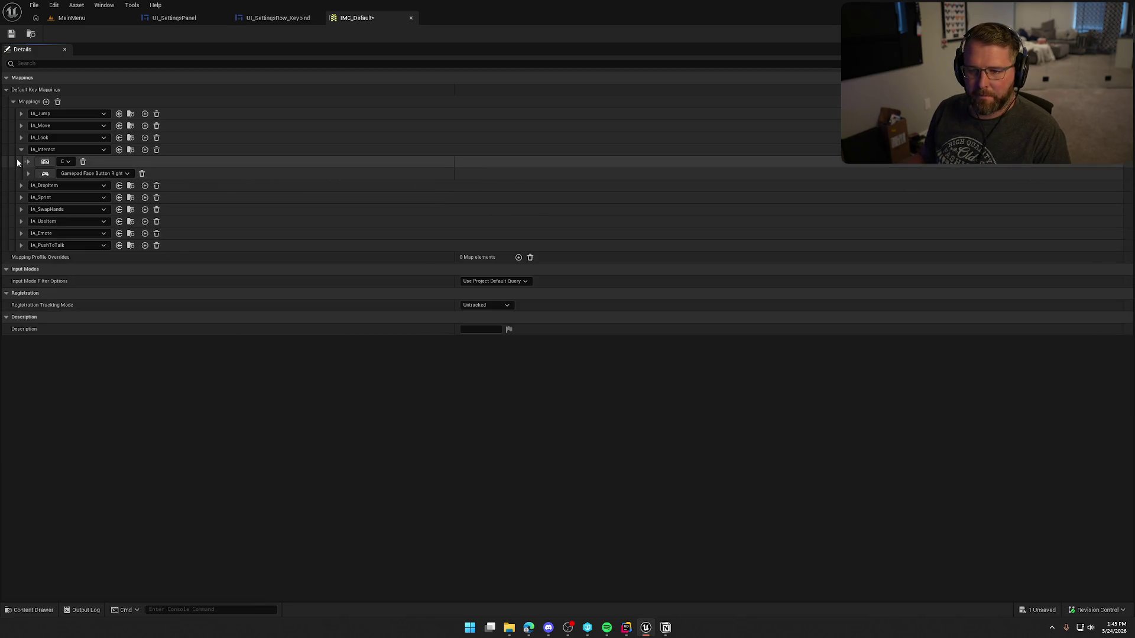
pyautogui.click(22, 149)
pyautogui.click(21, 162)
pyautogui.click(29, 185)
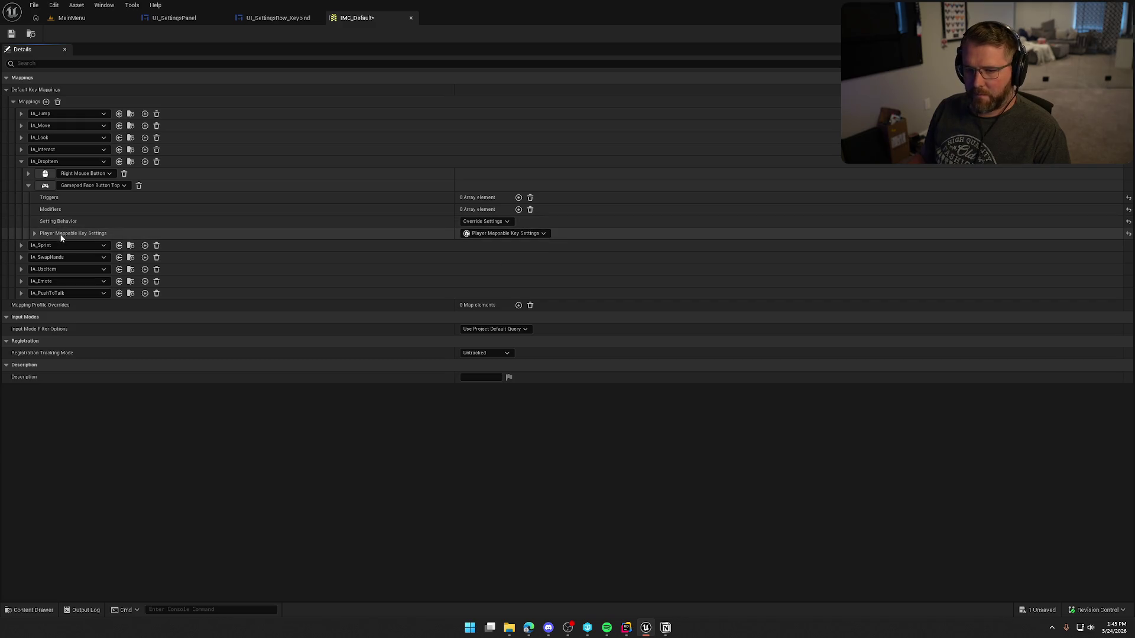
# Switch IA_Sprint's Gamepad Left Thumbstick Button mapping to Override Settings with Player Mappable Key Settings.
pyautogui.click(34, 233)
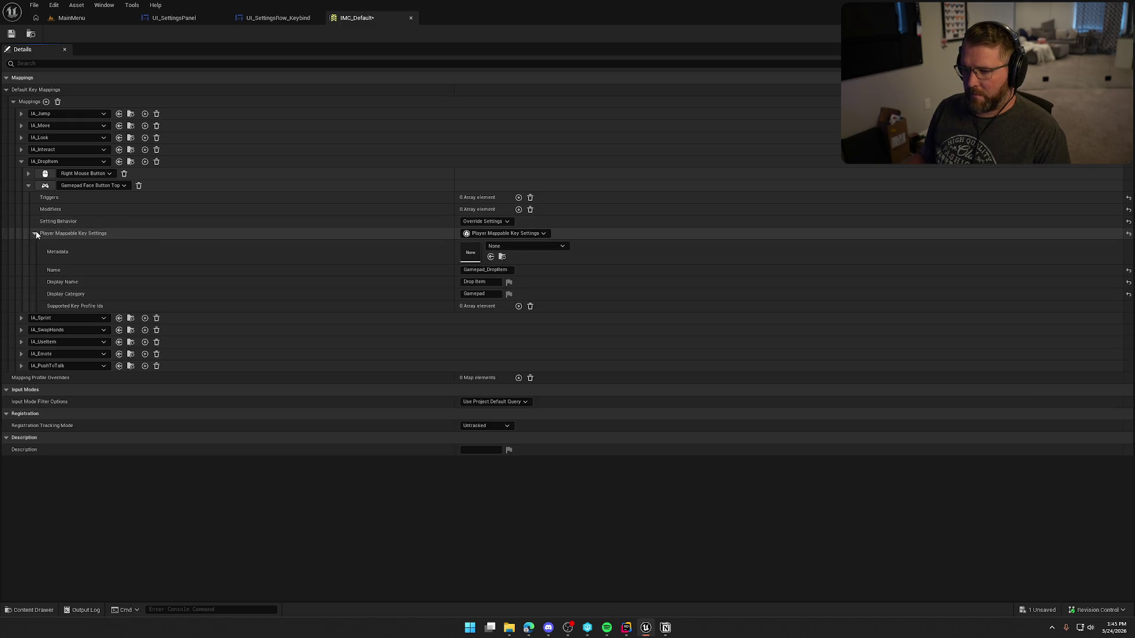
pyautogui.click(35, 233)
pyautogui.click(22, 162)
pyautogui.click(21, 174)
pyautogui.click(28, 197)
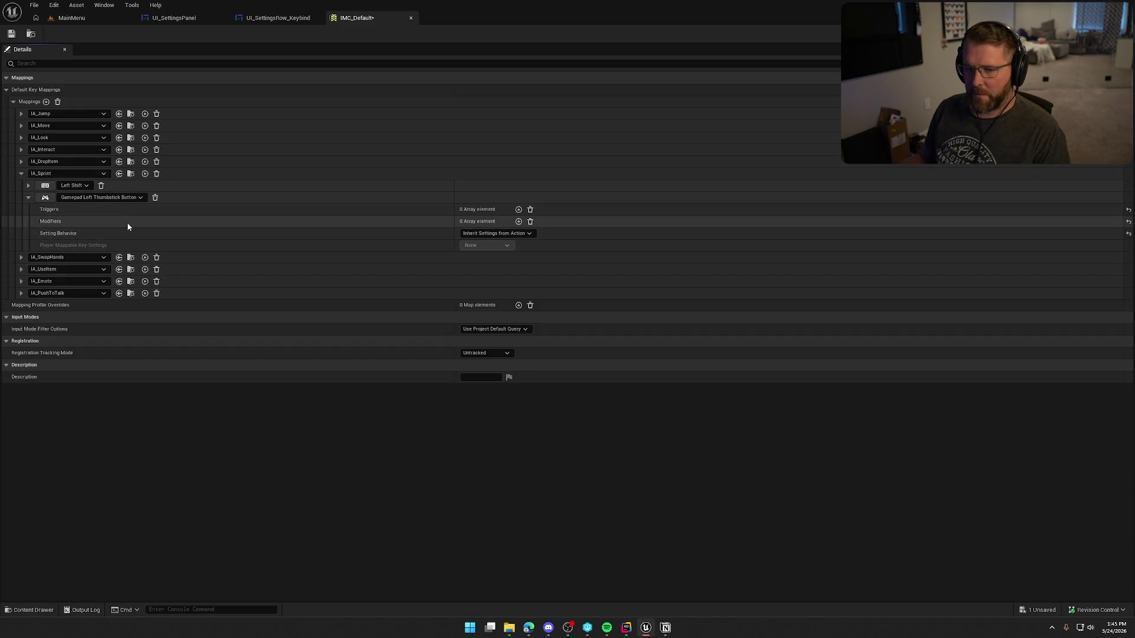
pyautogui.click(495, 233)
pyautogui.click(495, 248)
pyautogui.click(495, 246)
pyautogui.click(503, 273)
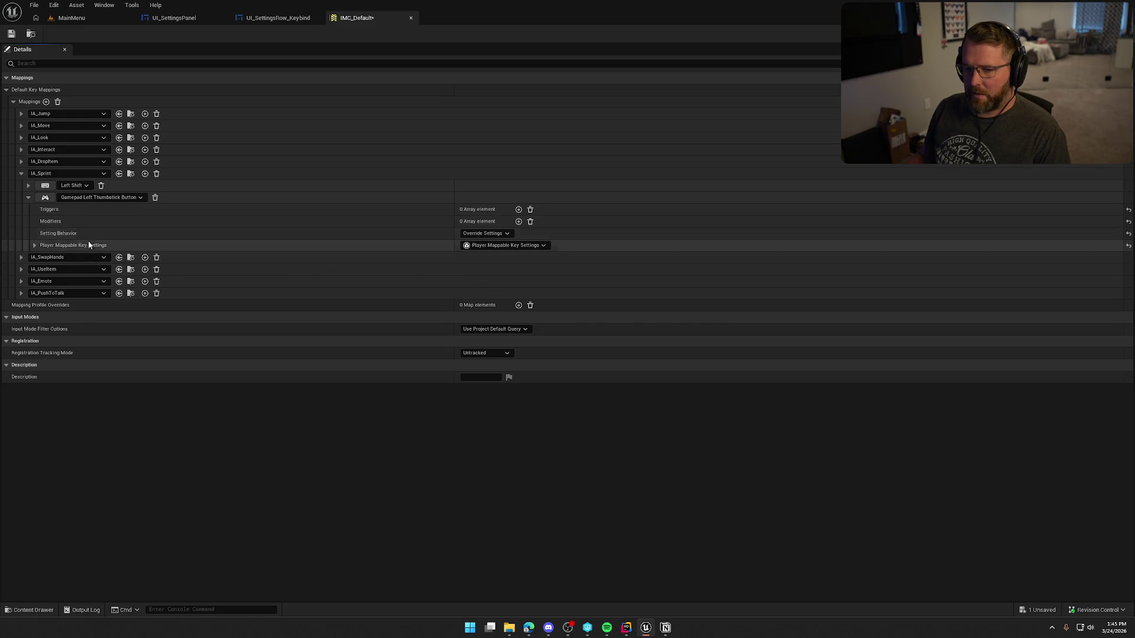
# Name it Gamepad_Sprint, display name Sprint, category Gamepad, and save IMC_Default.
pyautogui.click(35, 246)
pyautogui.click(478, 282)
pyautogui.write('Gamepad')
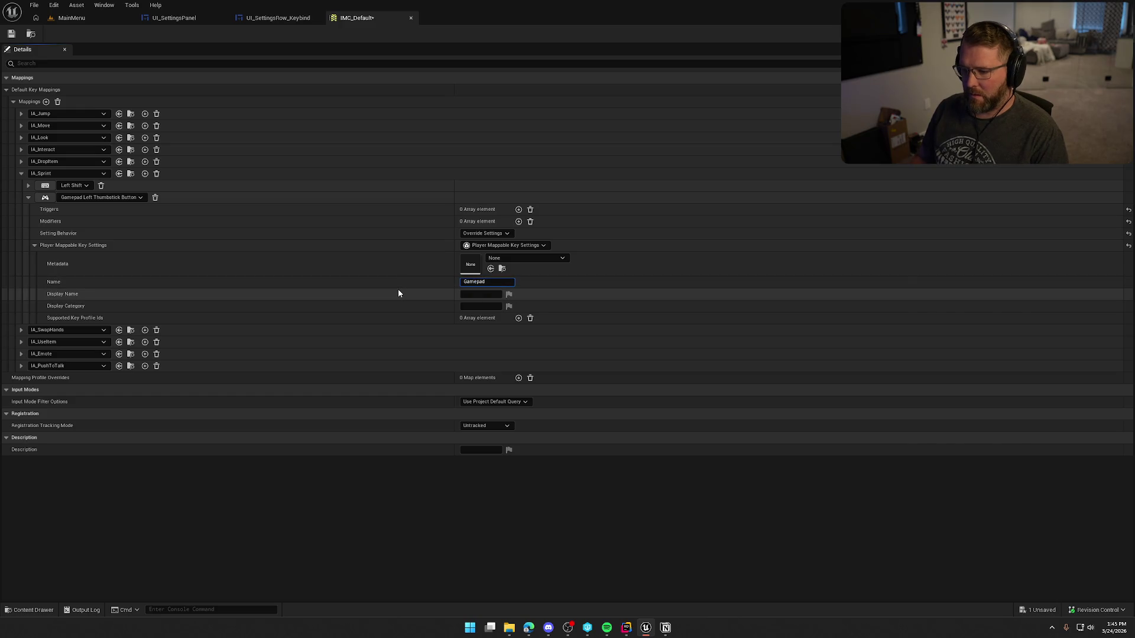
pyautogui.write('_Sprint')
pyautogui.press('Tab')
pyautogui.write('Sprint')
pyautogui.press('Tab')
pyautogui.press('Tab')
pyautogui.write('Gamepad')
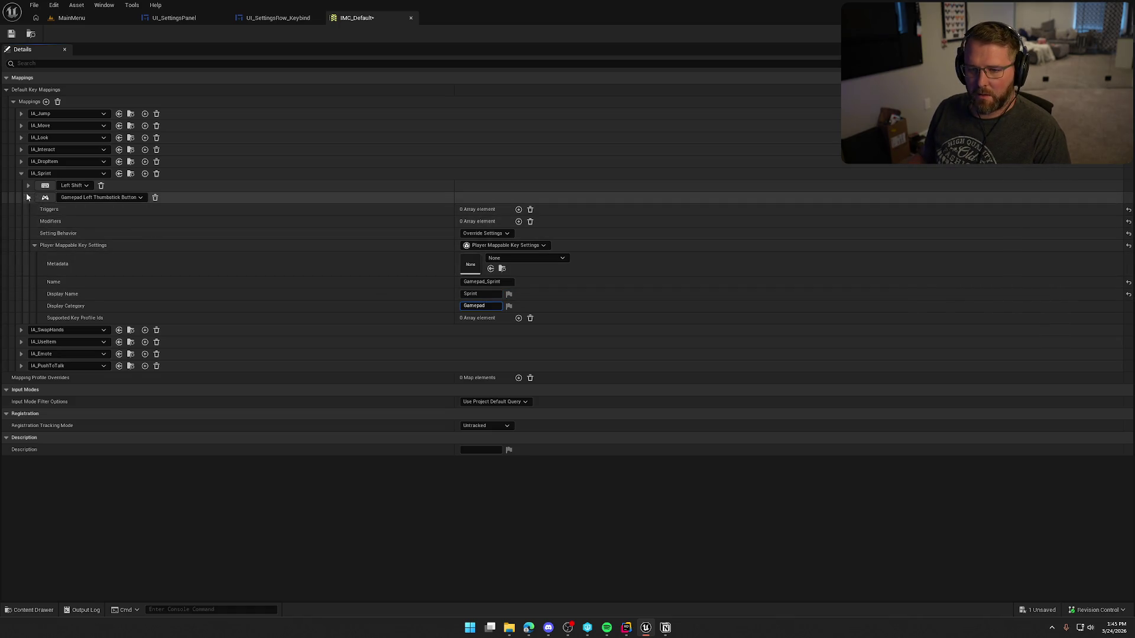
pyautogui.hotkey('ctrl', 's')
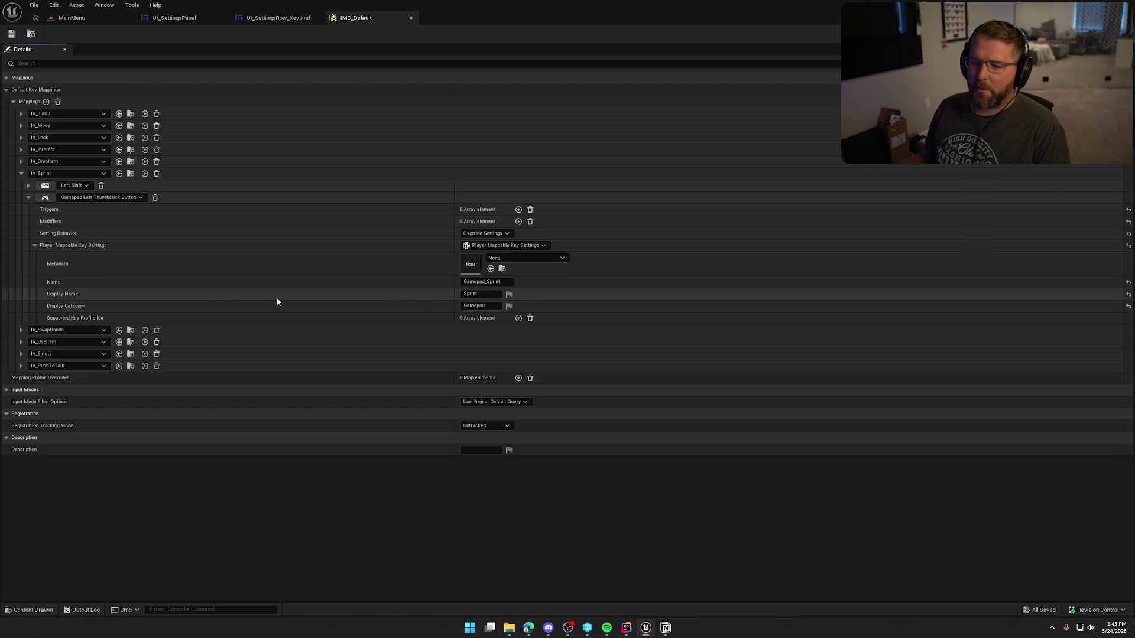
pyautogui.click(35, 245)
# Make IA_SwapHands' Gamepad Right Shoulder mapping override the action's settings.
pyautogui.click(29, 198)
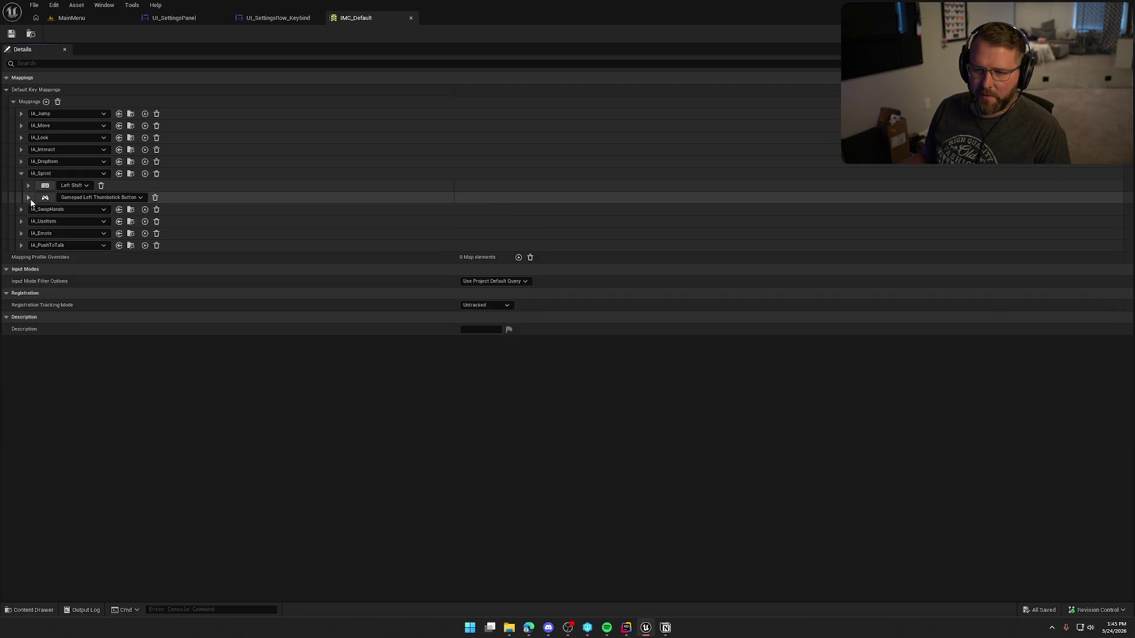
pyautogui.click(21, 174)
pyautogui.click(21, 185)
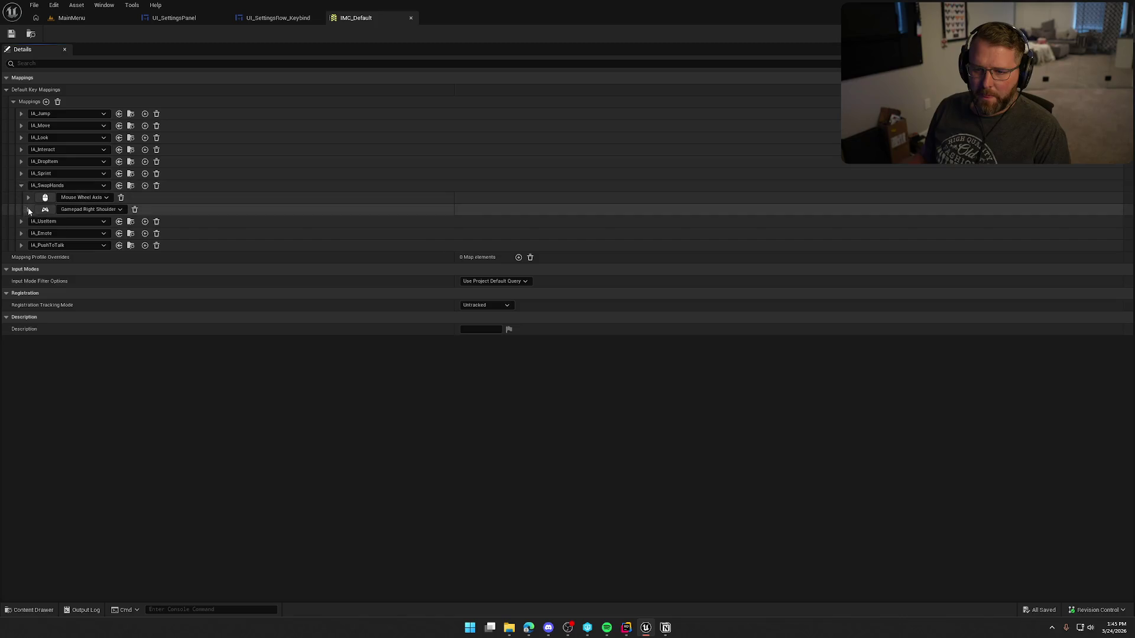
pyautogui.click(28, 209)
pyautogui.click(495, 245)
pyautogui.click(488, 263)
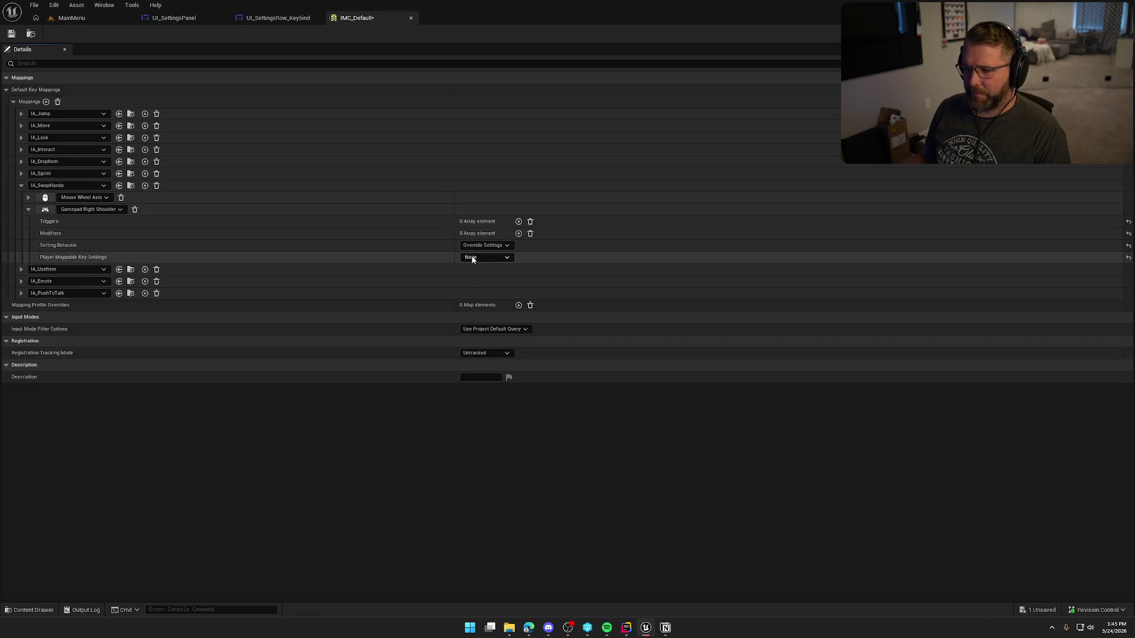
pyautogui.click(34, 257)
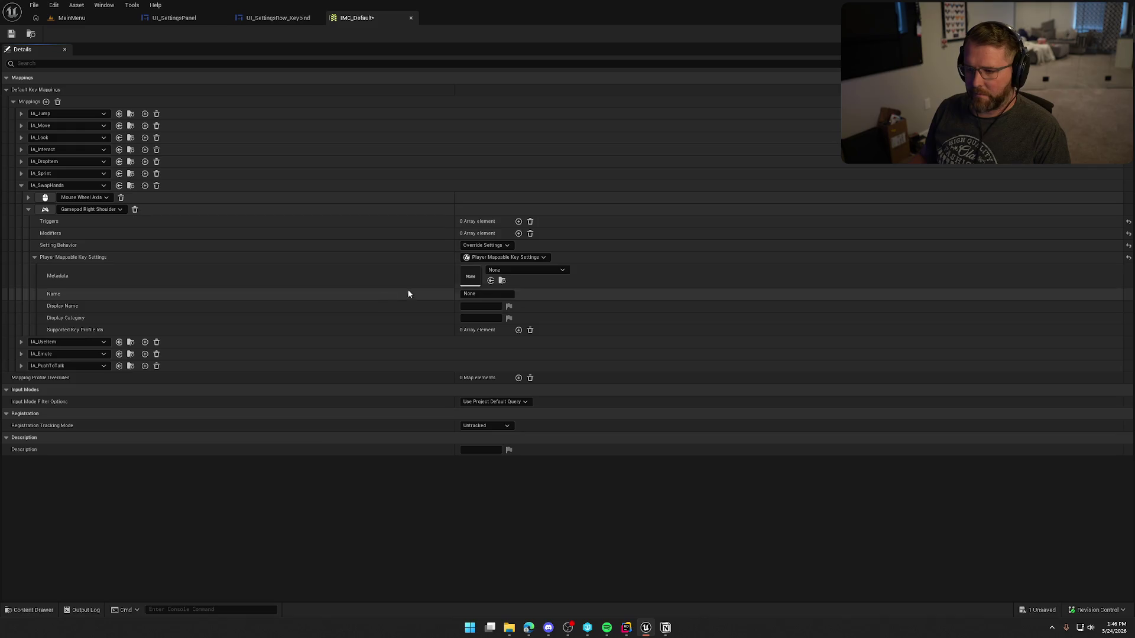
# Name it Gamepad_SwapHands, display name Swap Items In Hands, category Gamepad.
pyautogui.write('Gamepad_')
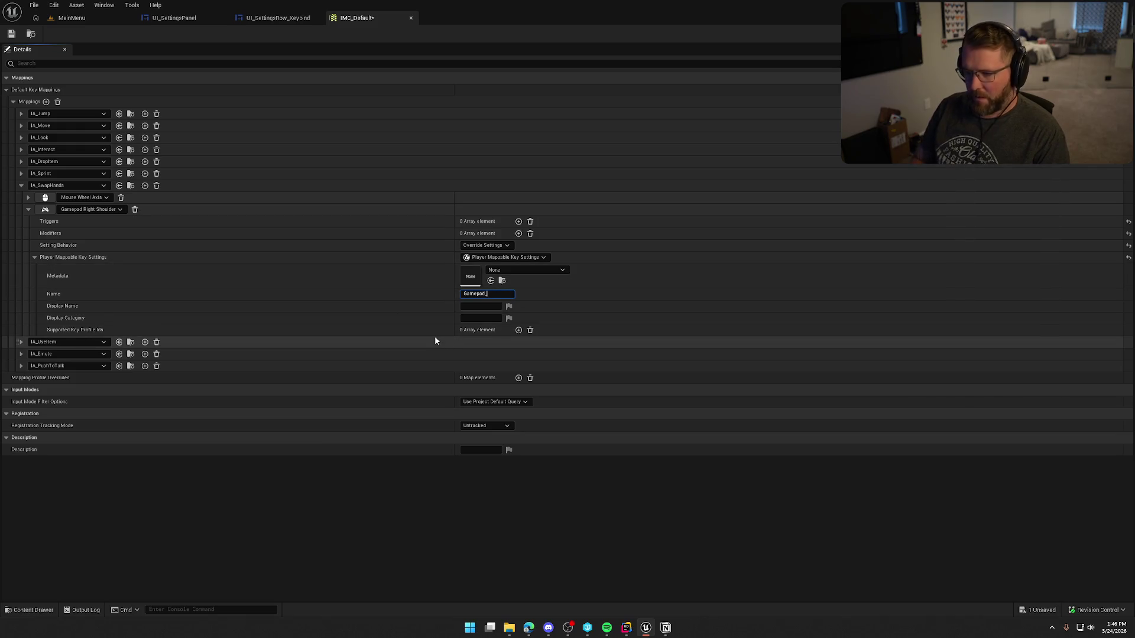
pyautogui.write('Sw')
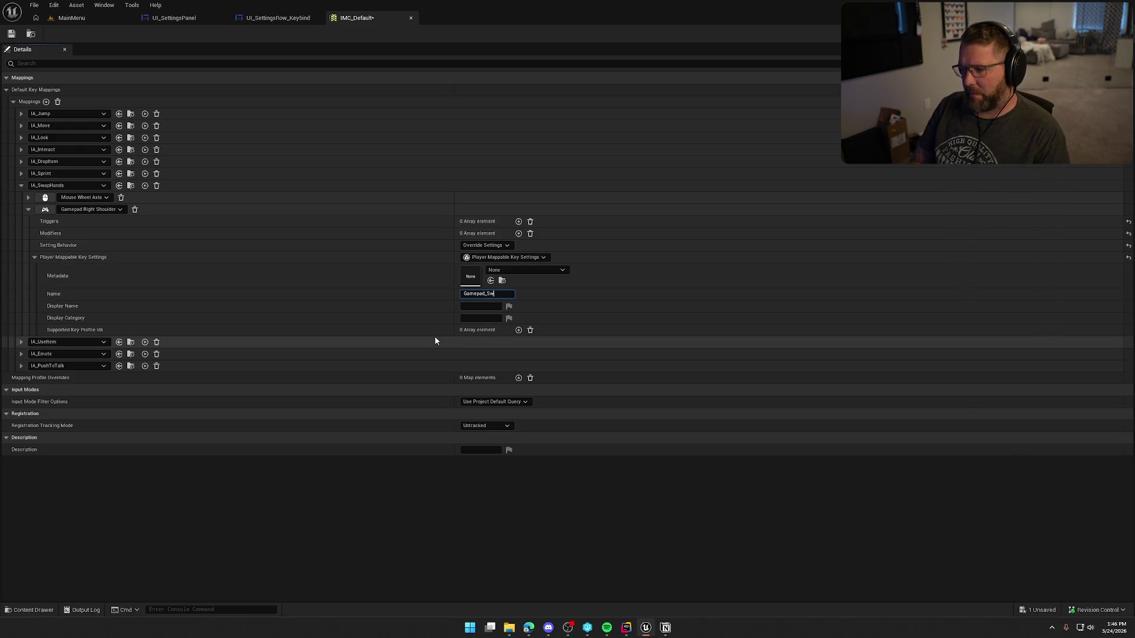
pyautogui.write('apHands')
pyautogui.press('Tab')
pyautogui.write('S')
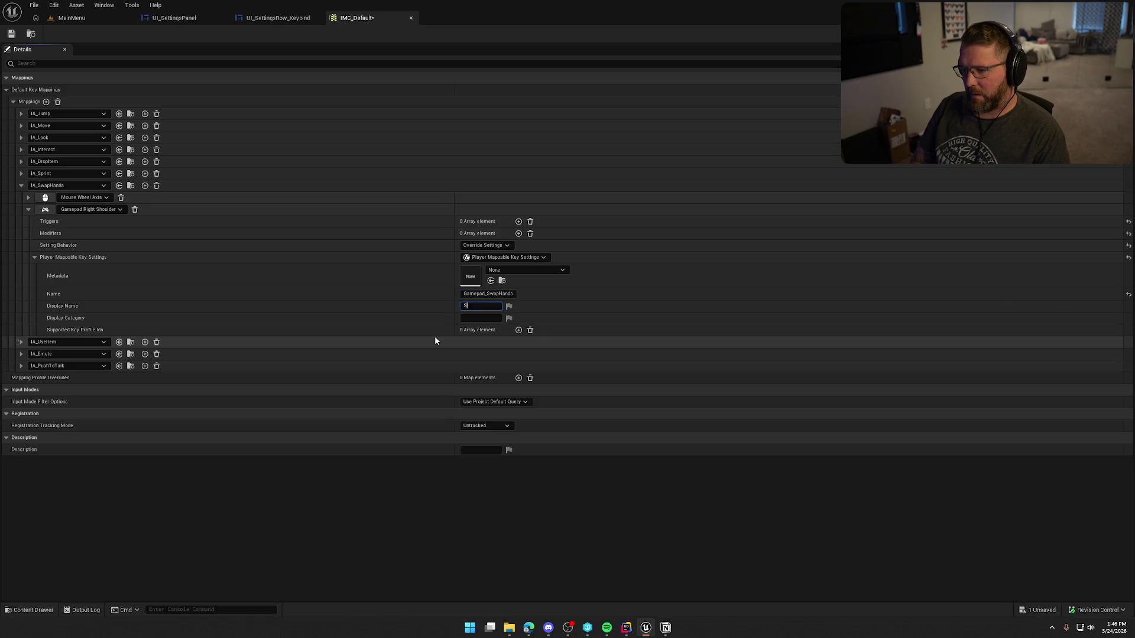
pyautogui.write('wap Itemm')
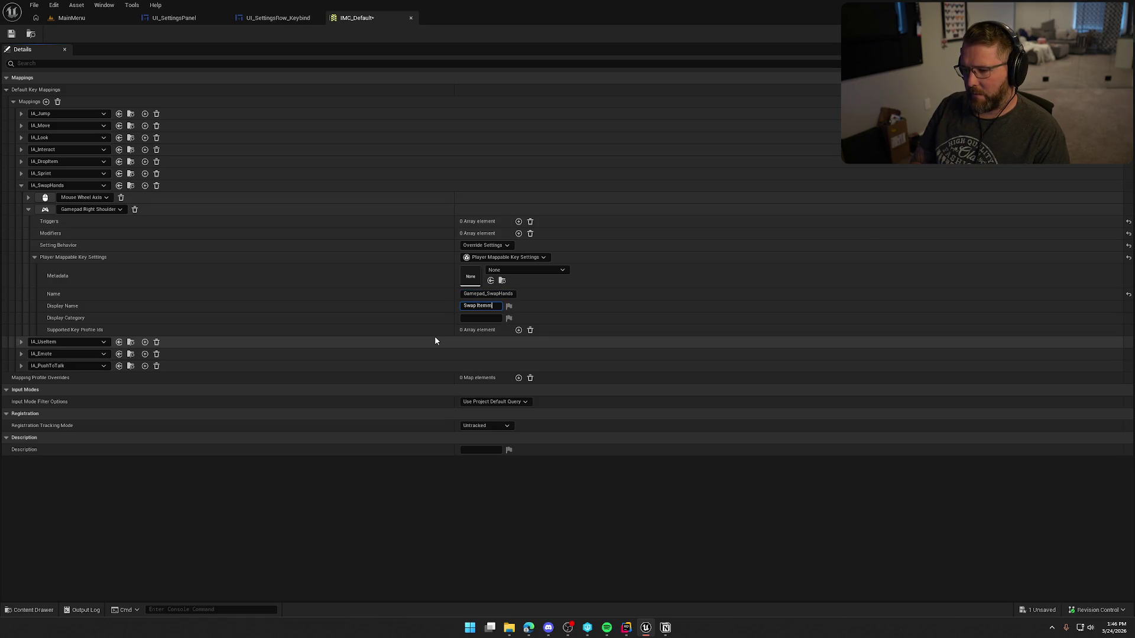
pyautogui.write('In Hands')
pyautogui.press('Tab')
pyautogui.press('Tab')
pyautogui.write('Gamepad')
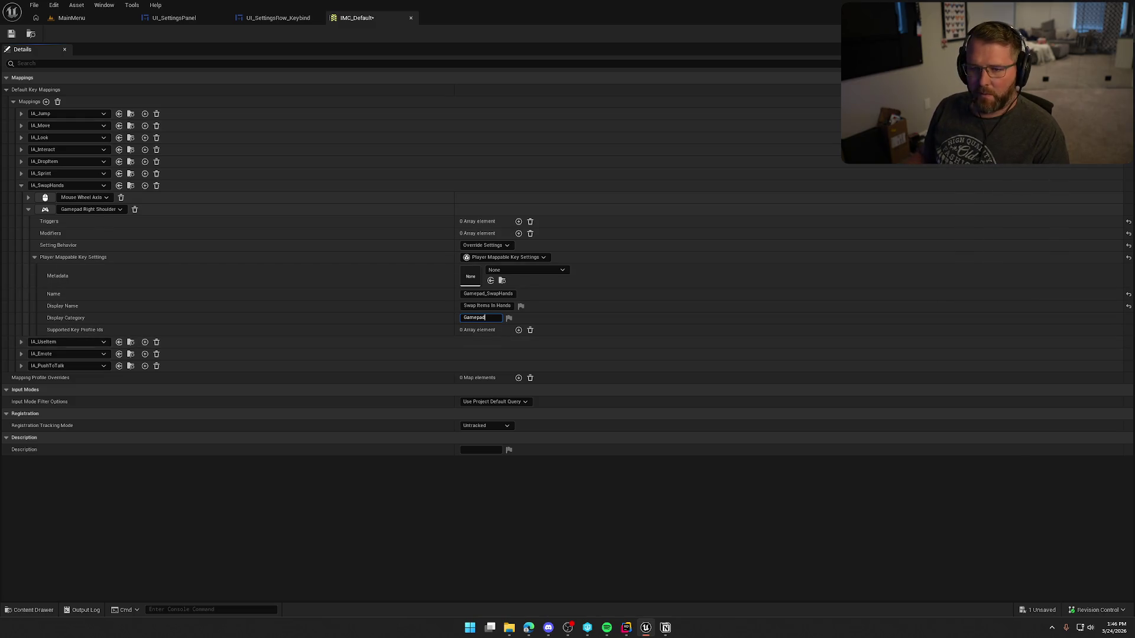
# Give IA_UseItem's Gamepad Right Trigger Axis mapping Override Settings with Player Mappable Key Settings.
pyautogui.click(28, 209)
pyautogui.click(22, 185)
pyautogui.click(21, 197)
pyautogui.click(28, 221)
pyautogui.click(496, 257)
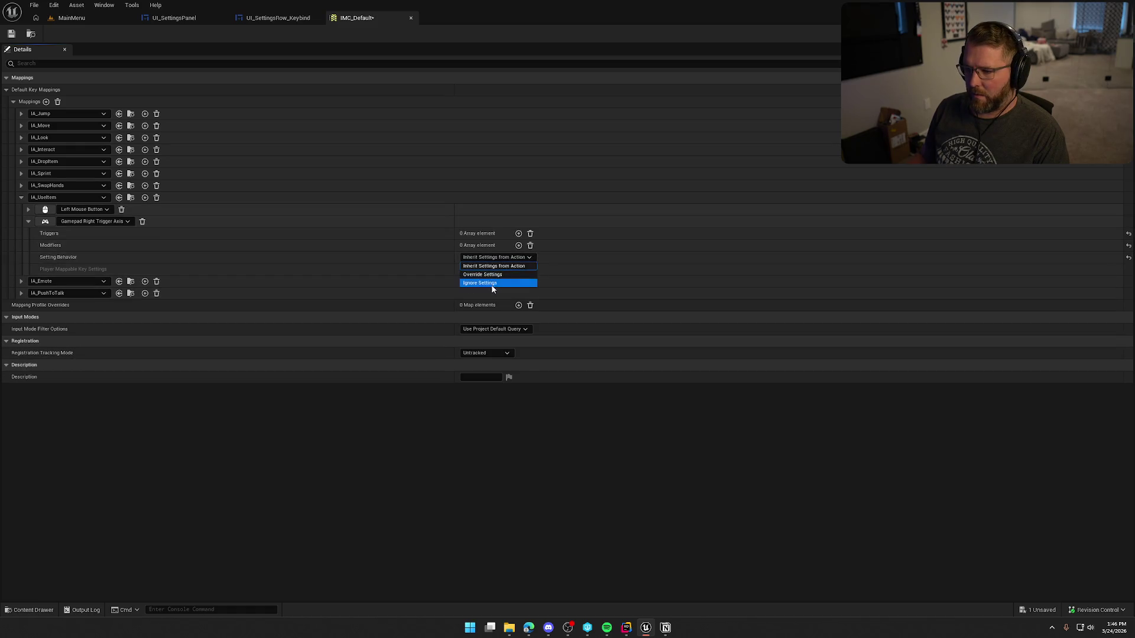
pyautogui.click(492, 272)
pyautogui.click(486, 269)
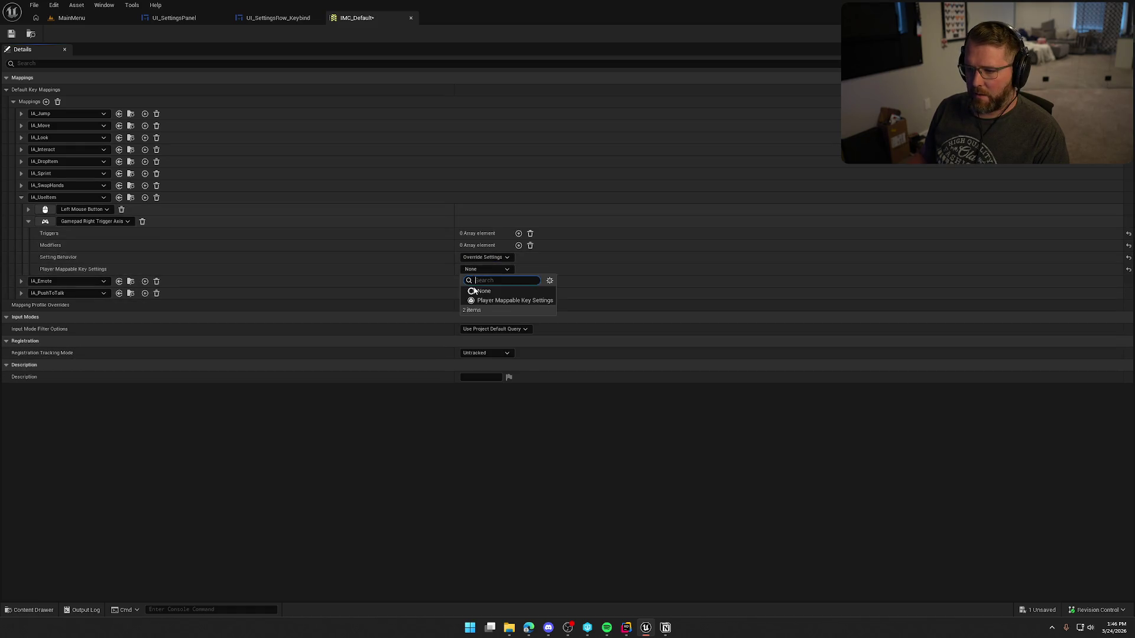
pyautogui.click(499, 297)
# Name it Gamepad_UseItem, display name Use Item, category Gamepad.
pyautogui.click(34, 268)
pyautogui.click(487, 305)
pyautogui.write('Gamepad')
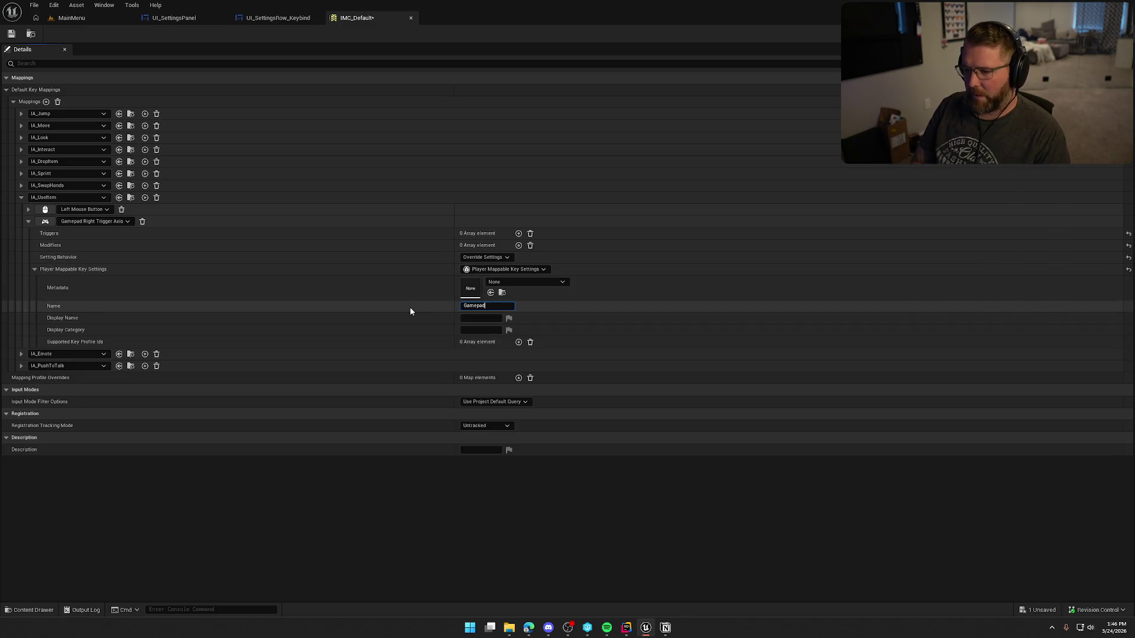
pyautogui.write('_UseItem')
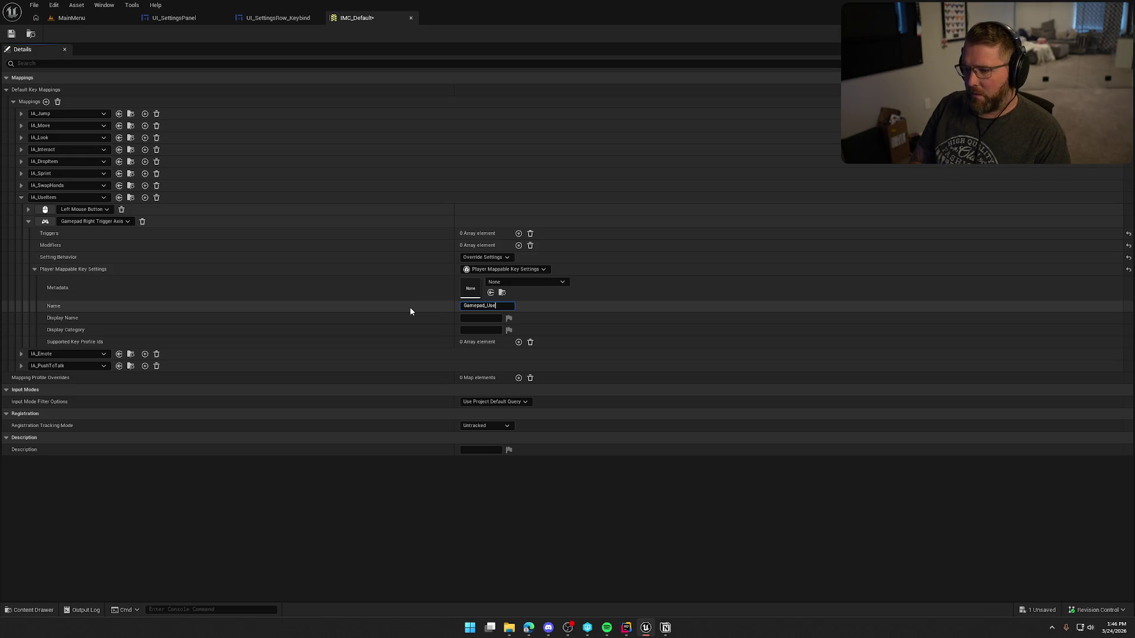
pyautogui.press('Tab')
pyautogui.write('Use Item')
pyautogui.press('Tab')
pyautogui.write('Gamepad')
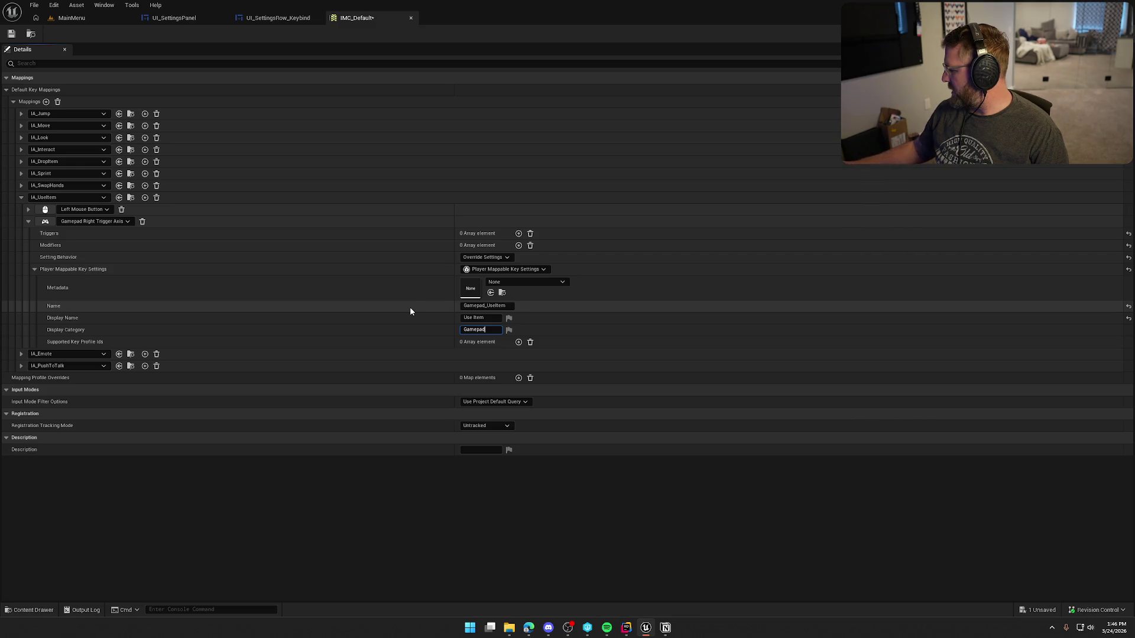
# Set IA_Emote's Gamepad Left Shoulder mapping to Override Settings with Player Mappable Key Settings.
pyautogui.click(28, 221)
pyautogui.click(20, 198)
pyautogui.click(22, 210)
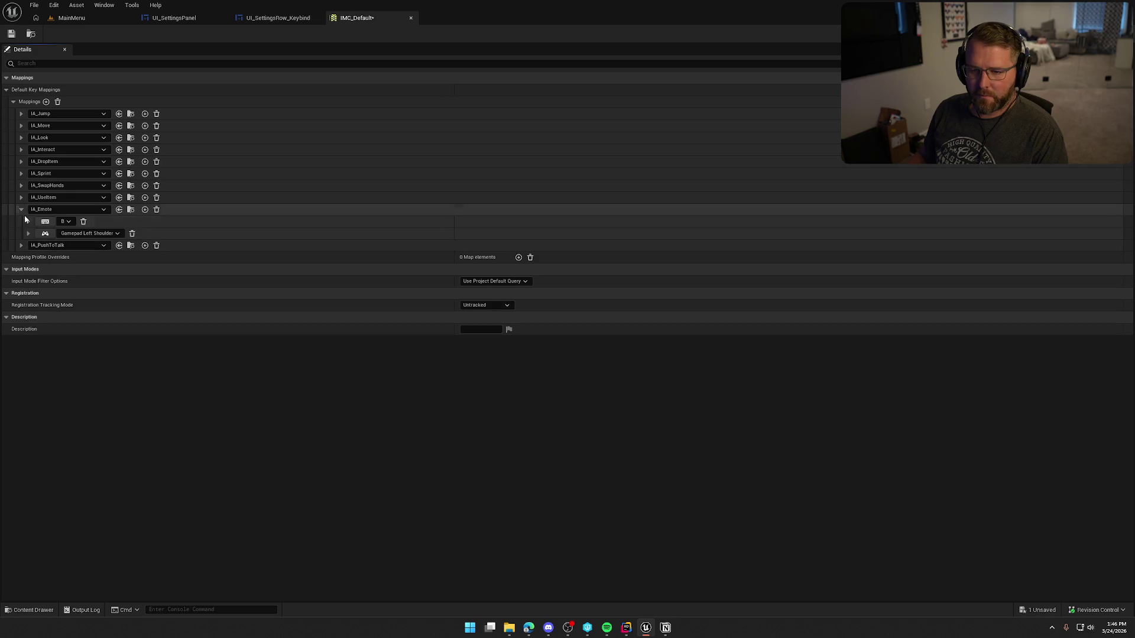
pyautogui.click(27, 233)
pyautogui.click(475, 270)
pyautogui.click(482, 286)
pyautogui.click(481, 282)
pyautogui.click(392, 301)
# Name it Gamepad_Emote, display name Dance, category Gamepad.
pyautogui.click(34, 281)
pyautogui.click(402, 319)
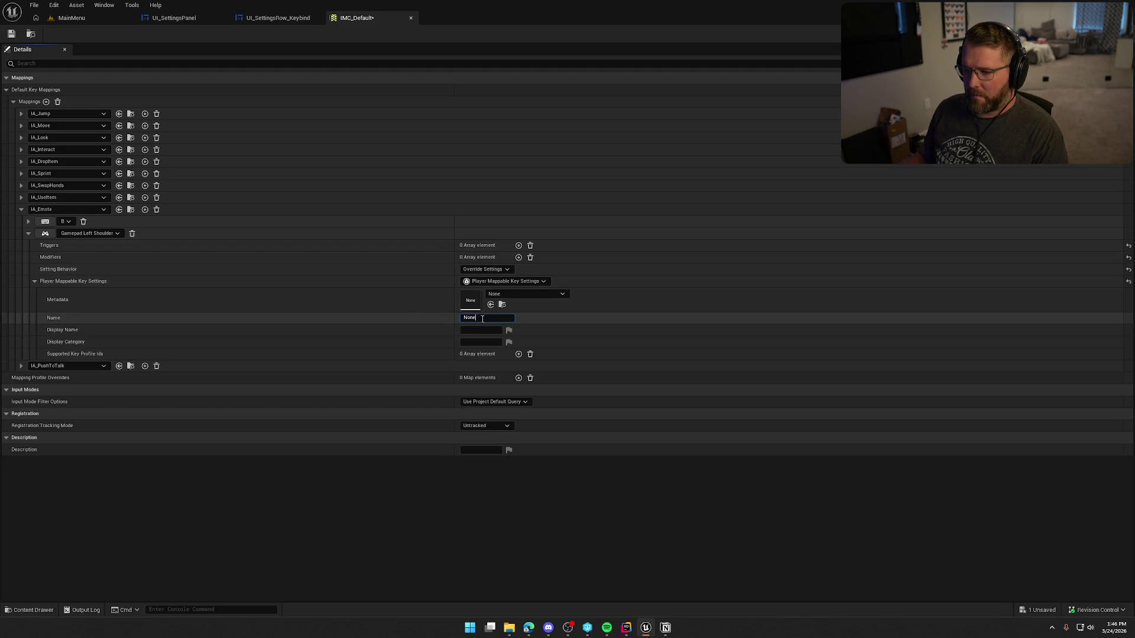
pyautogui.write('Gamepad_')
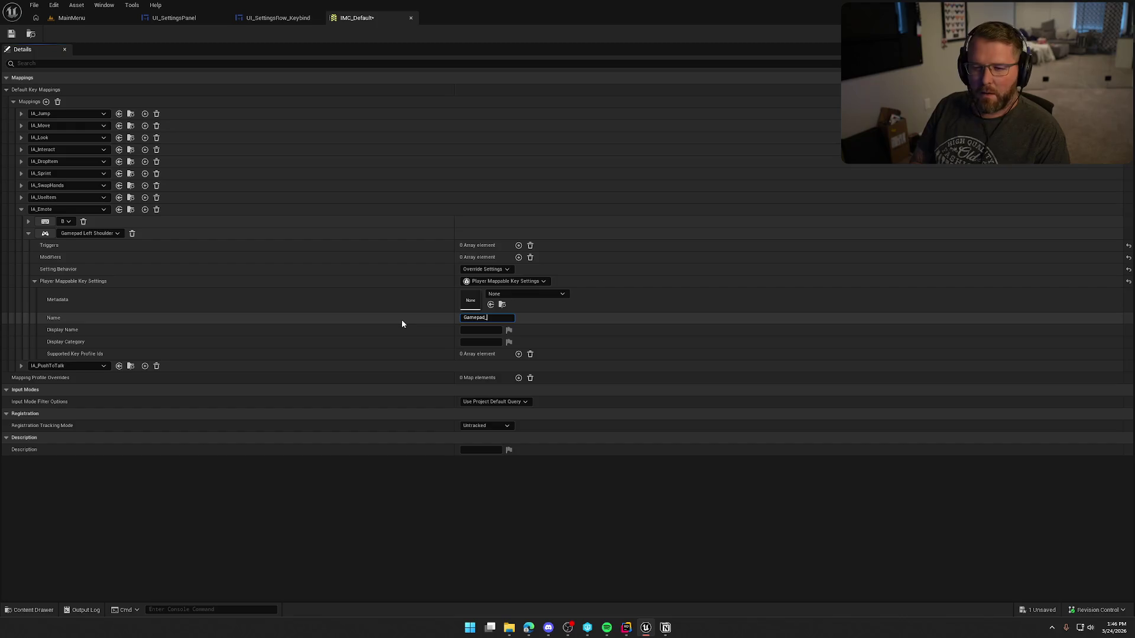
pyautogui.write('Emote')
pyautogui.press('Tab')
pyautogui.write('Dance')
pyautogui.press('Tab')
pyautogui.press('Tab')
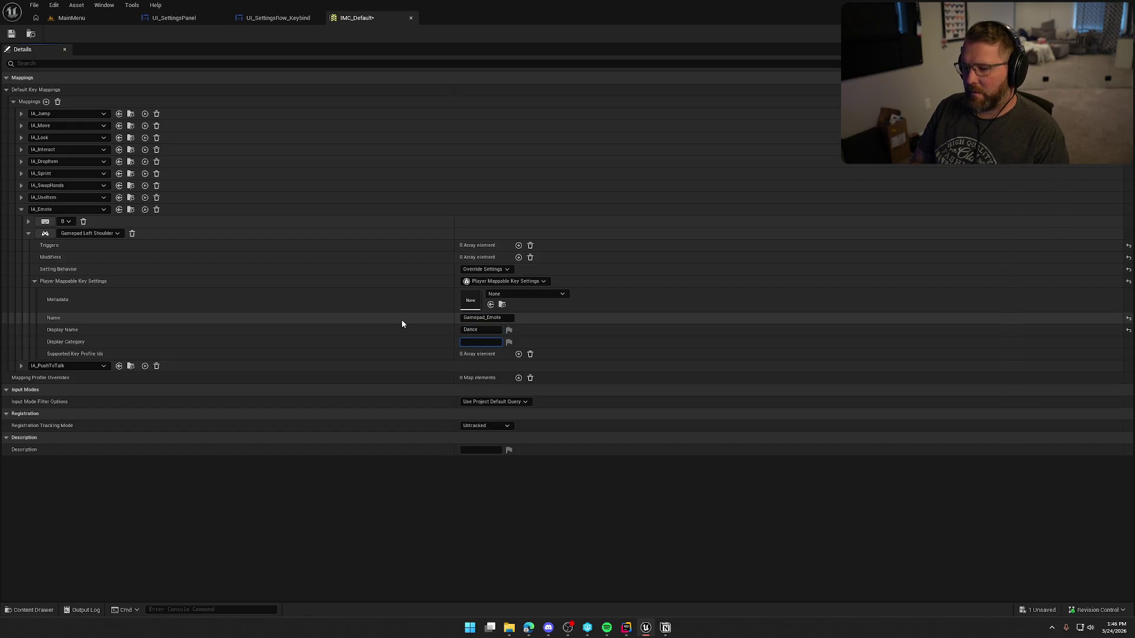
pyautogui.write('Gamepad')
pyautogui.click(28, 233)
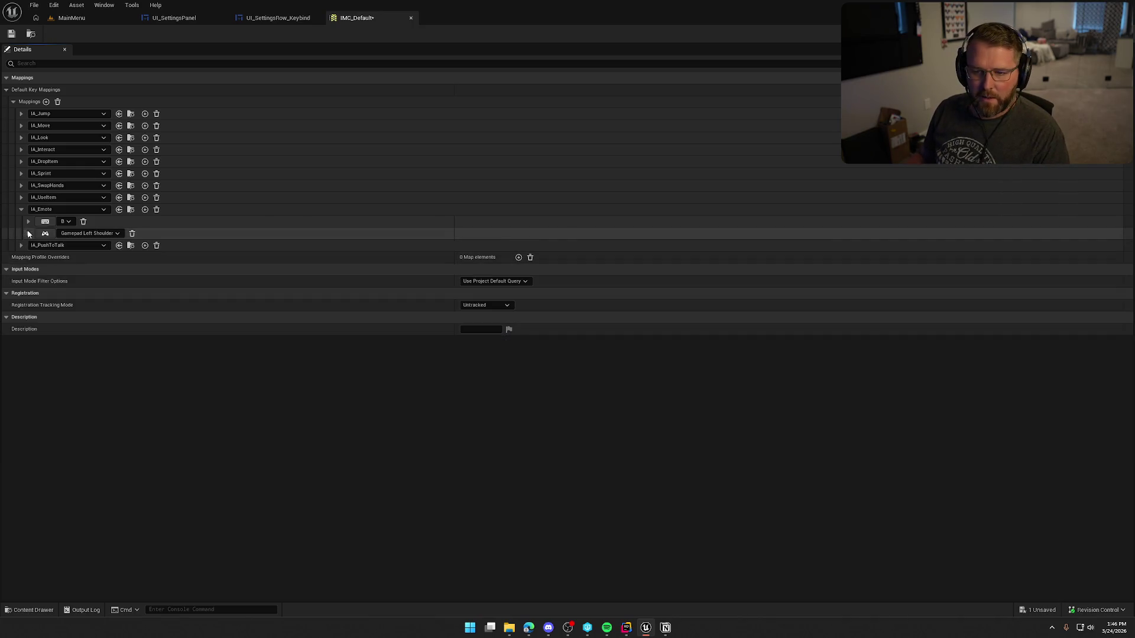
pyautogui.click(21, 209)
pyautogui.click(21, 221)
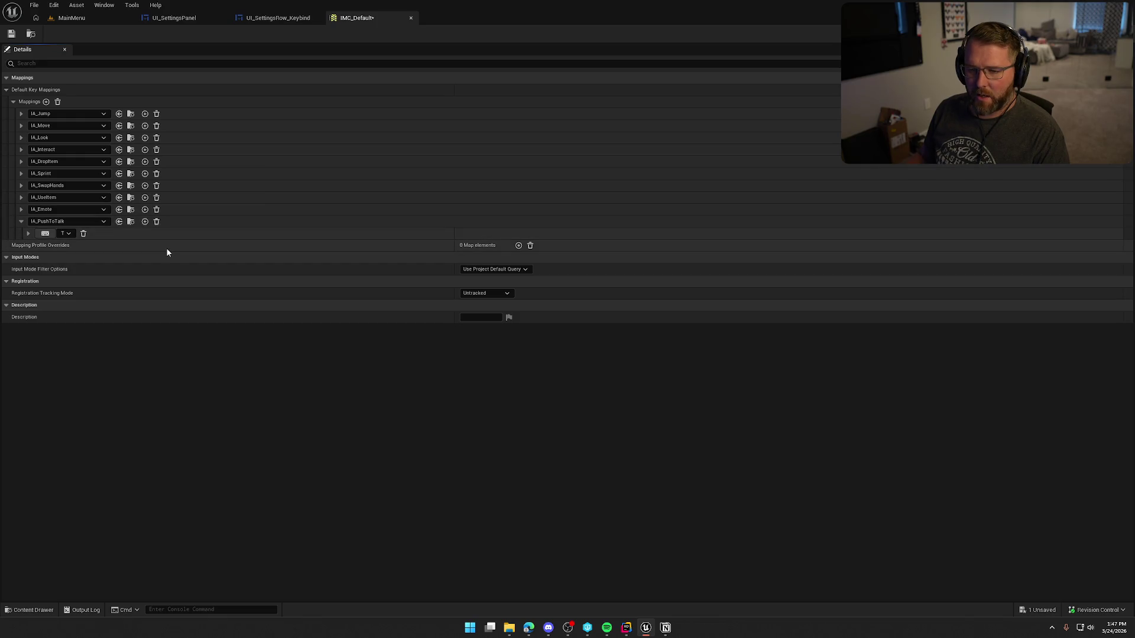
# Bind a second IA_PushToTalk mapping to Gamepad Right Thumbstick Button.
pyautogui.click(145, 221)
pyautogui.click(20, 209)
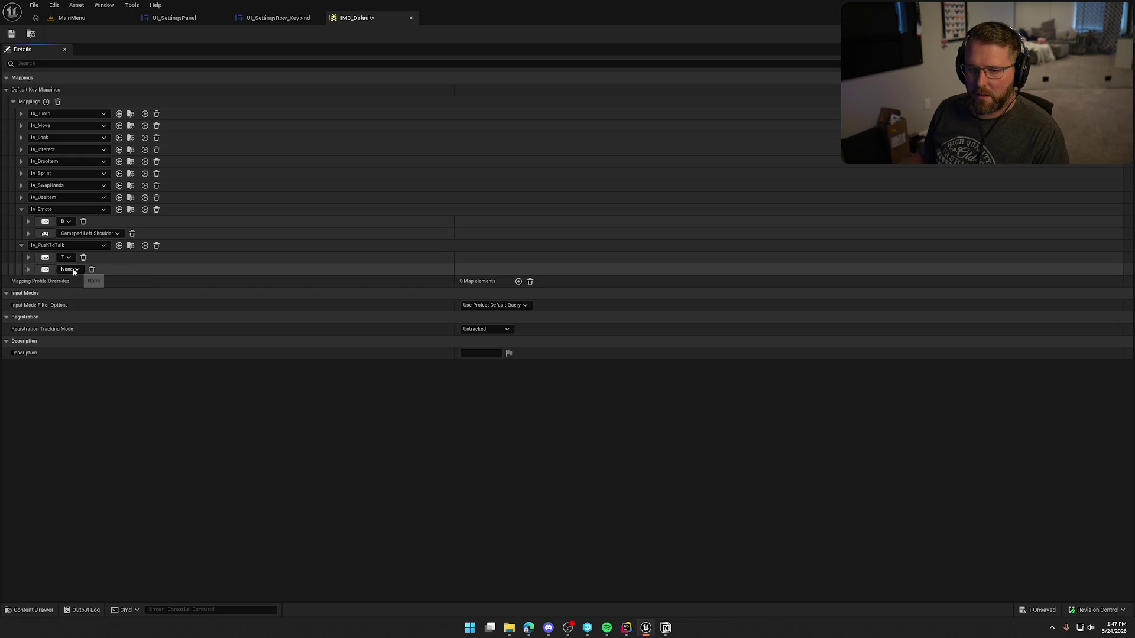
pyautogui.click(72, 269)
pyautogui.click(62, 294)
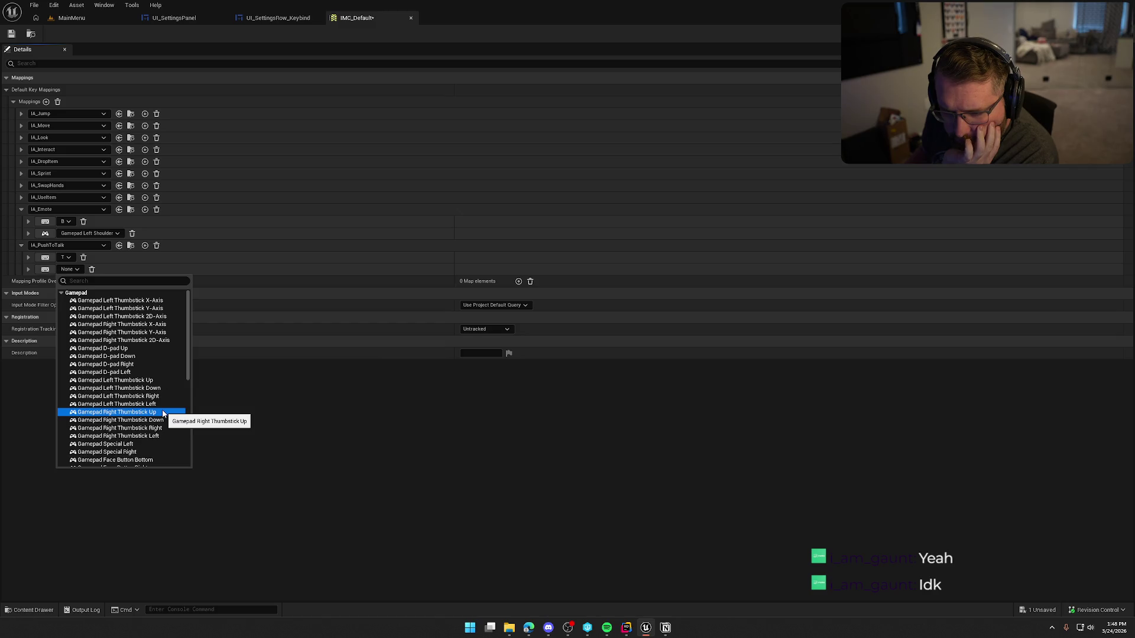
pyautogui.scroll(-5, 163, 413)
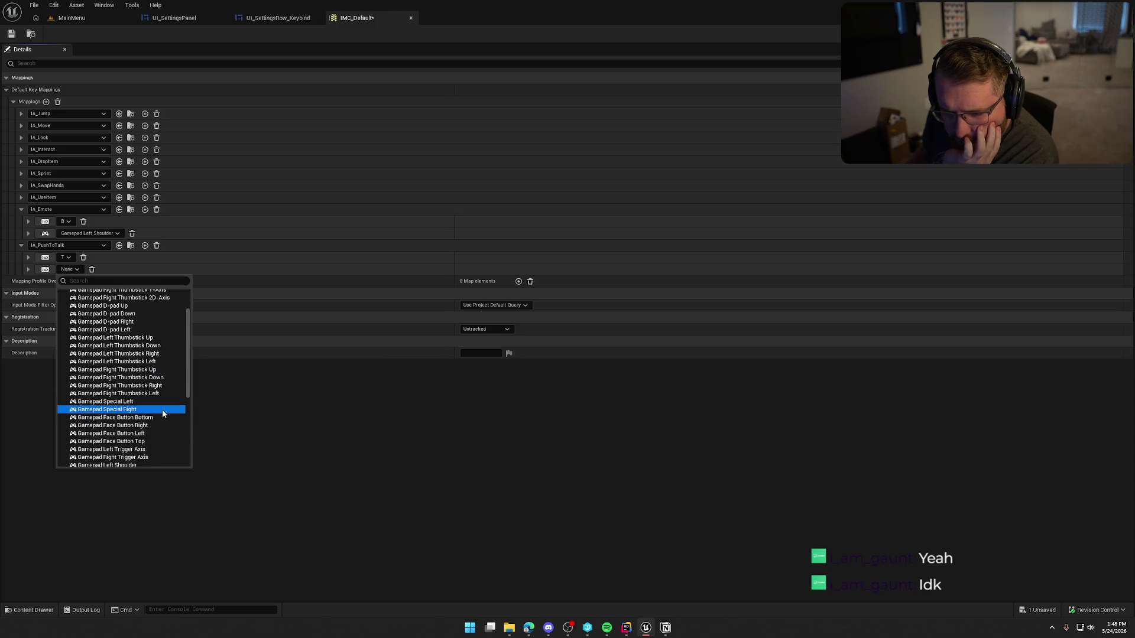
pyautogui.scroll(-2, 163, 413)
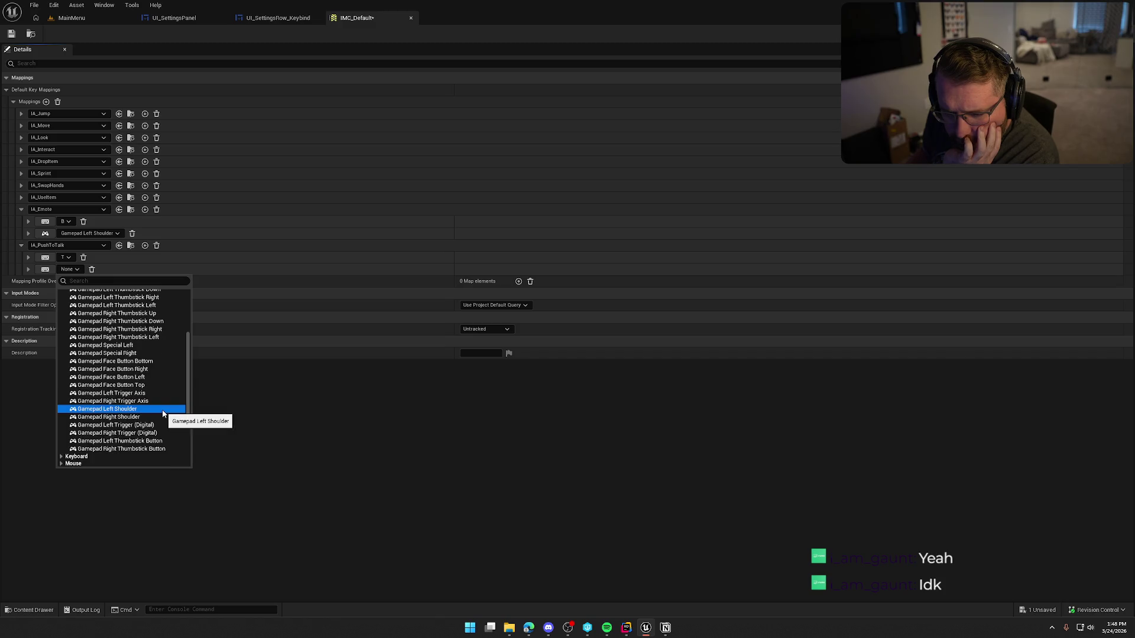
pyautogui.click(157, 449)
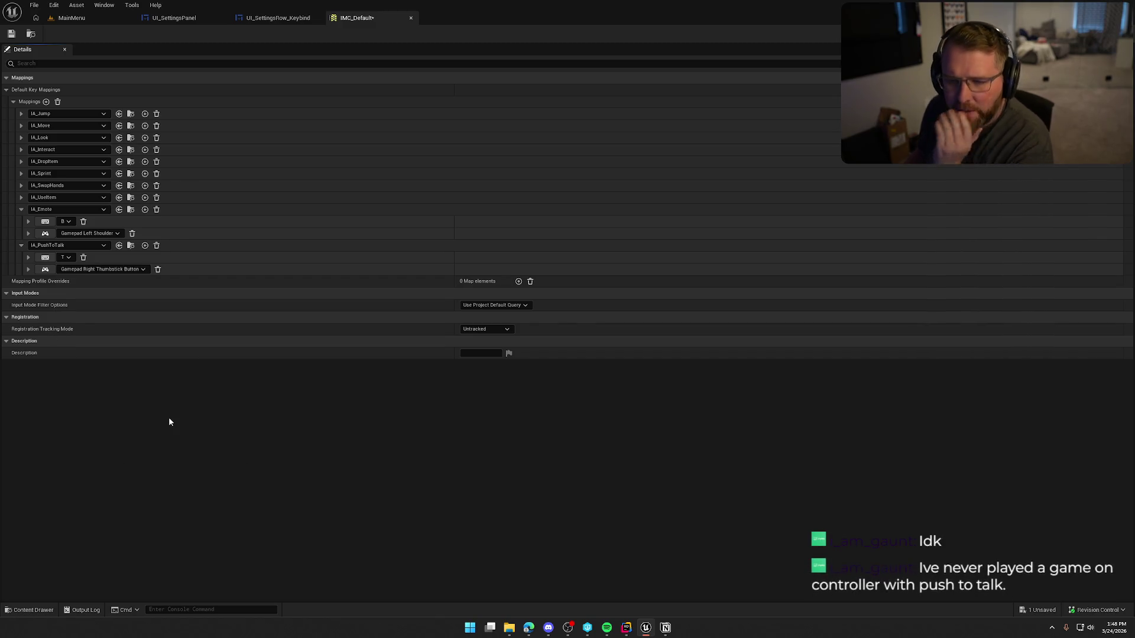
pyautogui.click(27, 269)
pyautogui.click(494, 305)
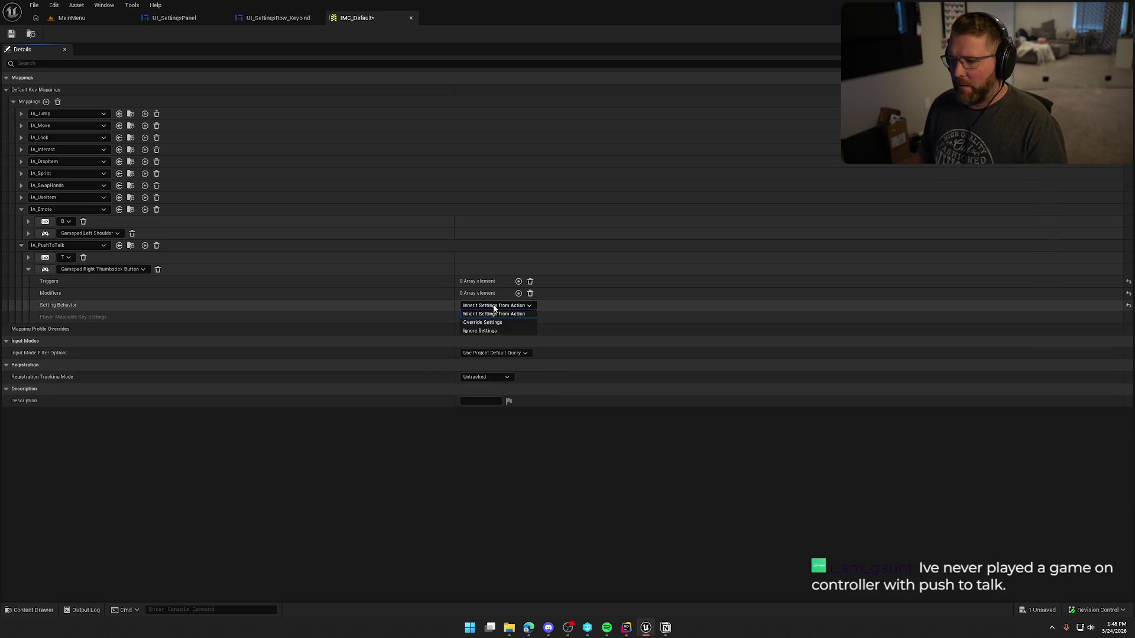
# Set the thumbstick mapping to Override Settings with Player Mappable Key Settings.
pyautogui.click(482, 322)
pyautogui.click(493, 317)
pyautogui.click(502, 346)
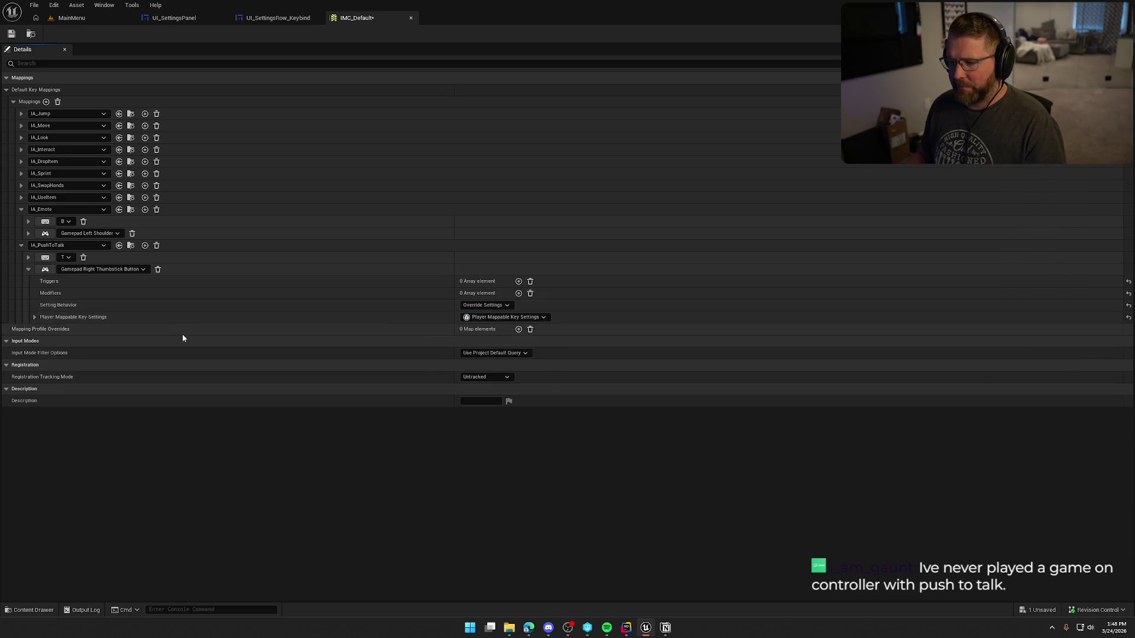
pyautogui.click(34, 317)
# Name it Gamepad_PushToTalk, display name Push To Talk, category Gamepad.
pyautogui.click(496, 353)
pyautogui.write('Gamepad_PushToTalk')
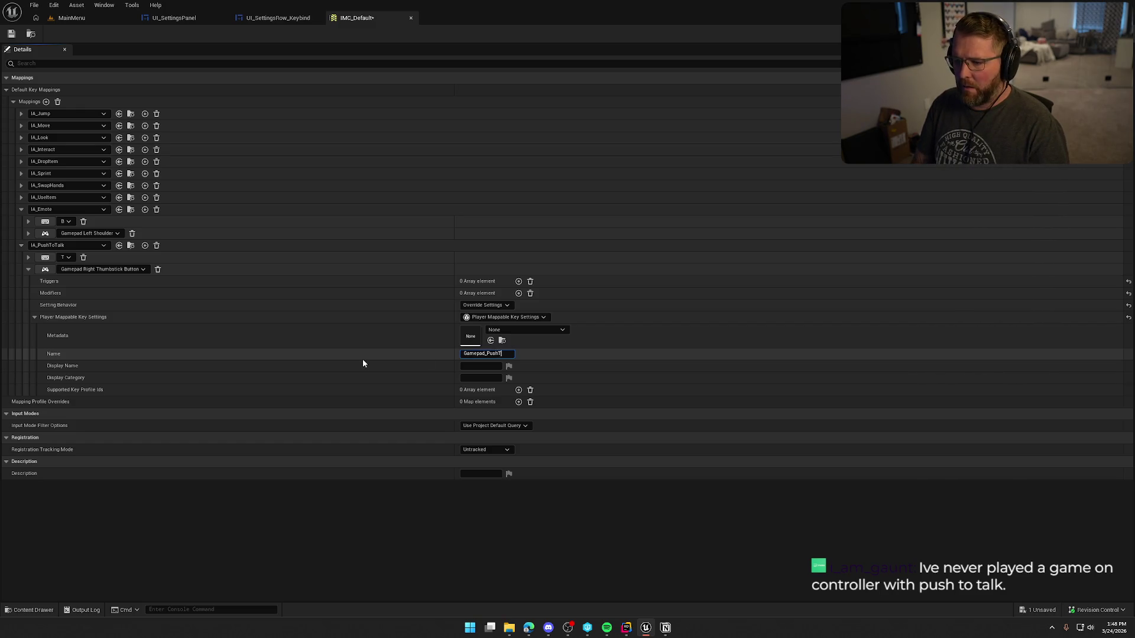
pyautogui.press('Tab')
pyautogui.write('u')
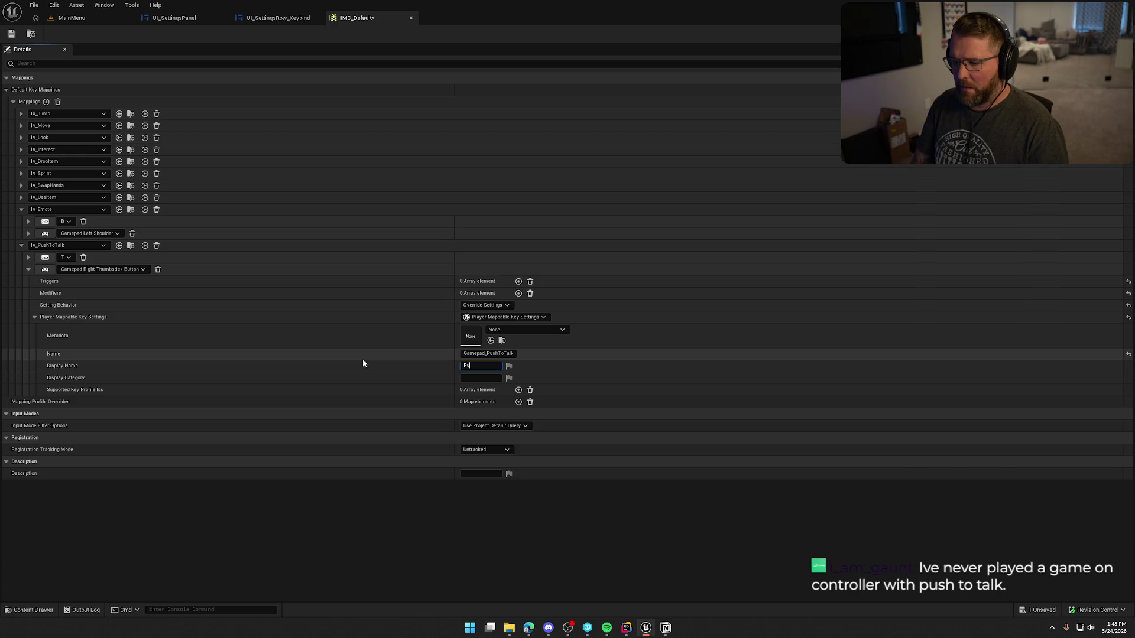
pyautogui.write('sh To Talk')
pyautogui.press('Tab')
pyautogui.write('Gamepad')
pyautogui.click(410, 554)
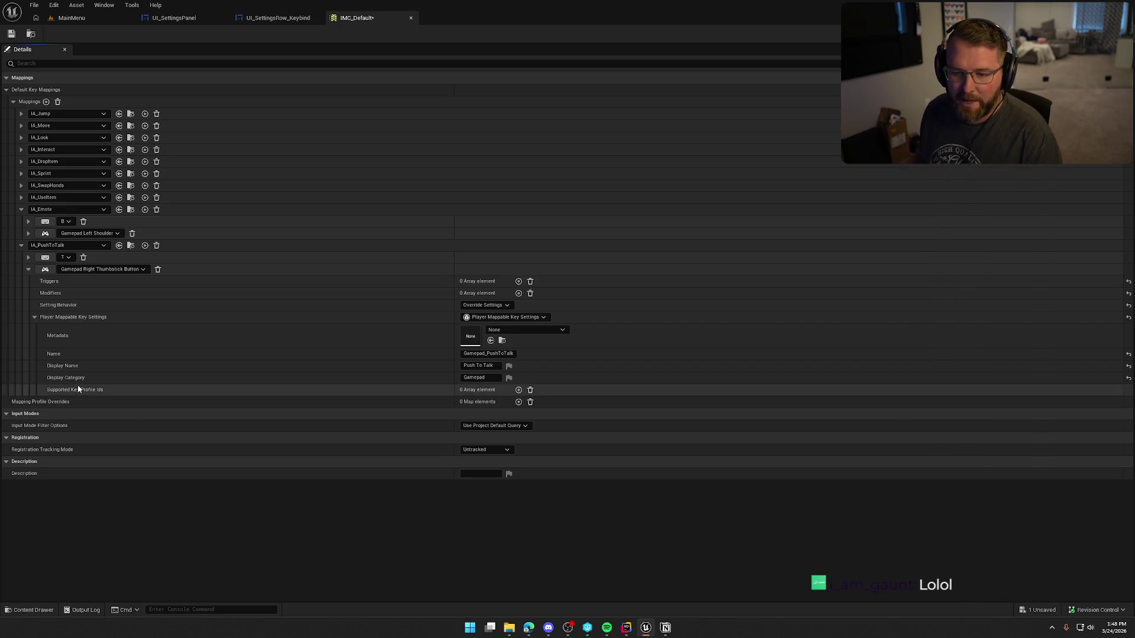
pyautogui.click(34, 317)
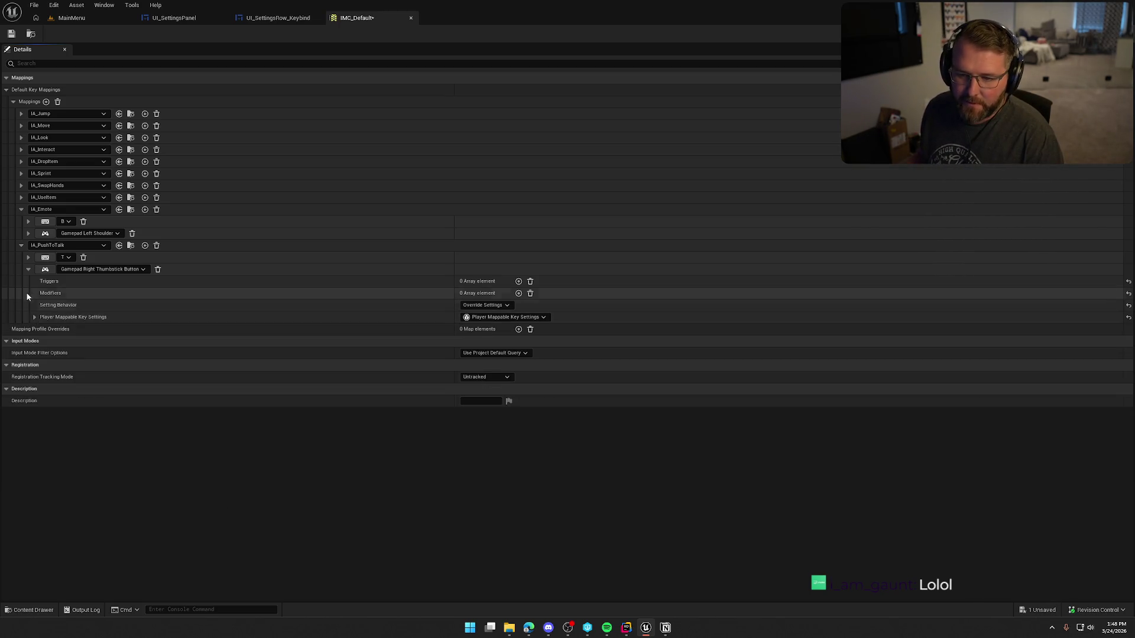
# Save IMC_Default and open IMC_Eject from the Content Drawer.
pyautogui.click(27, 269)
pyautogui.click(22, 245)
pyautogui.click(21, 209)
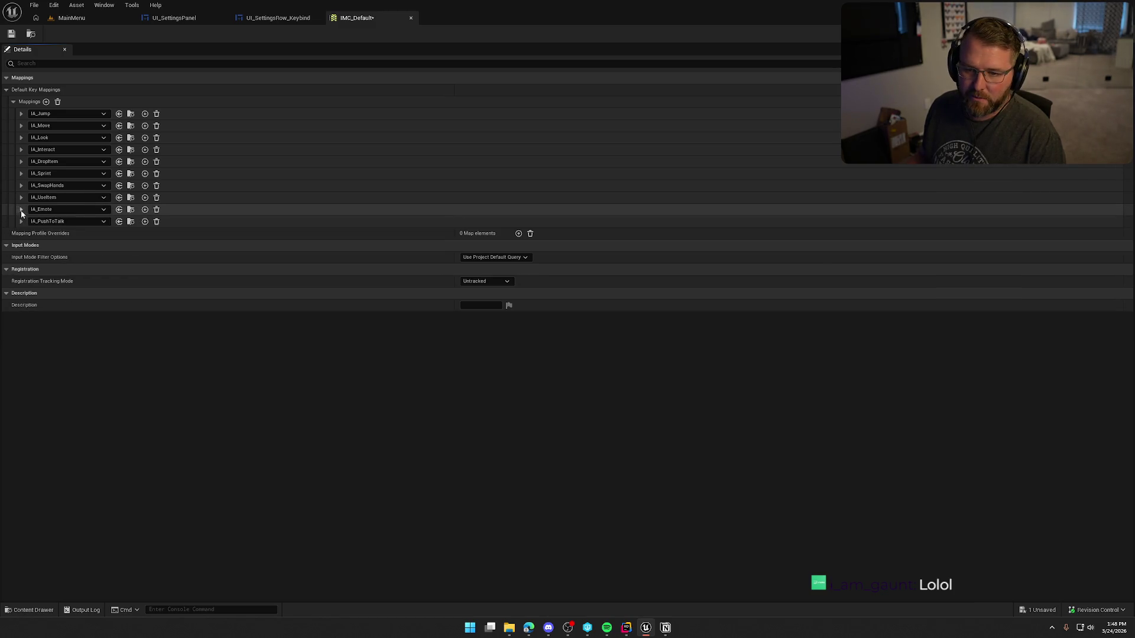
pyautogui.click(11, 34)
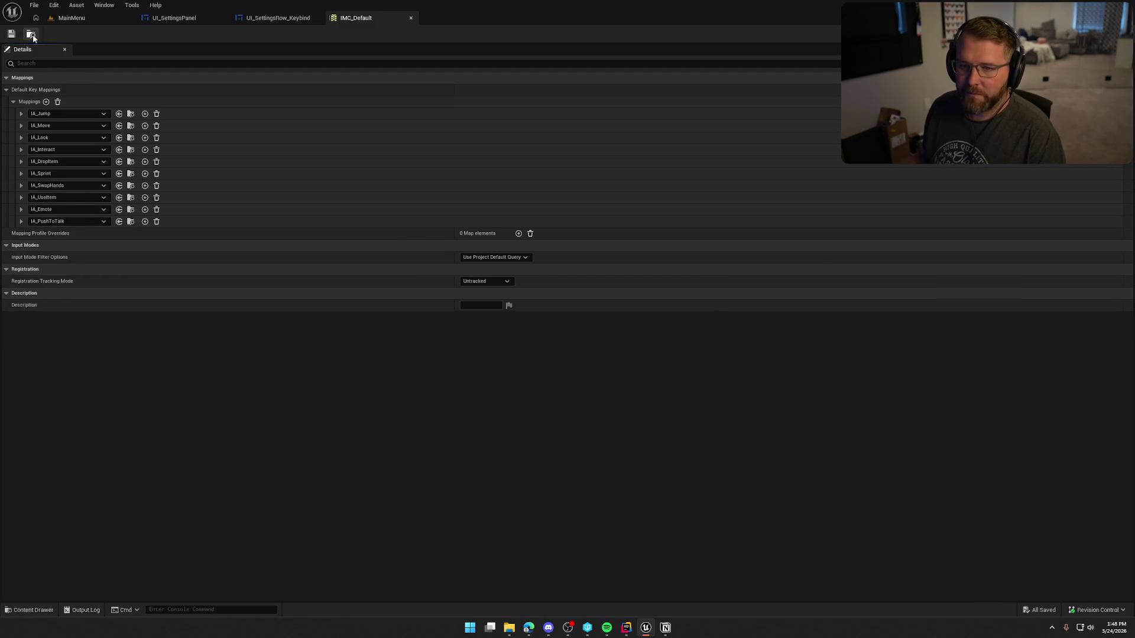
pyautogui.click(31, 34)
pyautogui.doubleClick(226, 467)
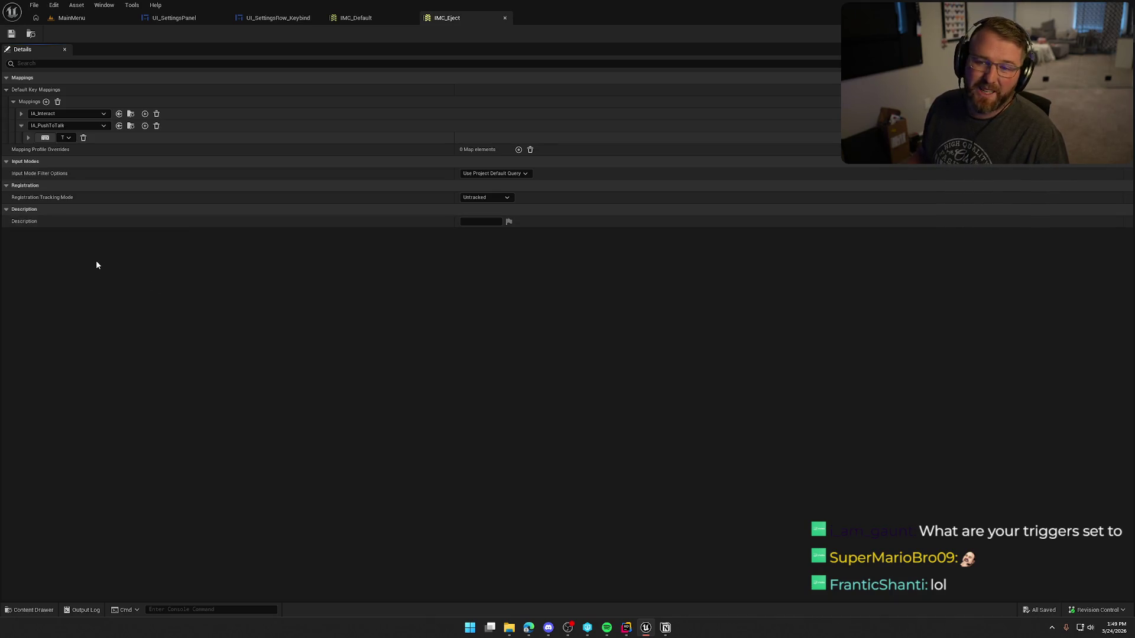
# Add a Gamepad Right Thumbstick Button key to IMC_Eject's IA_PushToTalk.
pyautogui.click(145, 126)
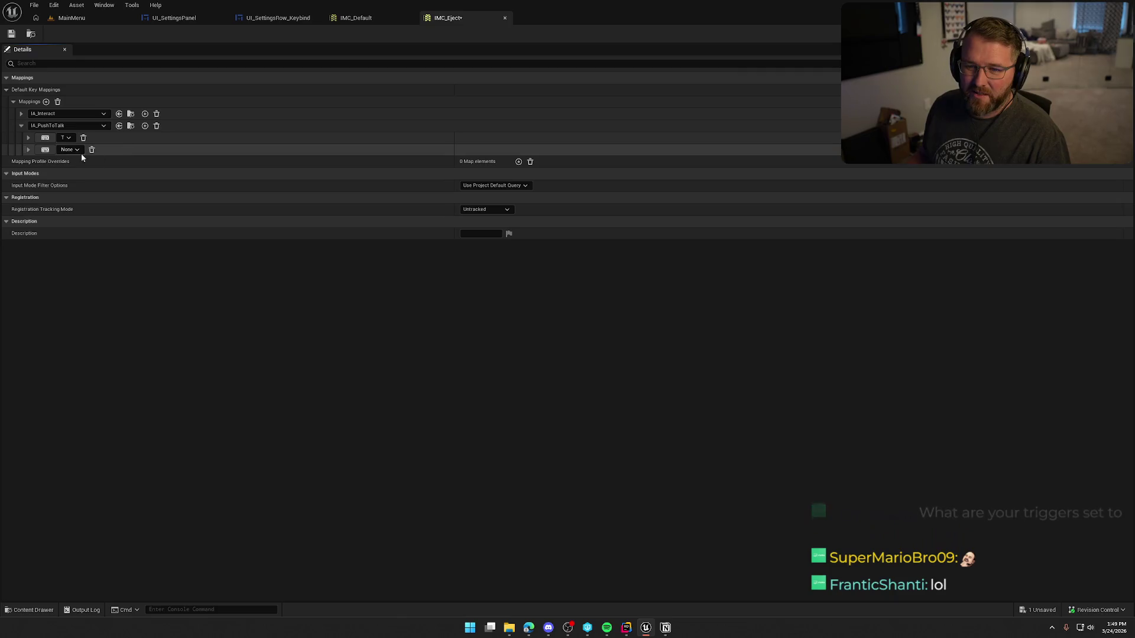
pyautogui.click(68, 150)
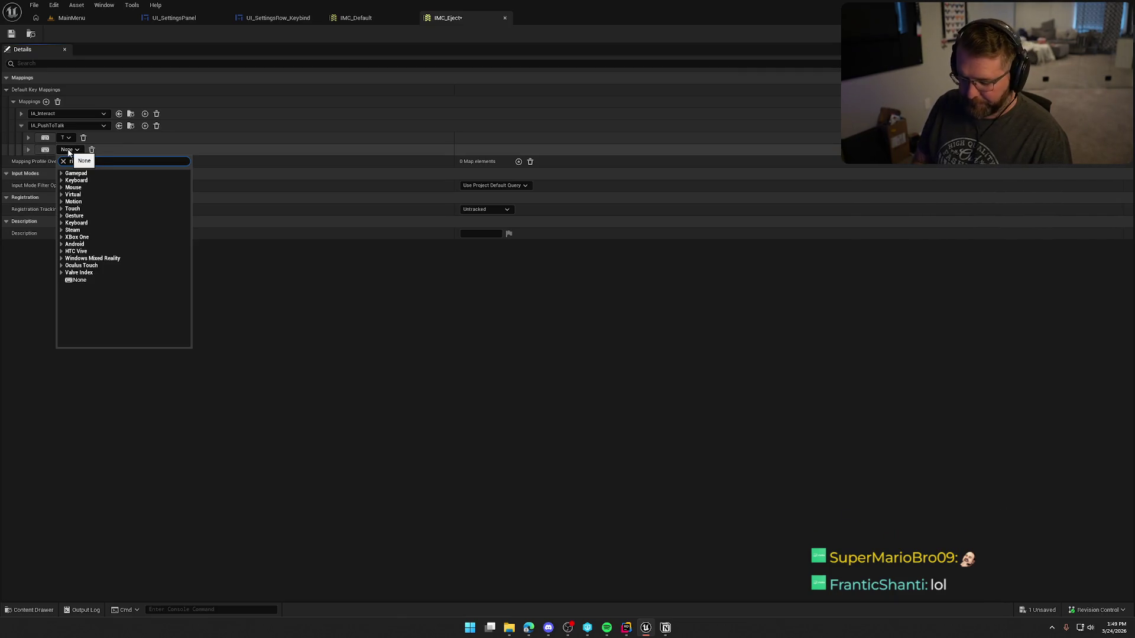
pyautogui.write('ght tu')
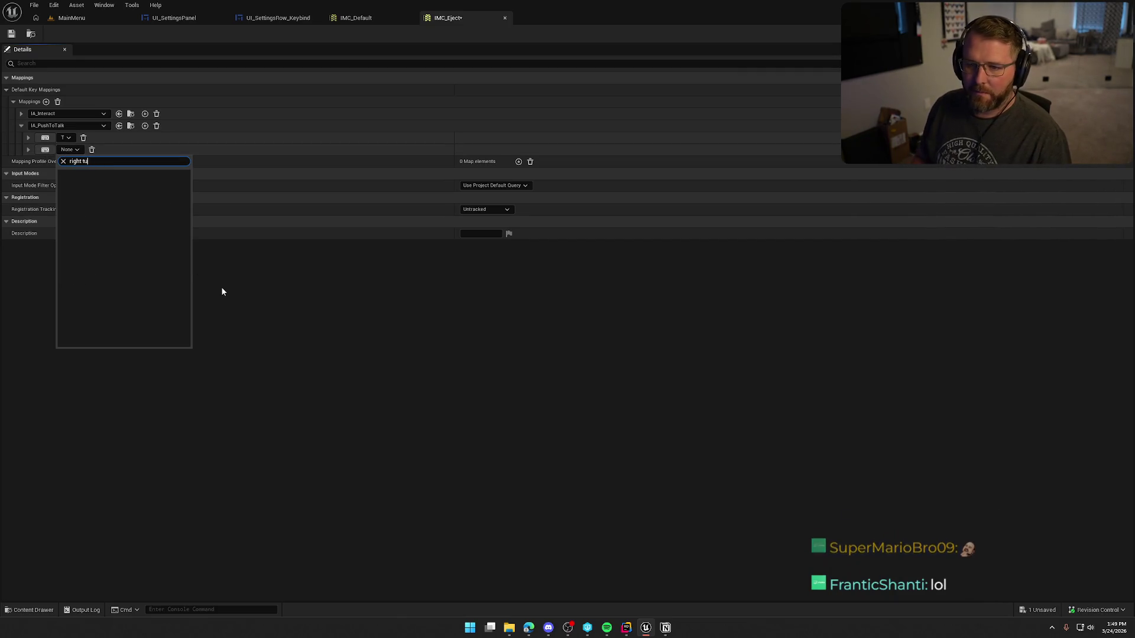
pyautogui.press('BackSpace')
pyautogui.press('BackSpace')
pyautogui.press('BackSpace')
pyautogui.write(' thum')
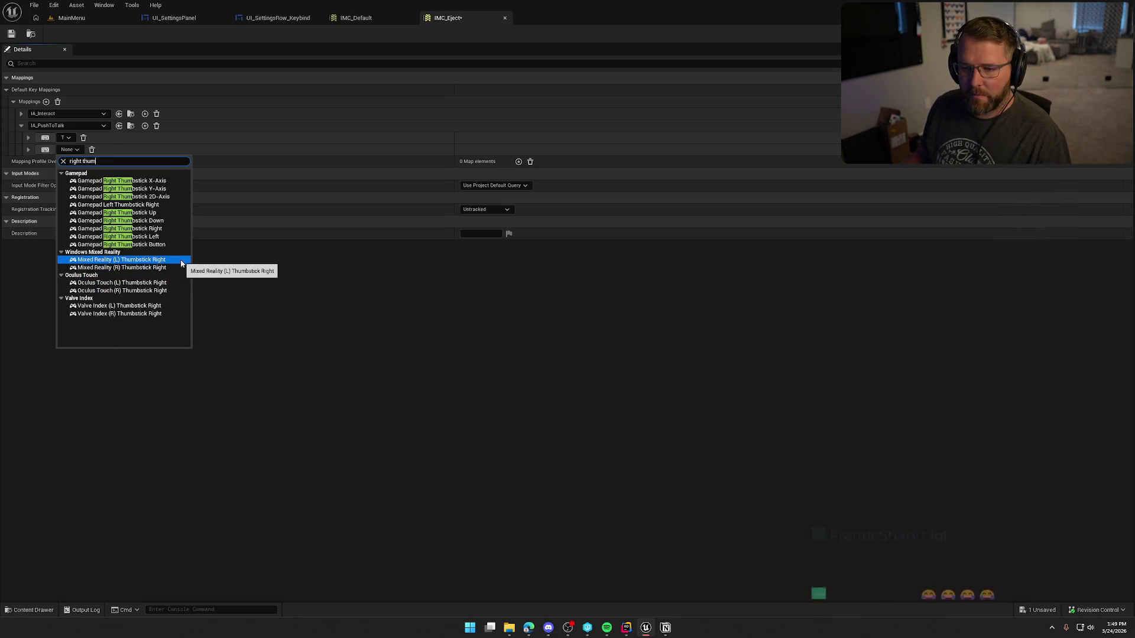
pyautogui.click(151, 245)
# Give the thumbstick mapping Override Settings, Player Mappable Key Settings and a Gamepad_ push-to-talk Name.
pyautogui.click(28, 150)
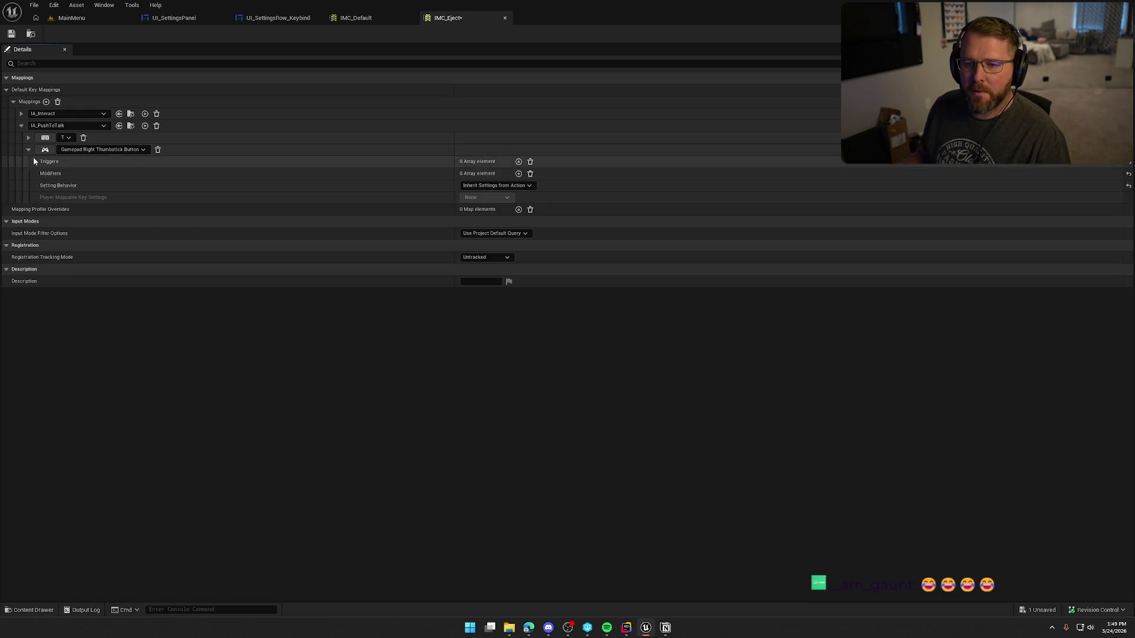
pyautogui.click(500, 186)
pyautogui.click(496, 203)
pyautogui.click(487, 197)
pyautogui.click(502, 228)
pyautogui.click(34, 197)
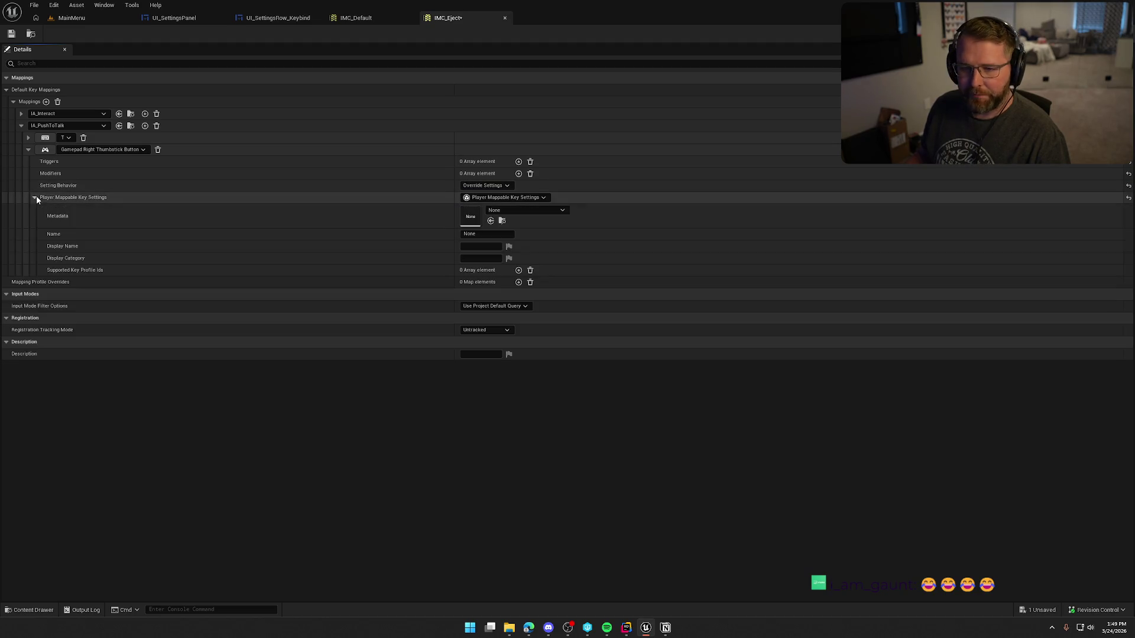
pyautogui.write('Gamepad_')
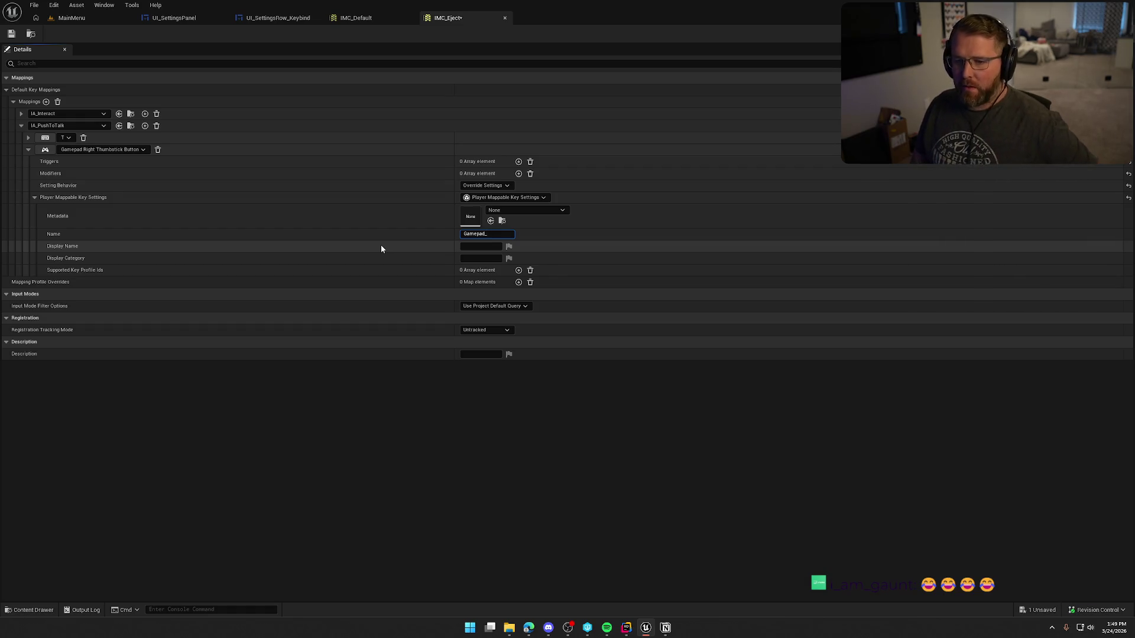
pyautogui.write('Push')
pyautogui.write('ToTalk')
pyautogui.press('Tab')
pyautogui.click(460, 543)
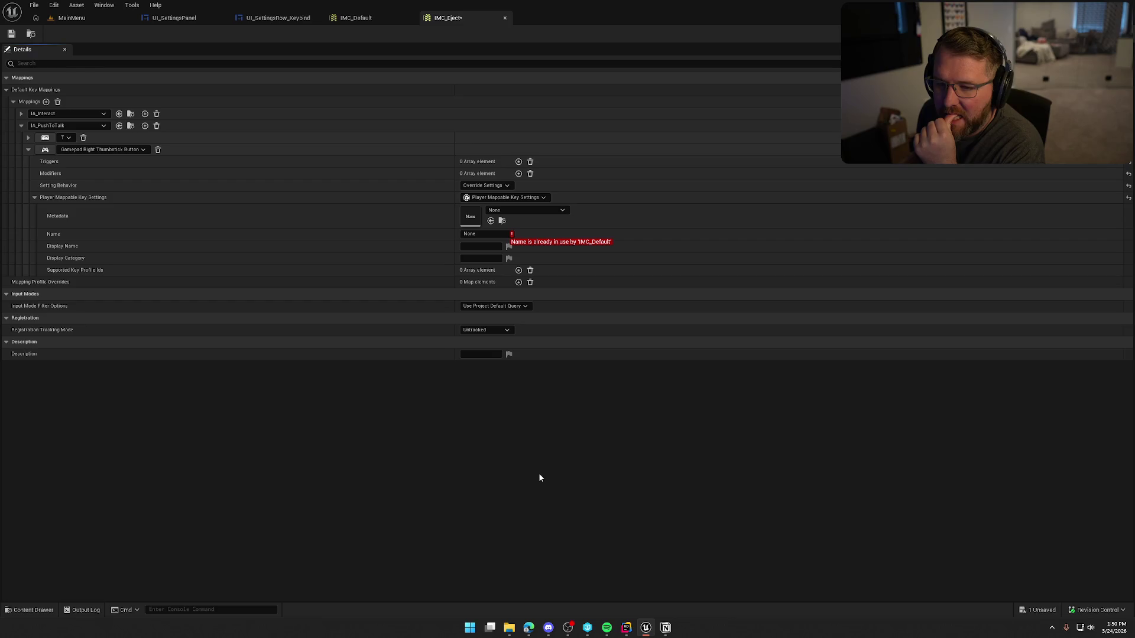
pyautogui.click(21, 113)
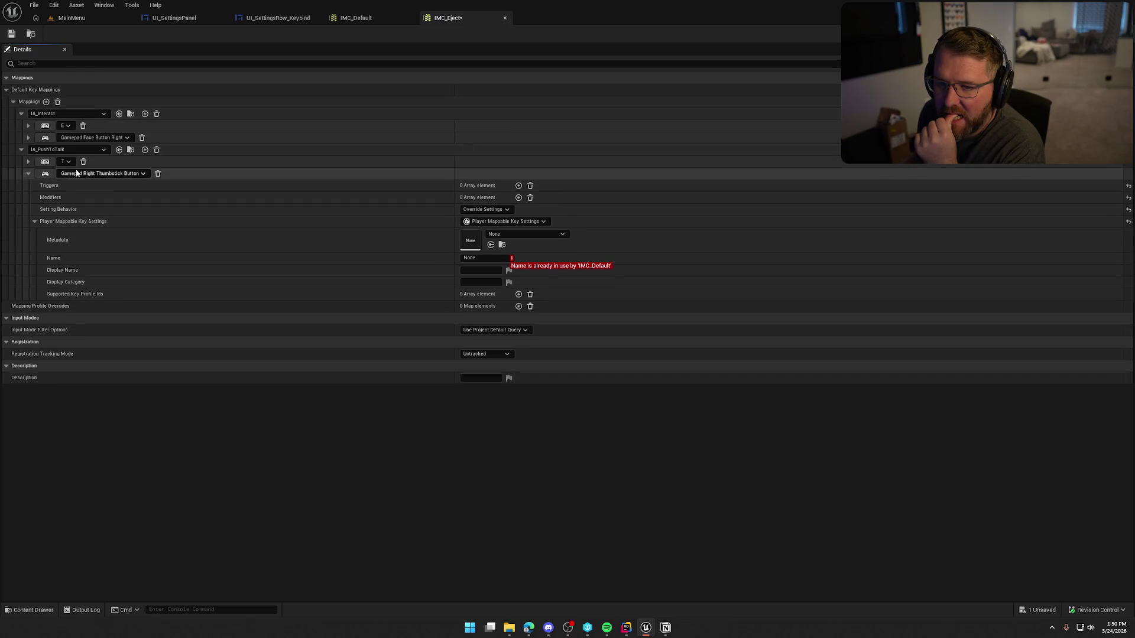
# Switch IA_Interact's Gamepad Face Button Right mapping to Override Settings with Player Mappable Key Settings.
pyautogui.click(28, 137)
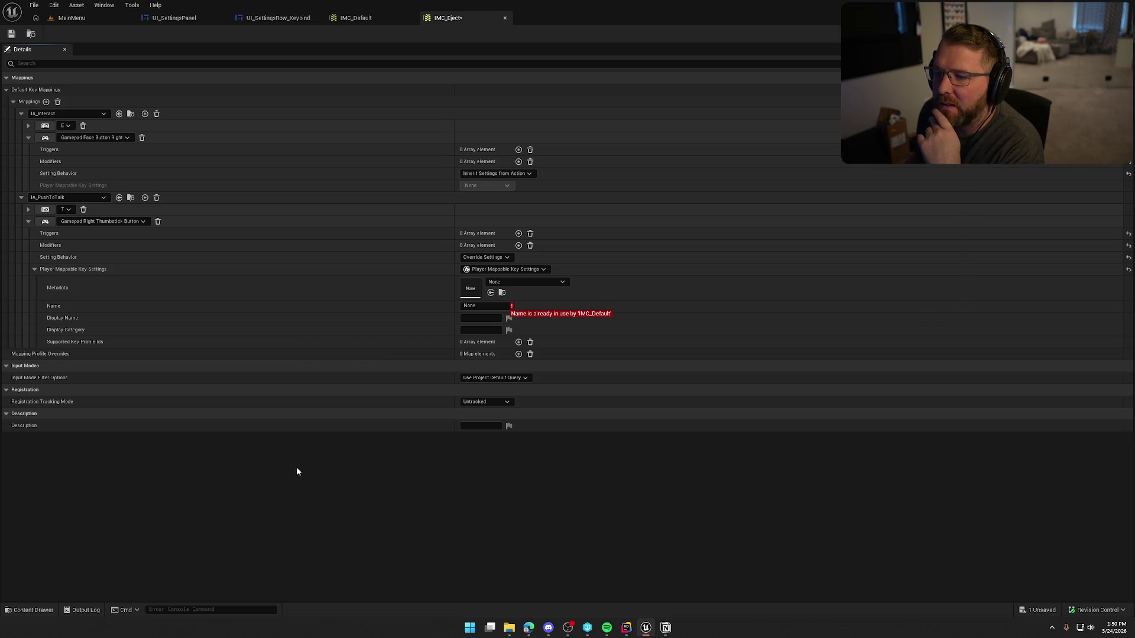
pyautogui.click(490, 174)
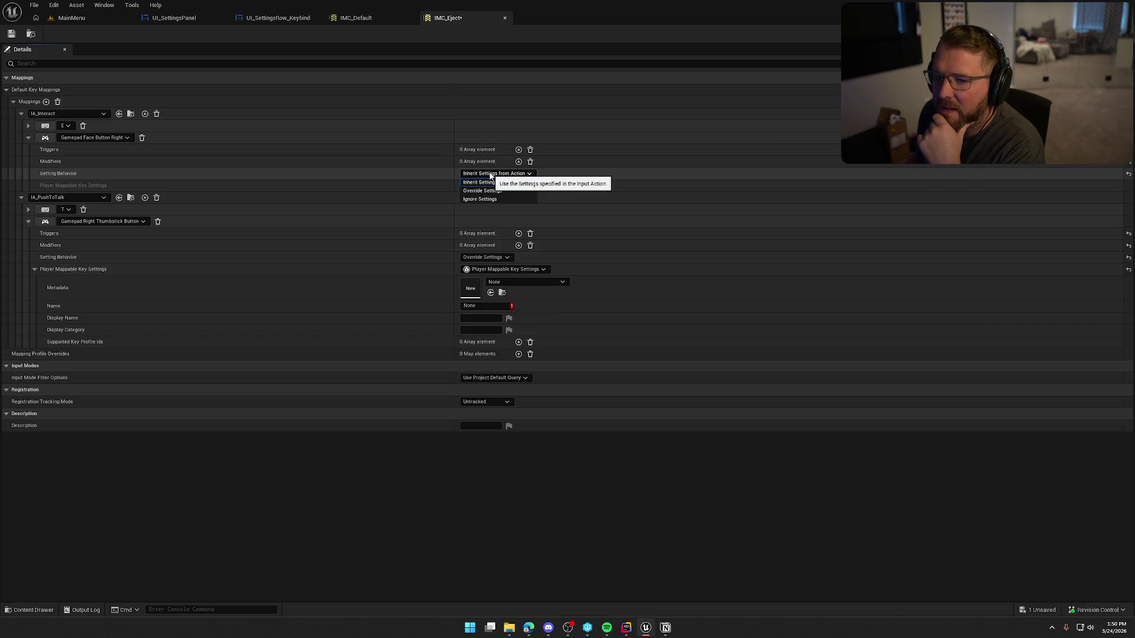
pyautogui.click(499, 199)
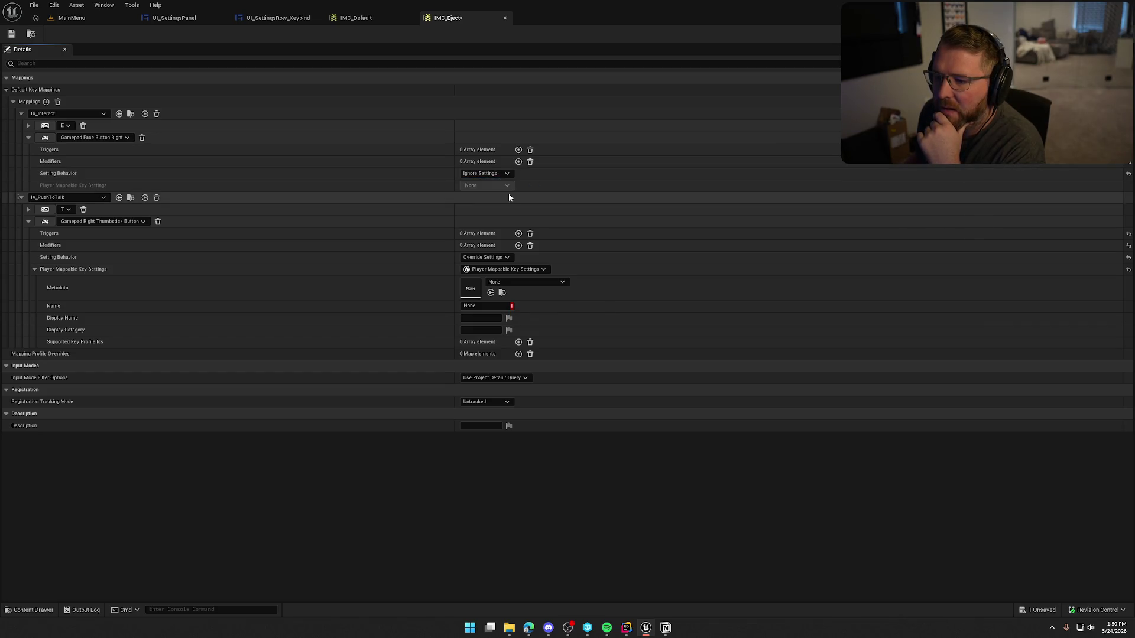
pyautogui.click(495, 174)
pyautogui.click(492, 192)
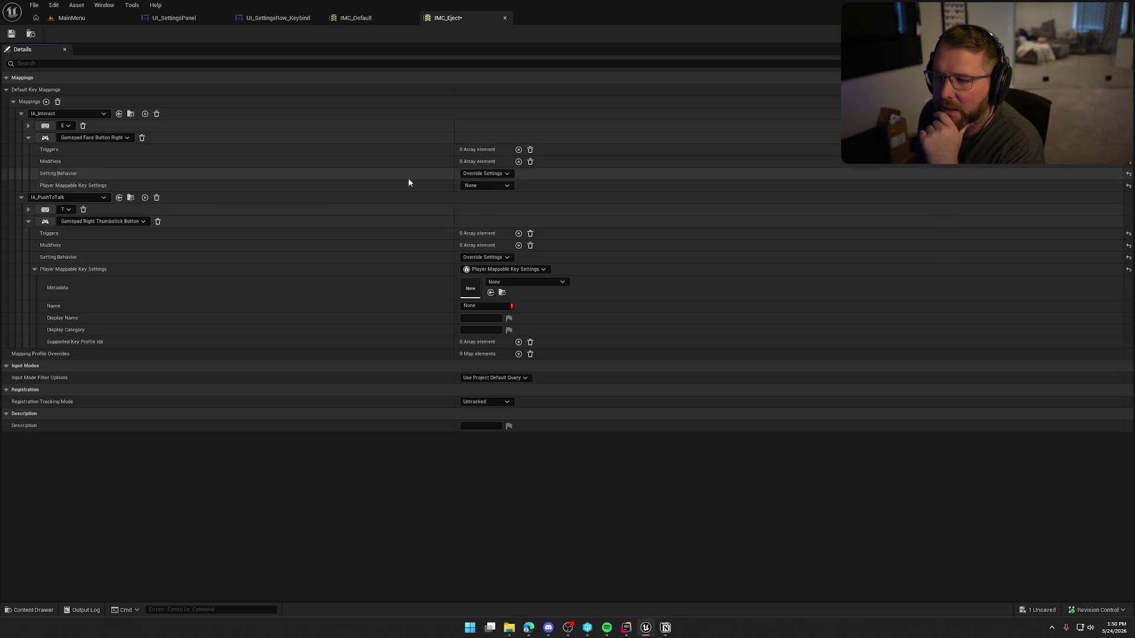
pyautogui.click(483, 184)
pyautogui.click(511, 211)
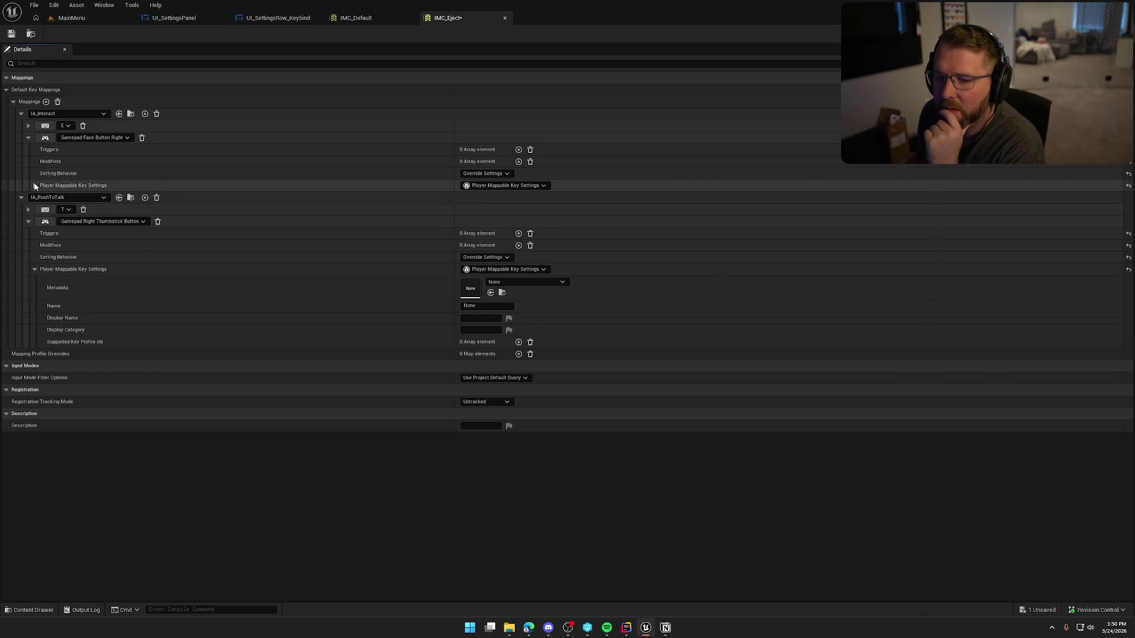
pyautogui.click(35, 186)
pyautogui.click(484, 222)
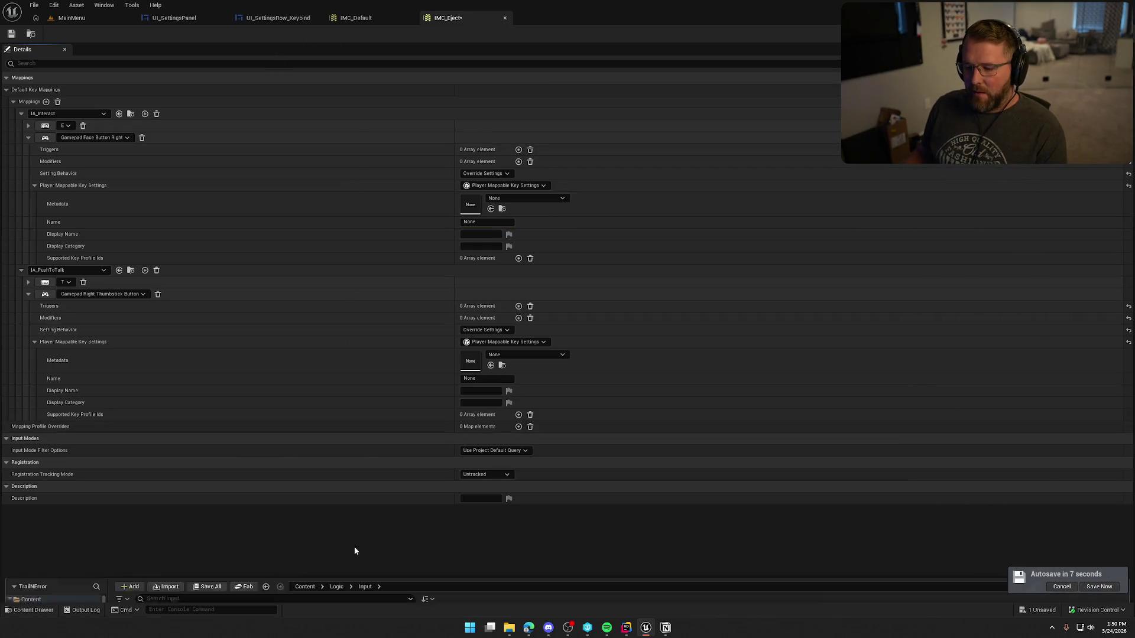
pyautogui.hotkey('ctrl', 'space')
pyautogui.doubleClick(140, 449)
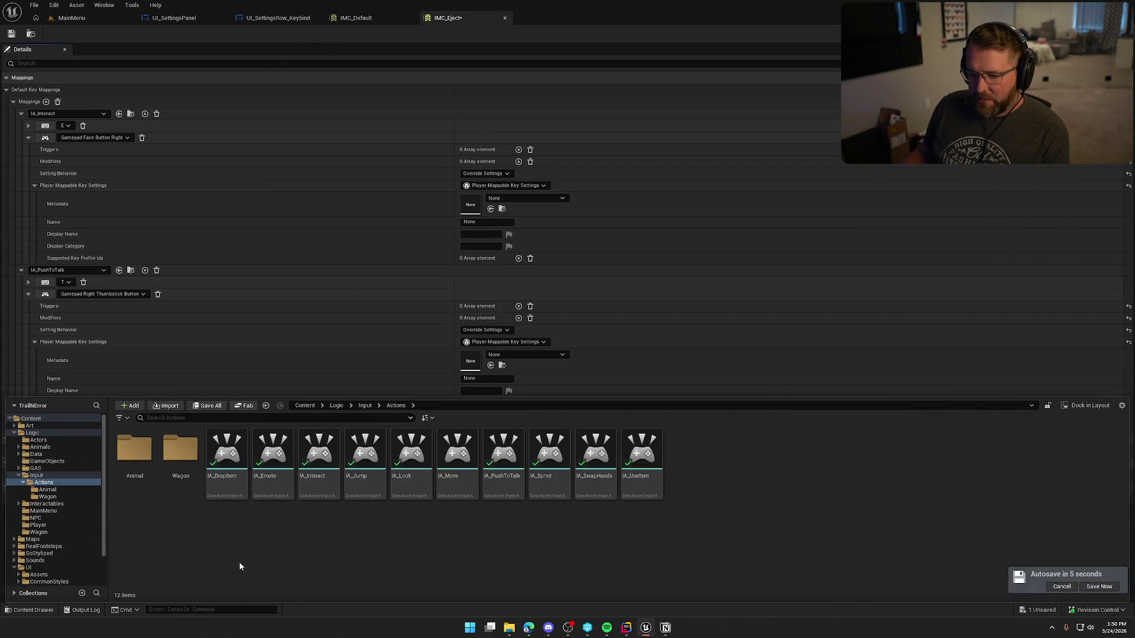
pyautogui.doubleClick(227, 452)
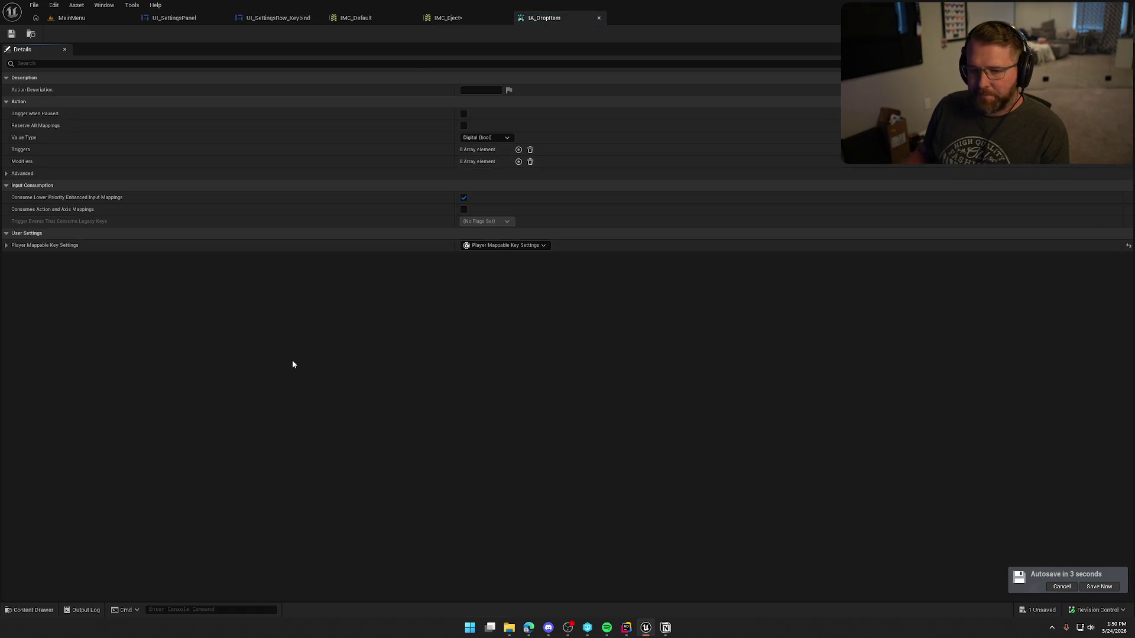
pyautogui.click(6, 245)
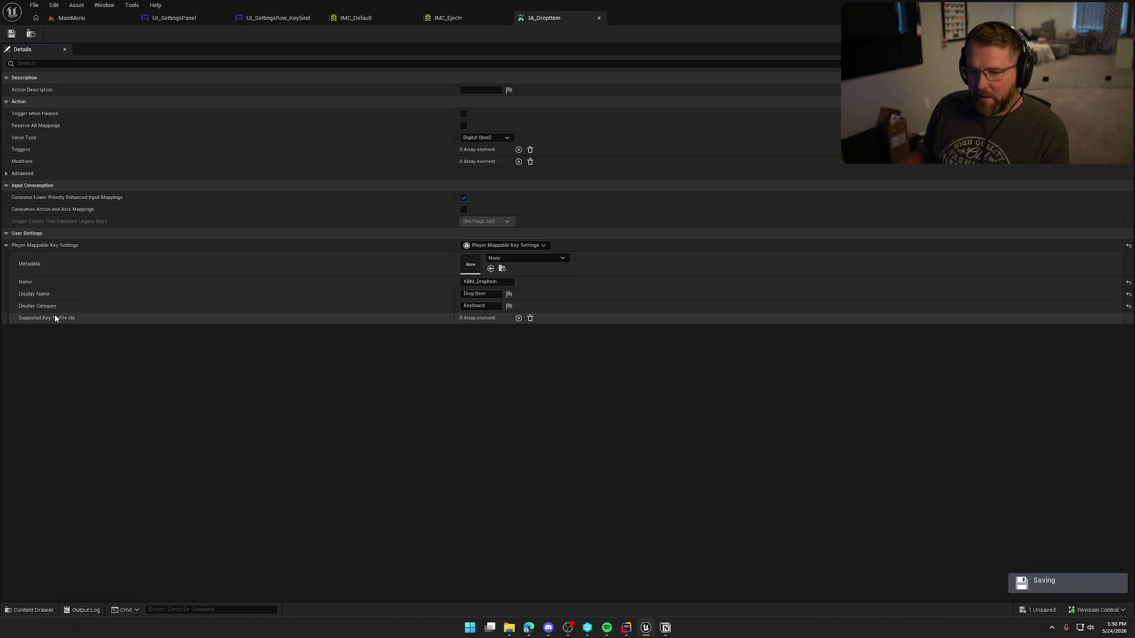
pyautogui.moveTo(51, 322)
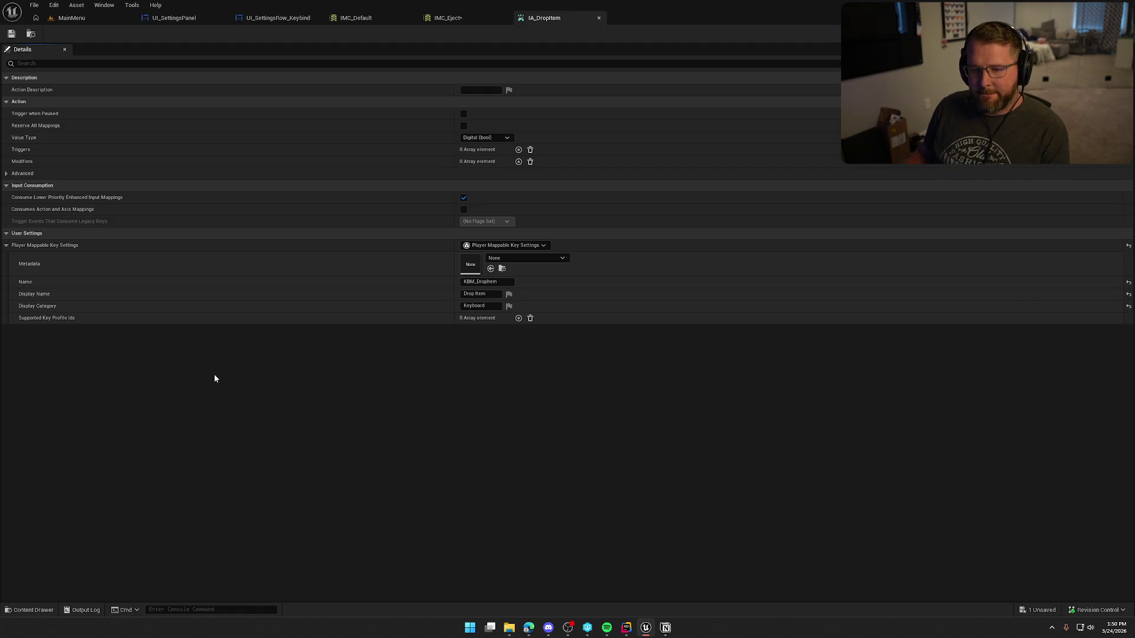
pyautogui.click(12, 173)
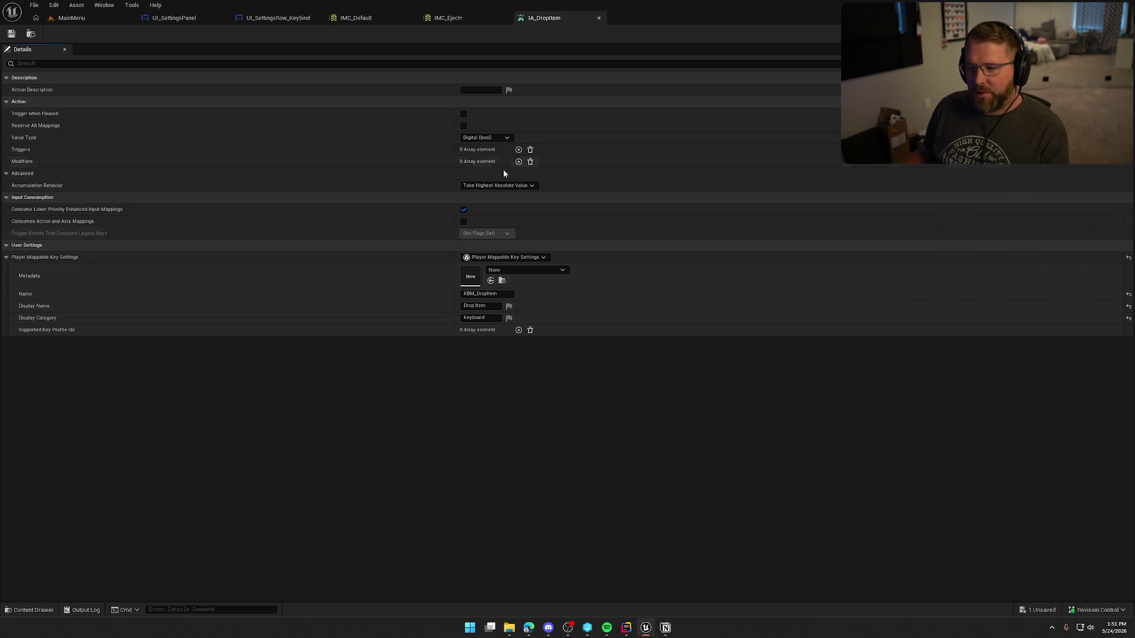
pyautogui.middleClick(538, 20)
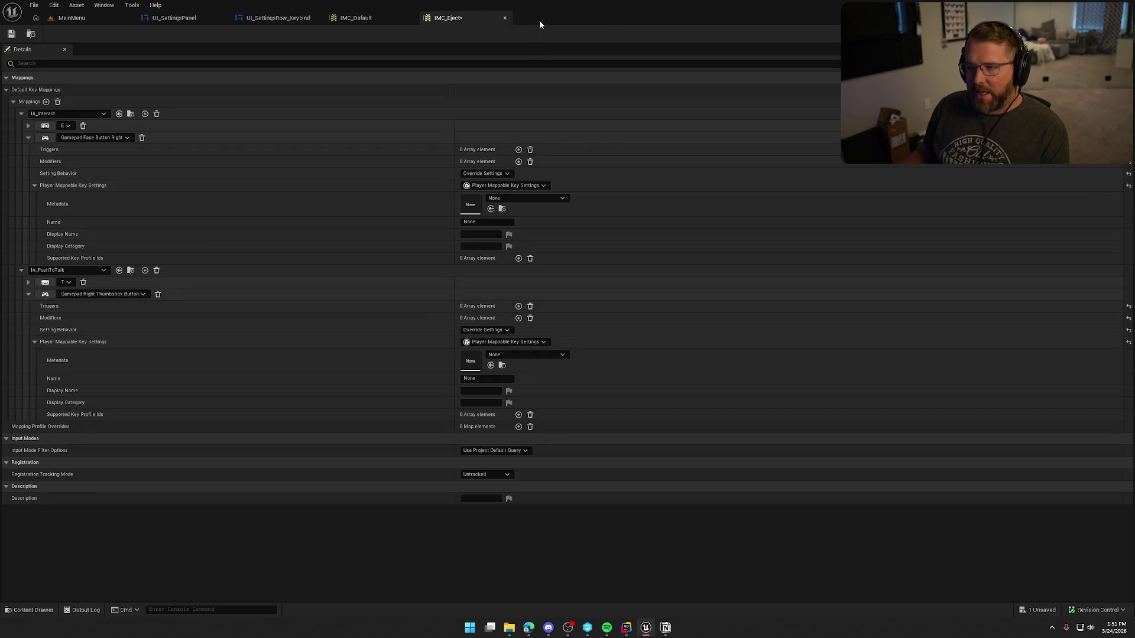
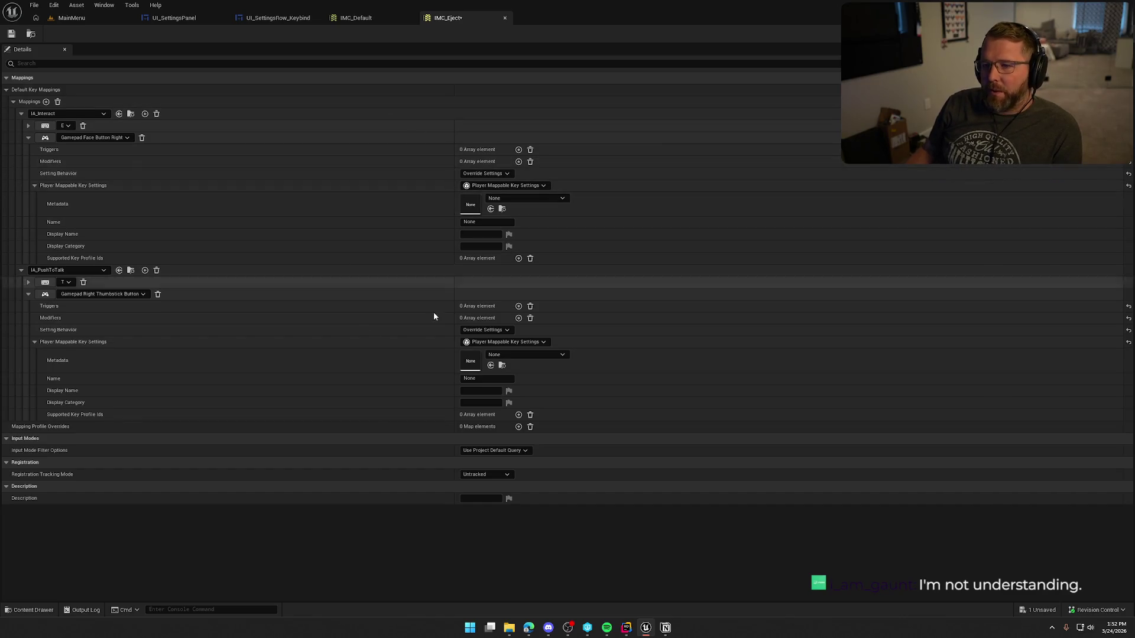
# Check IA_DropItem's Player Mappable Key Settings (name KBM_DropItem), then go back to IMC_Default.
pyautogui.hotkey('ctrl', 'space')
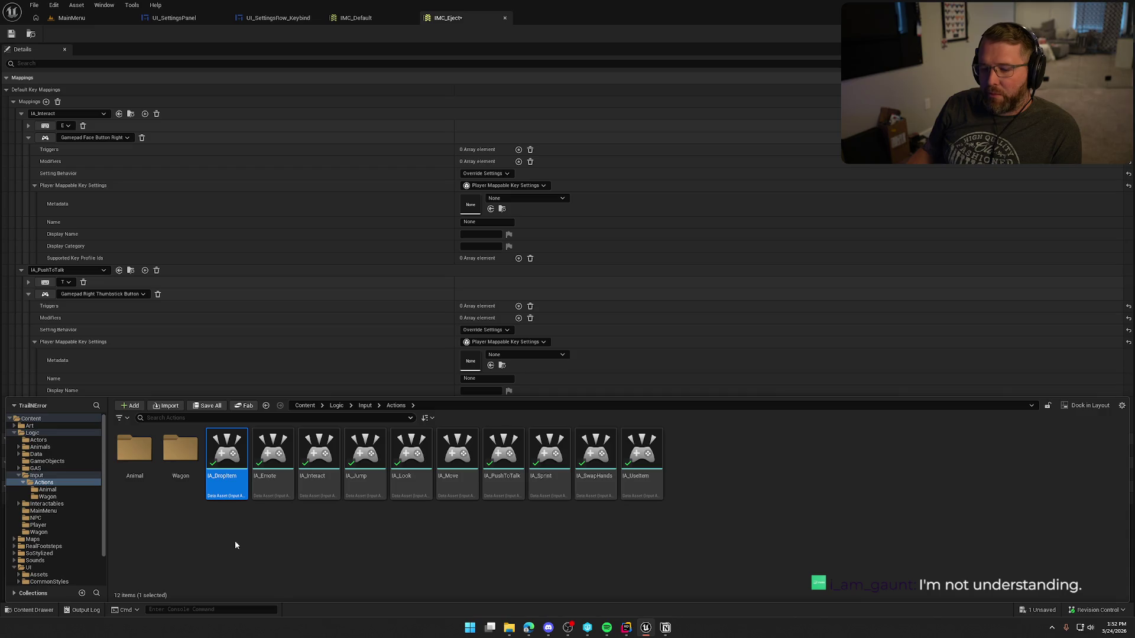
pyautogui.doubleClick(230, 453)
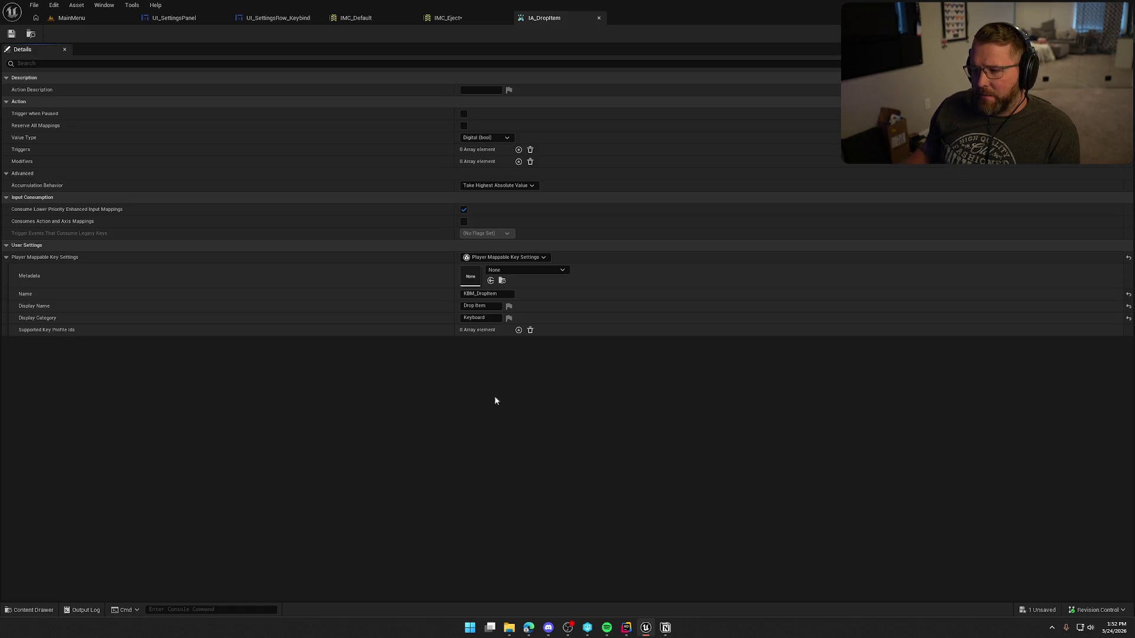
pyautogui.click(367, 18)
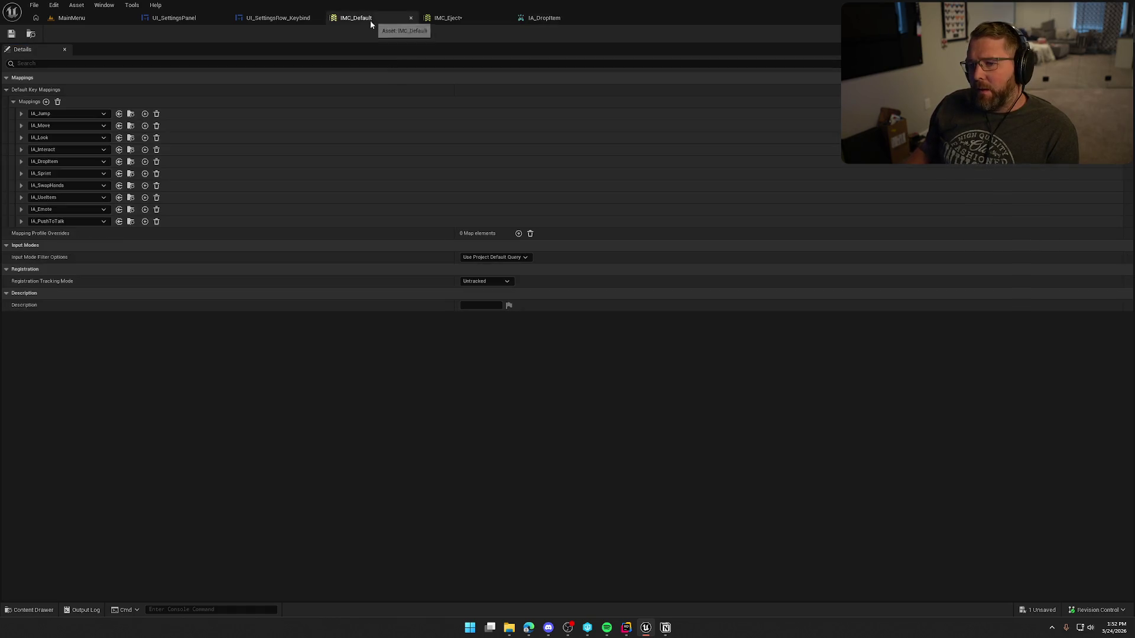
# Inspect the key settings of IA_DropItem's Right Mouse Button and Gamepad Face Button Top bindings.
pyautogui.click(23, 162)
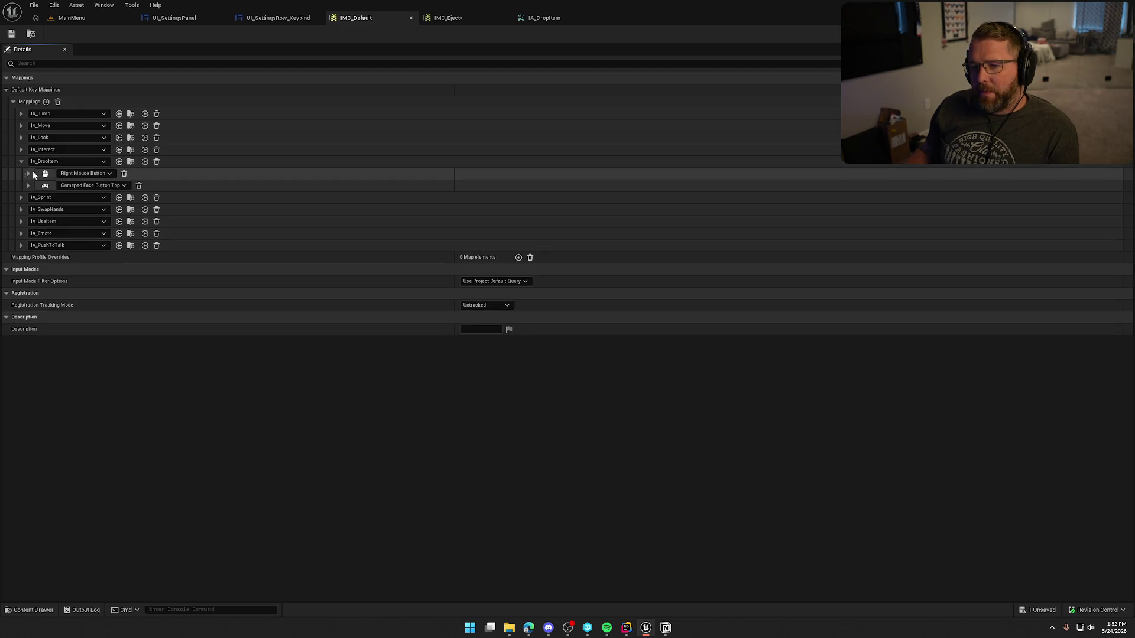
pyautogui.click(29, 173)
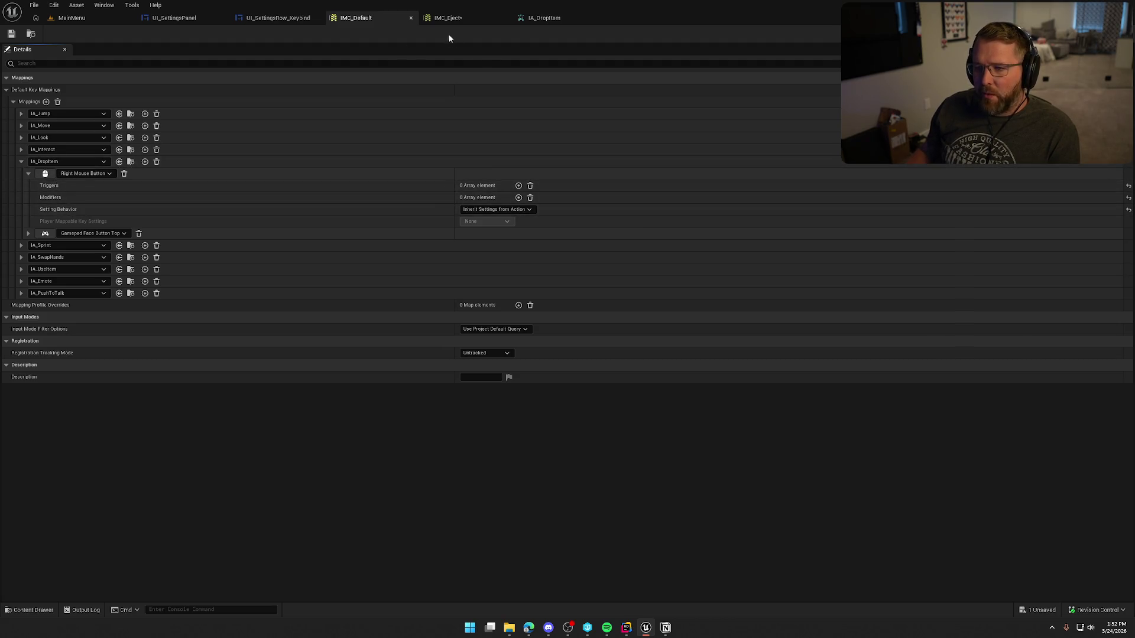
pyautogui.click(536, 20)
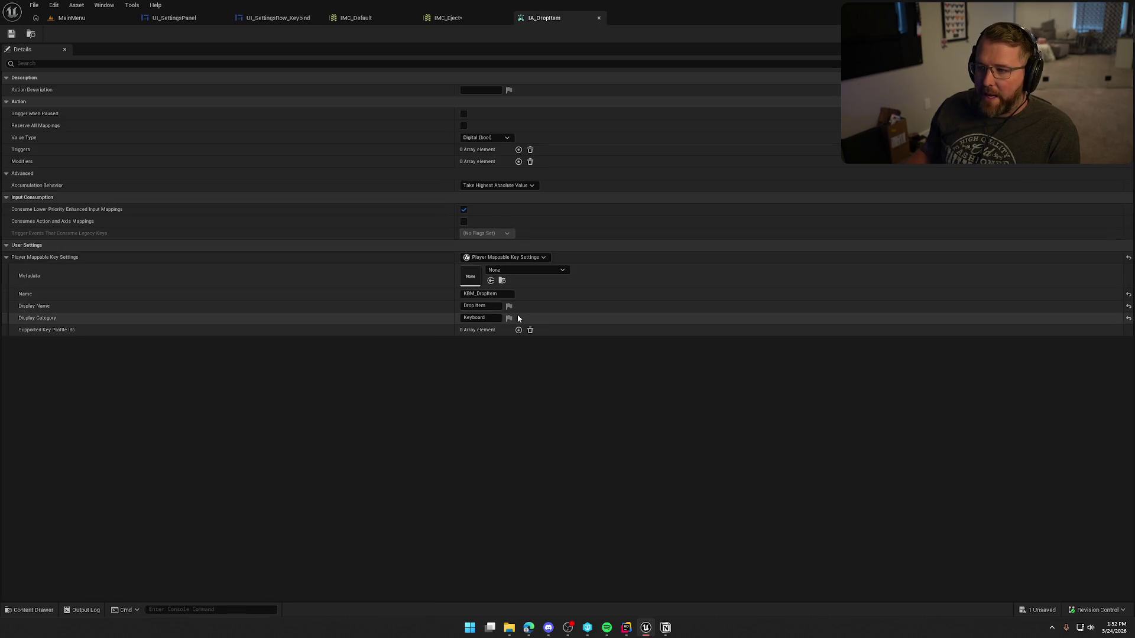
pyautogui.click(358, 19)
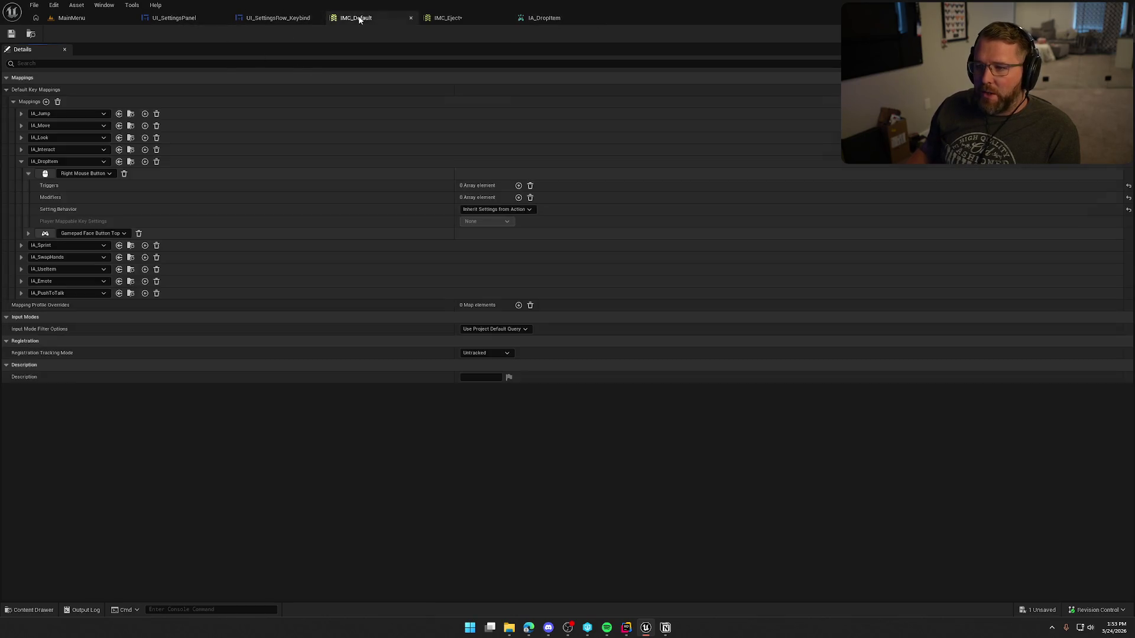
pyautogui.click(30, 233)
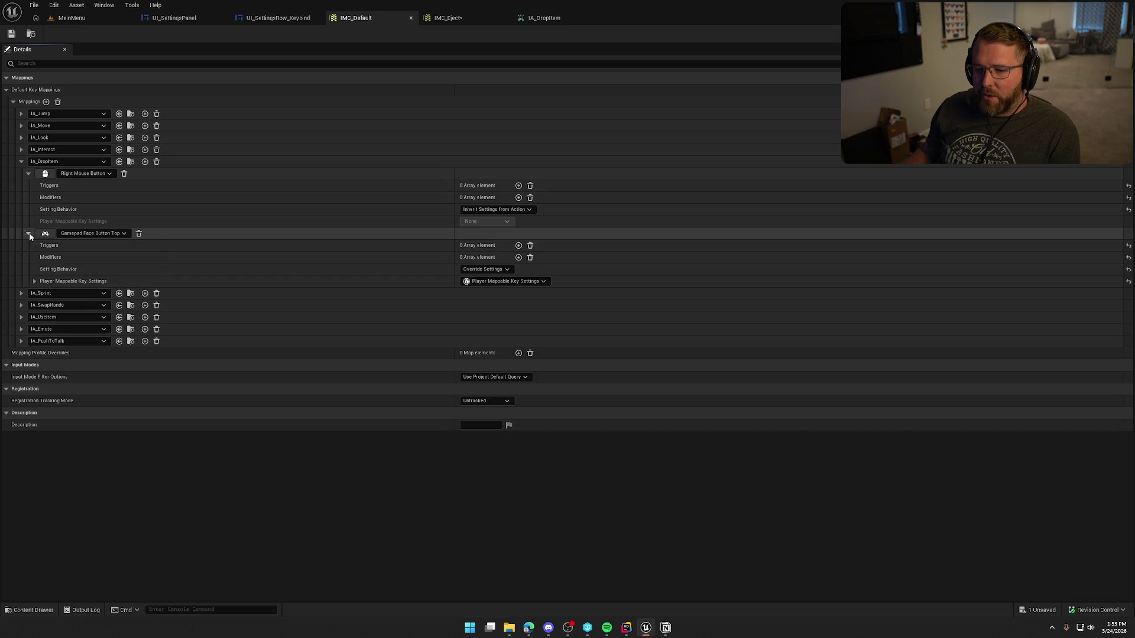
pyautogui.click(483, 269)
pyautogui.click(471, 276)
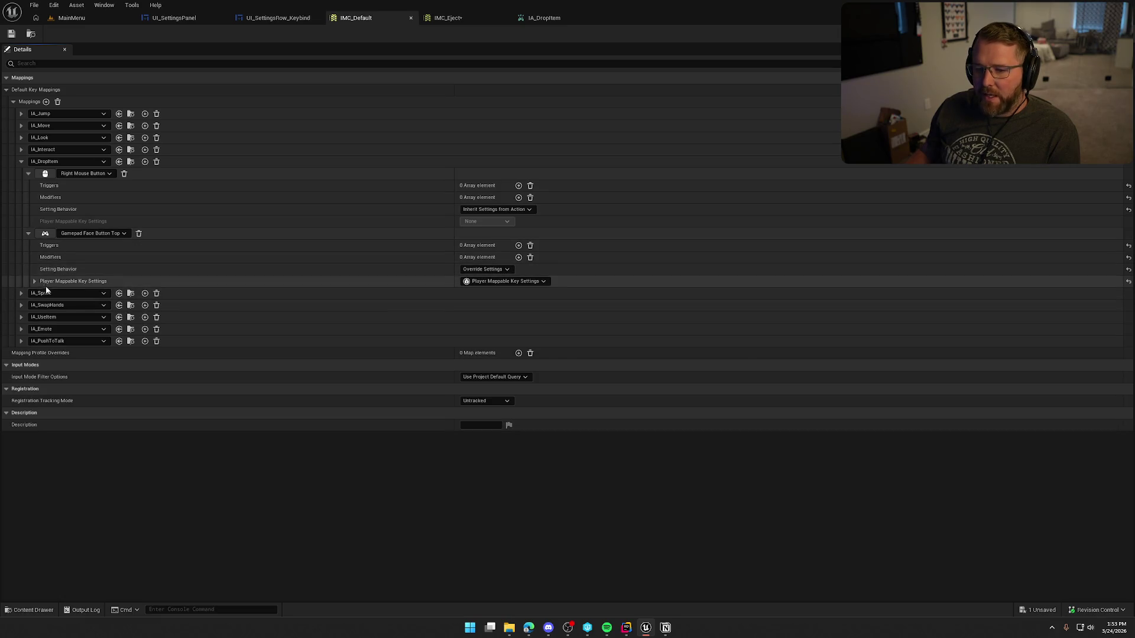
pyautogui.click(34, 281)
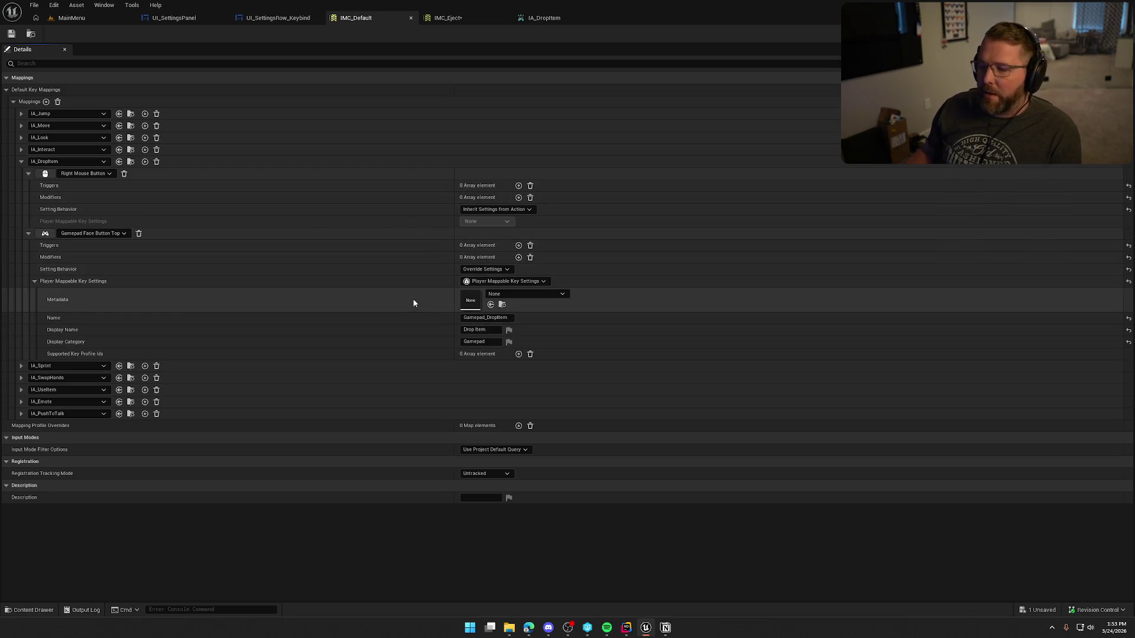
# Inspect the key settings of IA_Interact's Gamepad Face Button Right binding, then return to IMC_Eject.
pyautogui.click(21, 161)
pyautogui.click(22, 150)
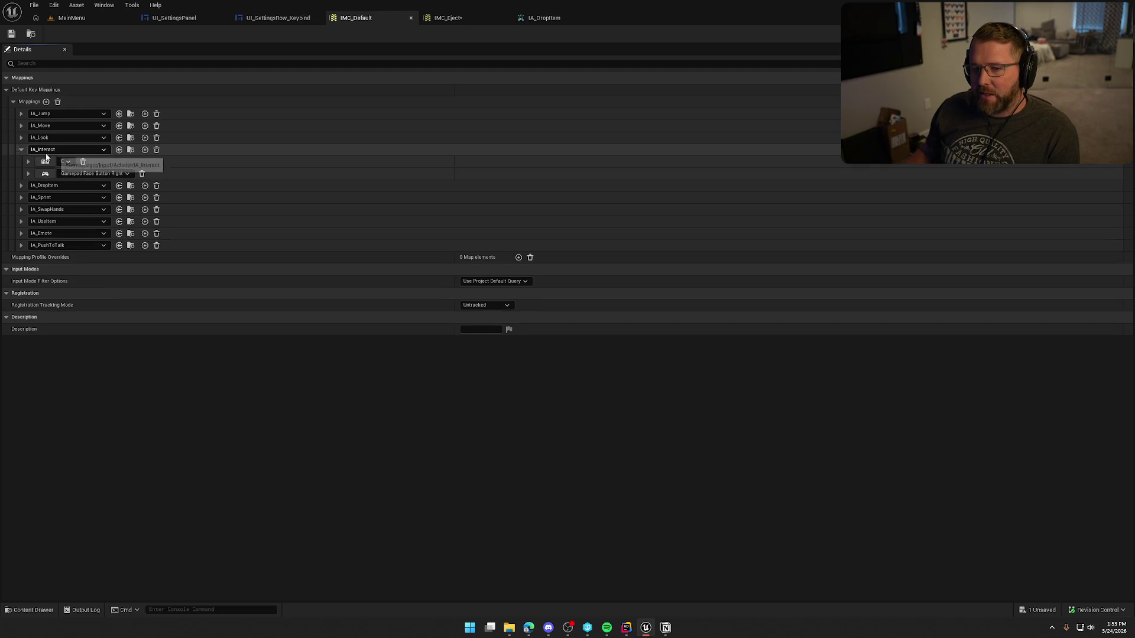
pyautogui.click(28, 173)
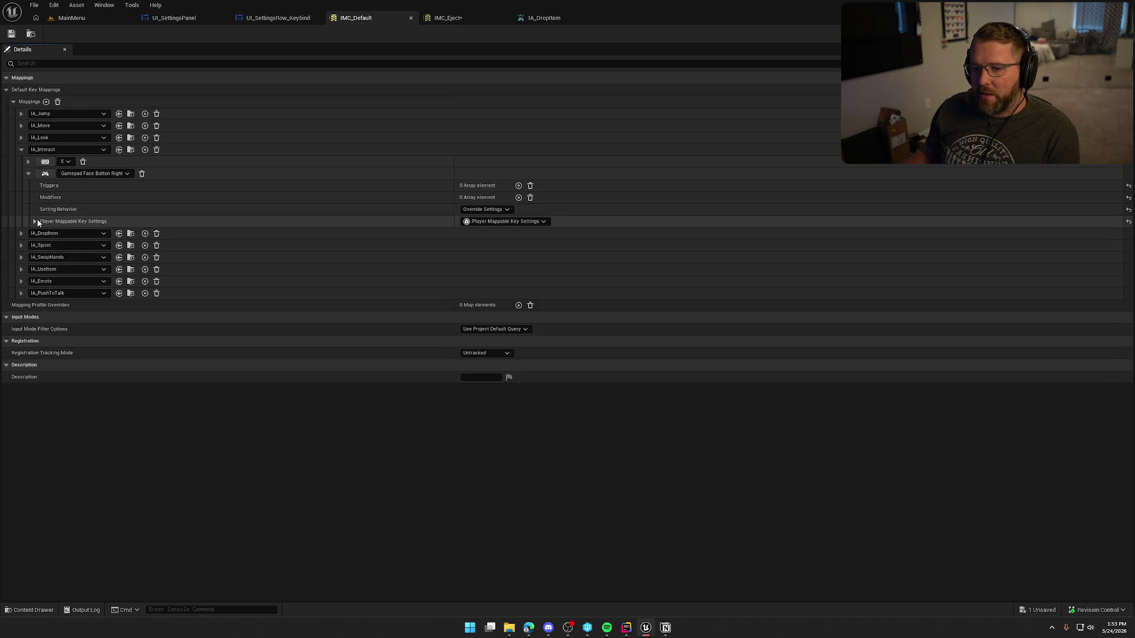
pyautogui.click(34, 221)
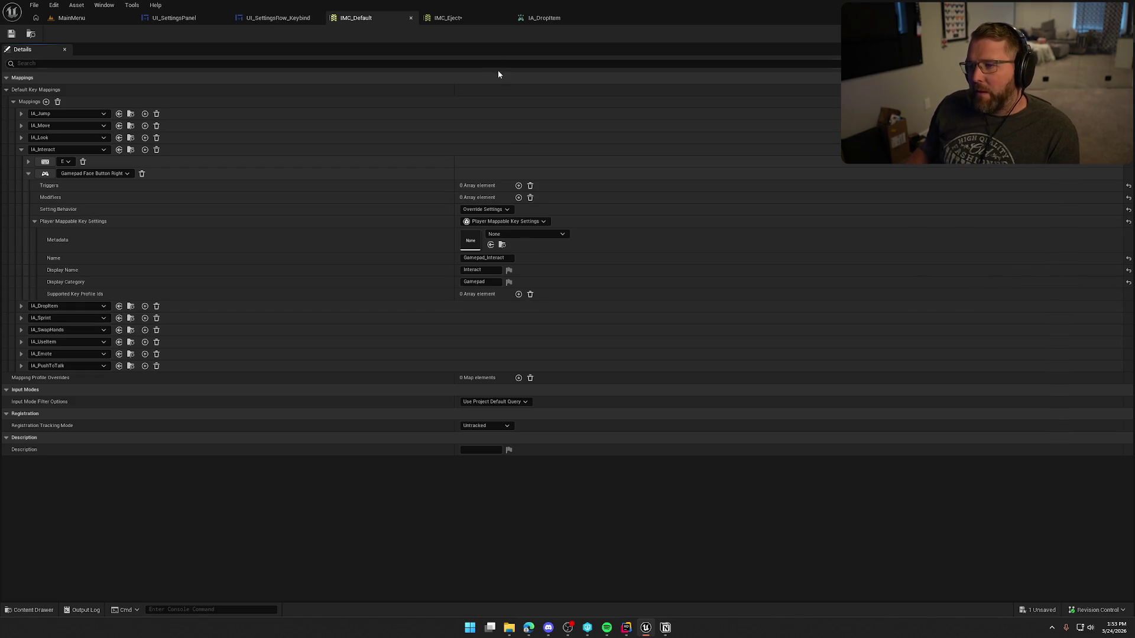
pyautogui.click(452, 17)
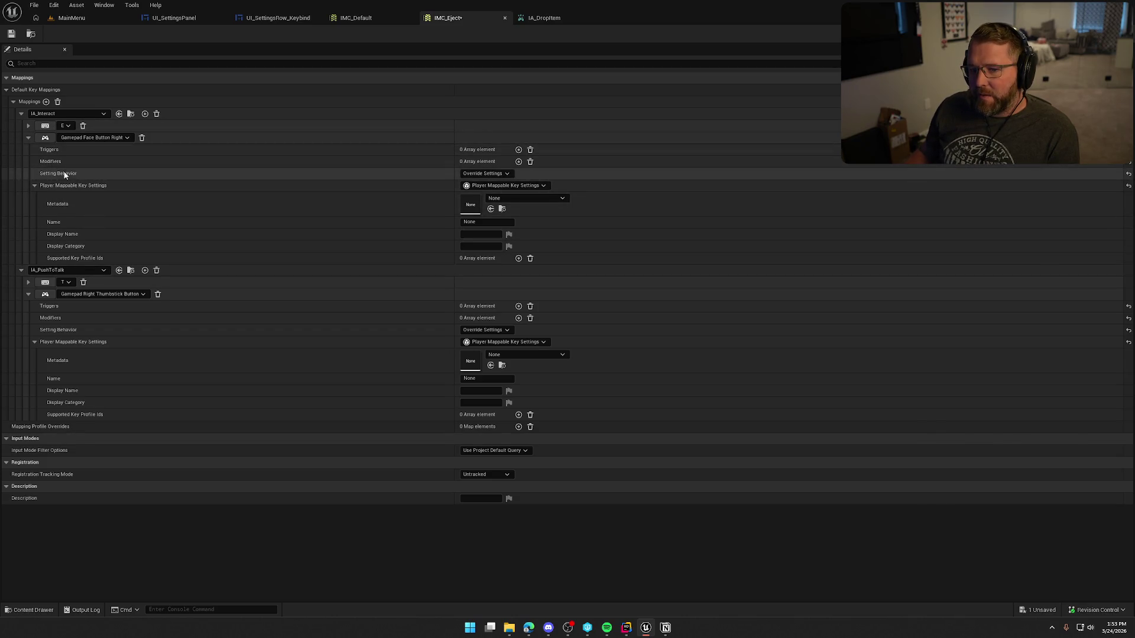
# Expand IMC_Eject's E binding and name the gamepad Interact setting Gamepad_Interact_Eject, referencing IMC_Default.
pyautogui.click(29, 127)
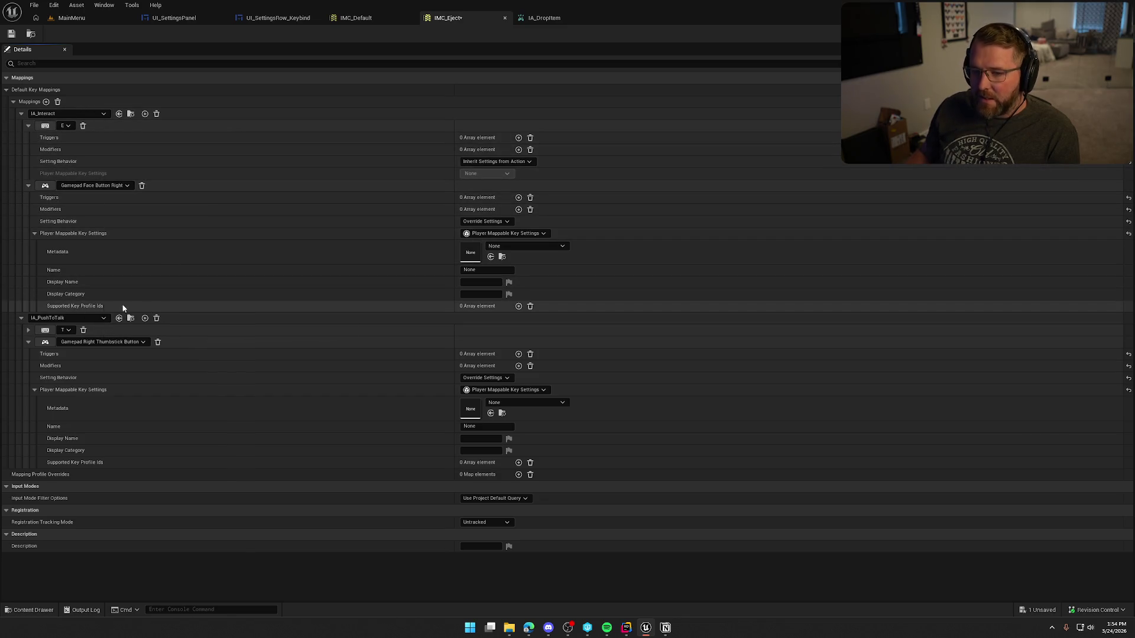
pyautogui.click(488, 271)
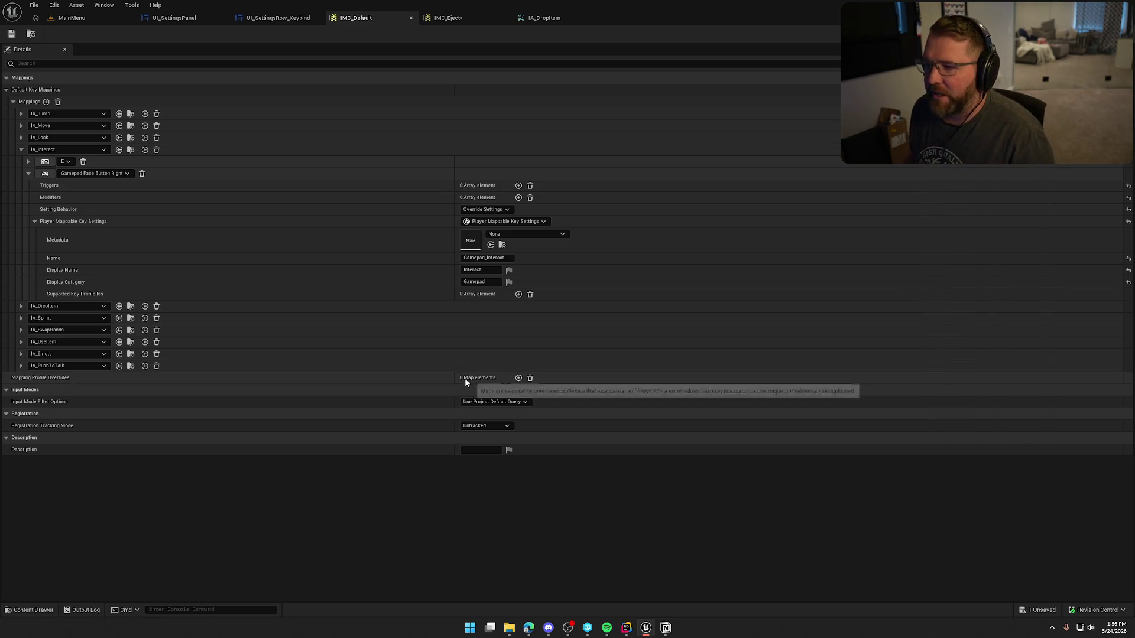
pyautogui.click(436, 19)
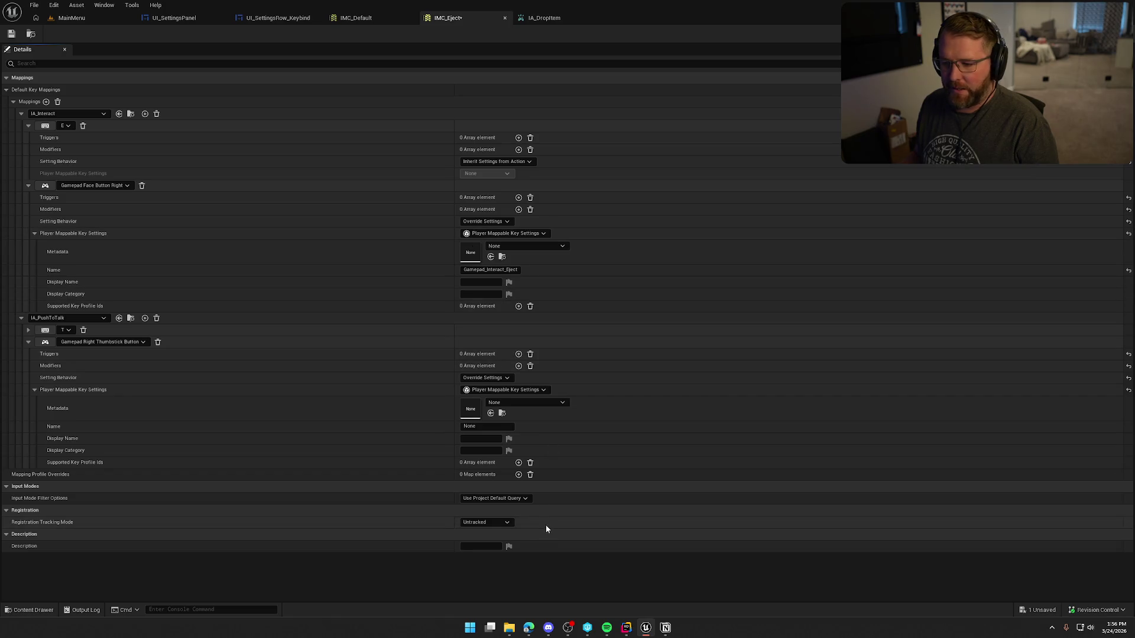
# Give IMC_Eject's gamepad Interact binding the display name Exit Driver Seat.
pyautogui.click(483, 282)
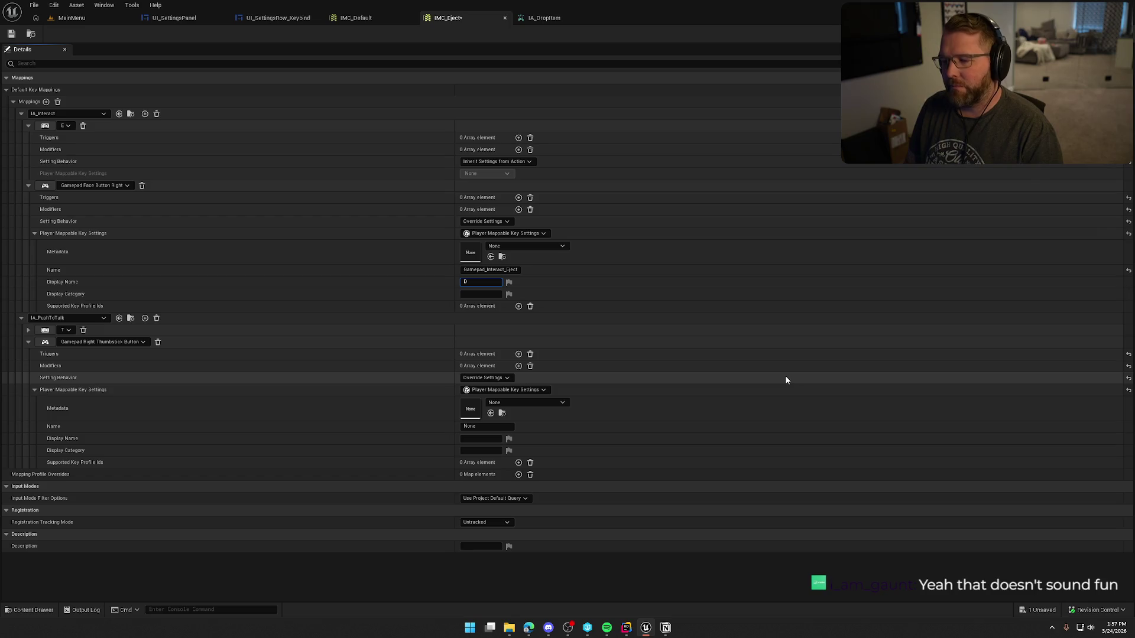
pyautogui.write('eave')
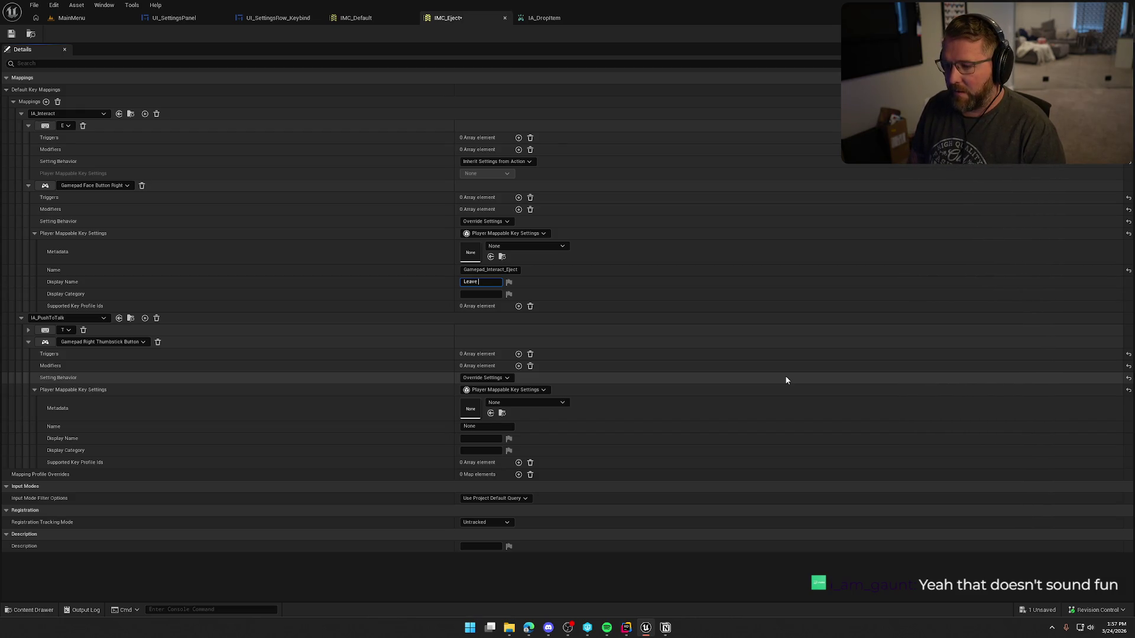
pyautogui.press('BackSpace')
pyautogui.press('BackSpace')
pyautogui.write('Exit Driver Seat')
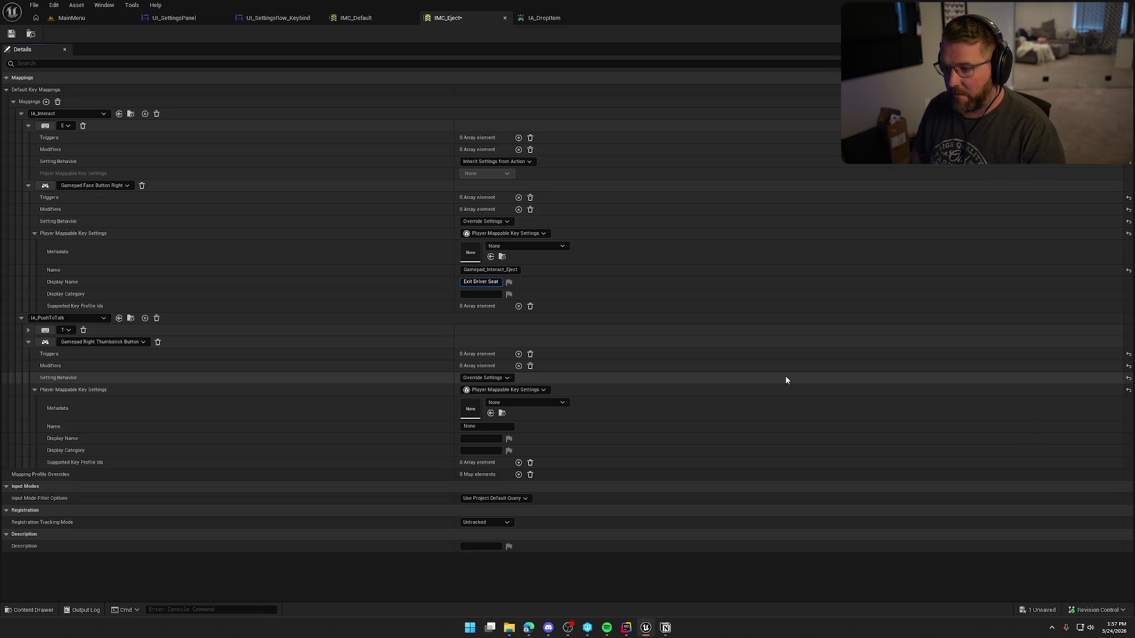
pyautogui.press('Tab')
pyautogui.press('Tab')
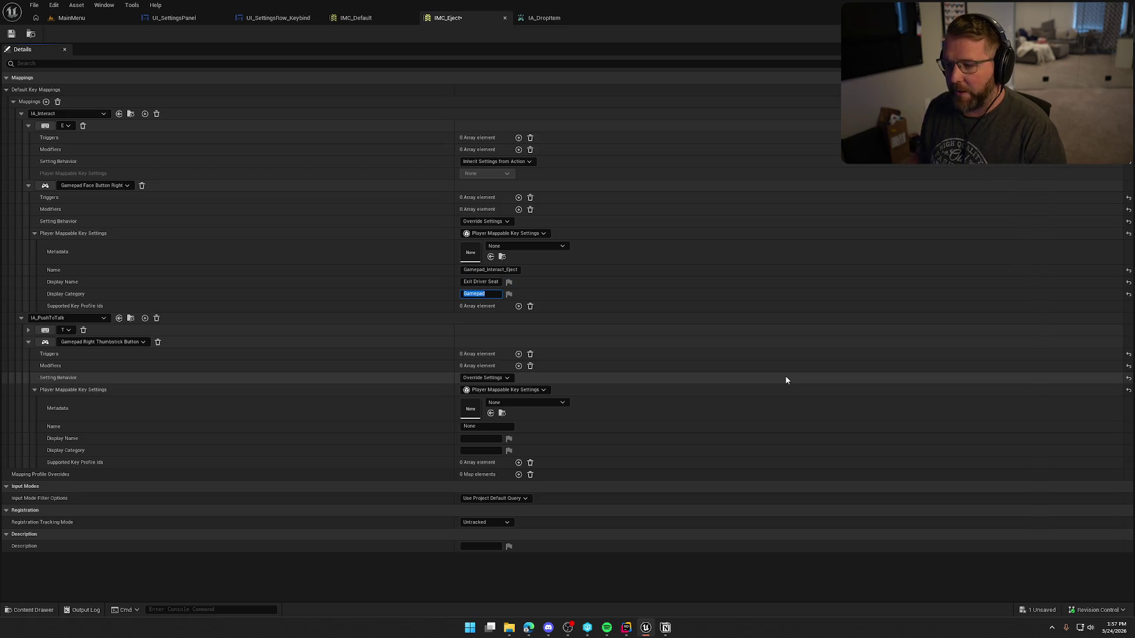
# Set its category to Gamepad, save and check out IMC_Eject, and read the missing-Name error.
pyautogui.click(12, 34)
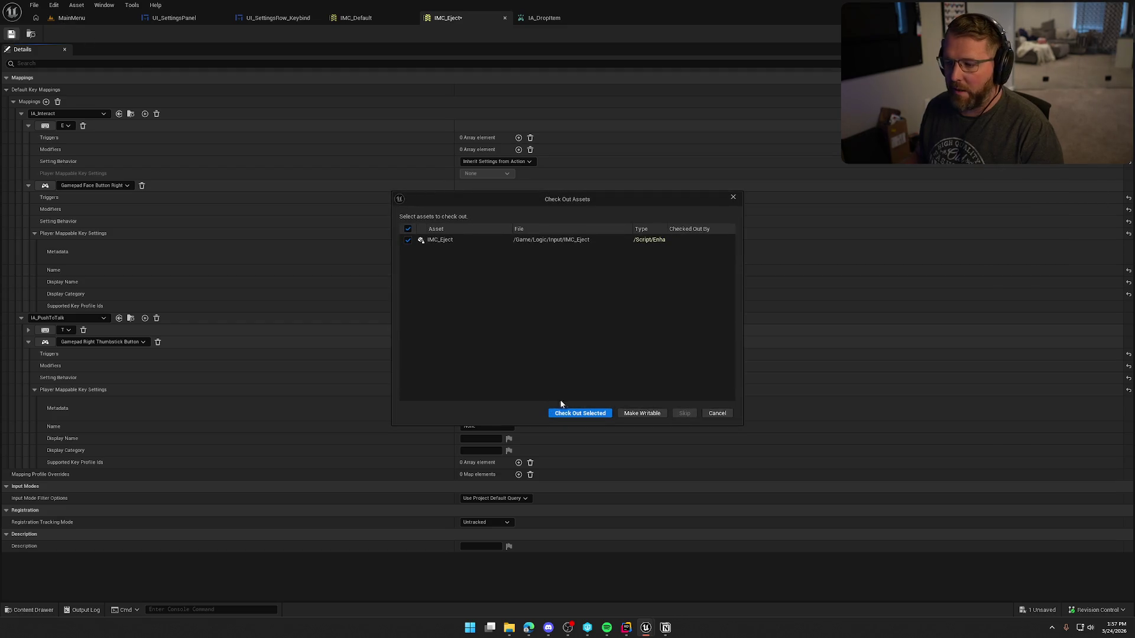
pyautogui.click(576, 411)
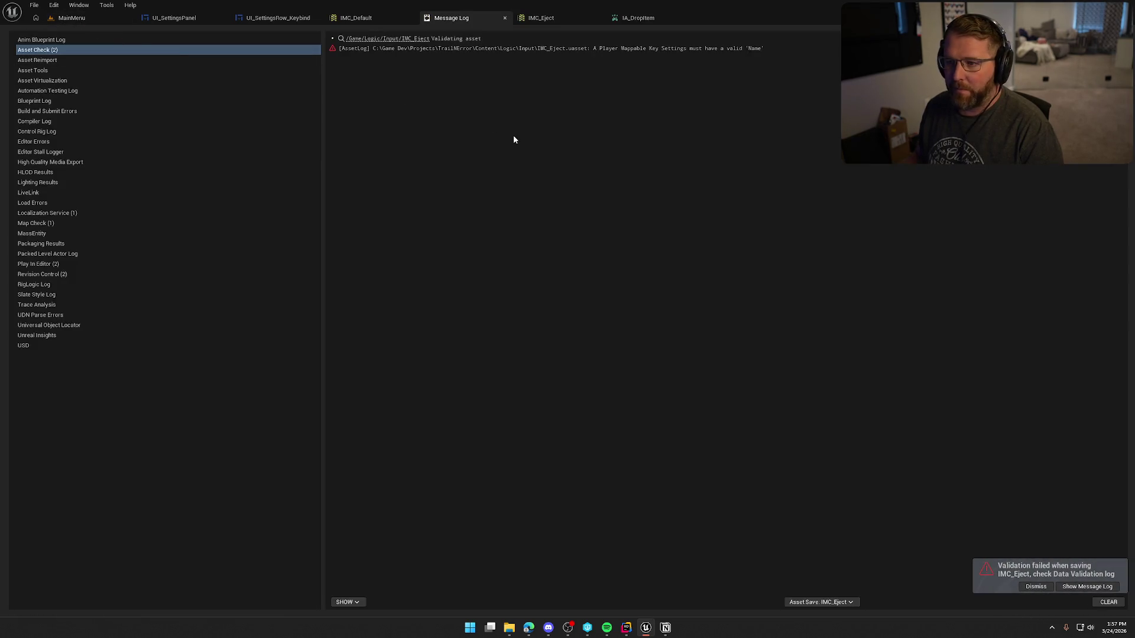
pyautogui.click(614, 49)
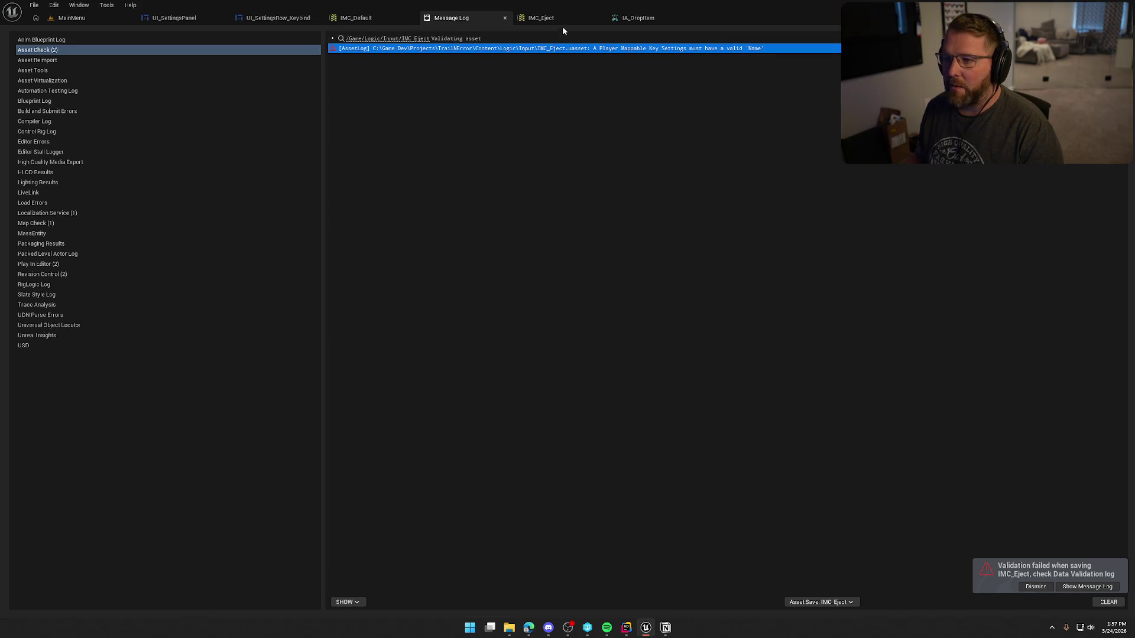
pyautogui.click(545, 19)
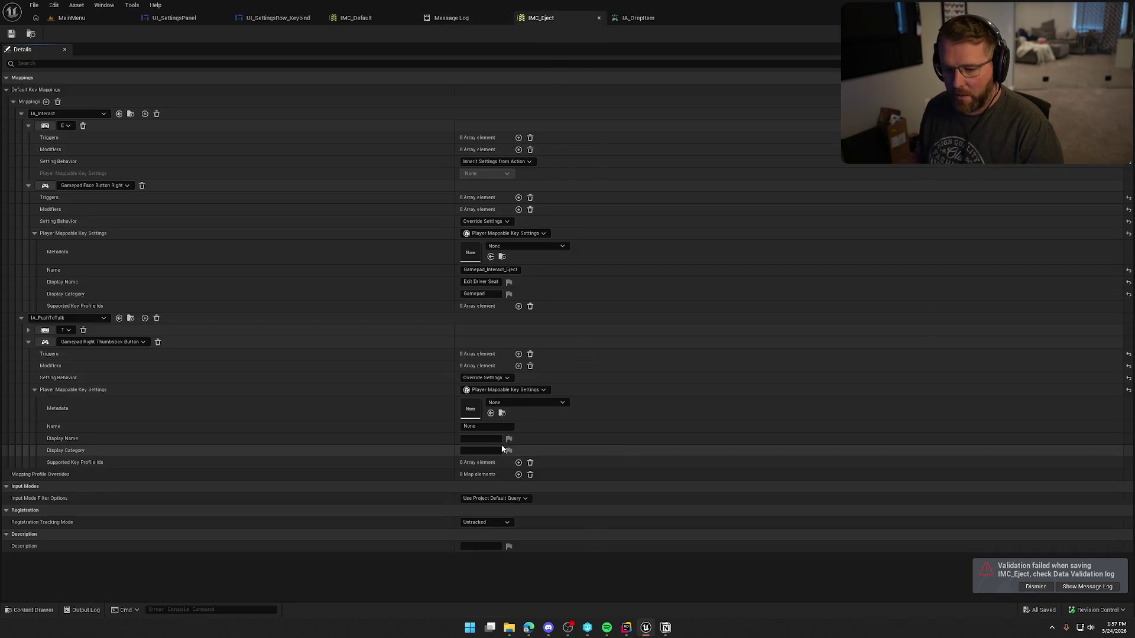
pyautogui.click(463, 427)
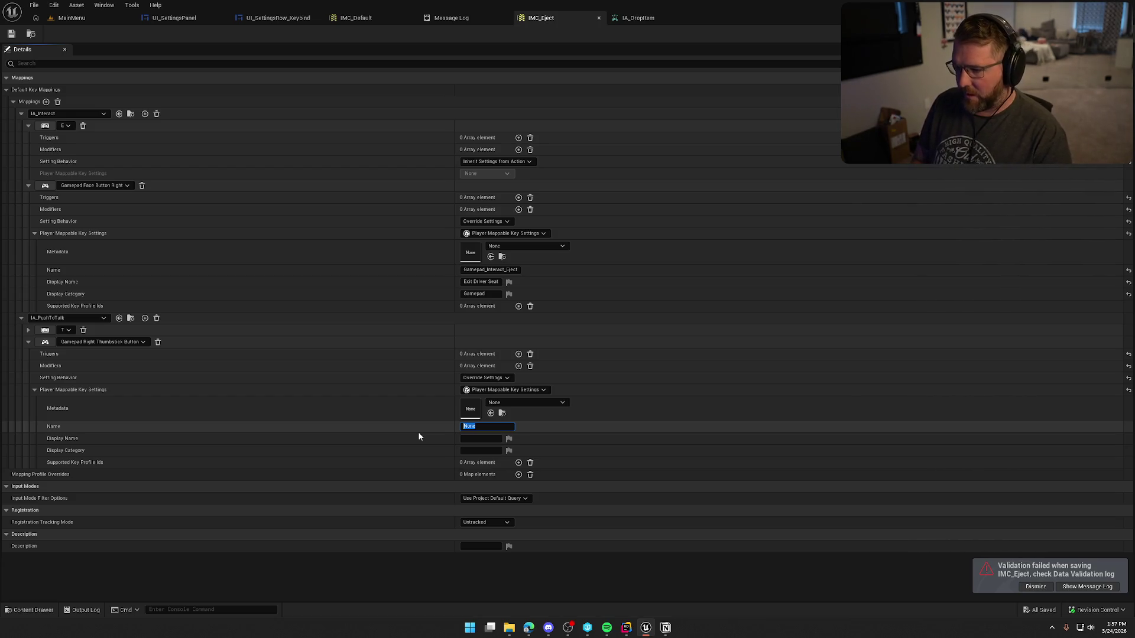
# Name the push-to-talk gamepad setting Gamepad_PushToTalk_Eject, delete that mapping, and save IMC_Eject.
pyautogui.write('Gamepad_')
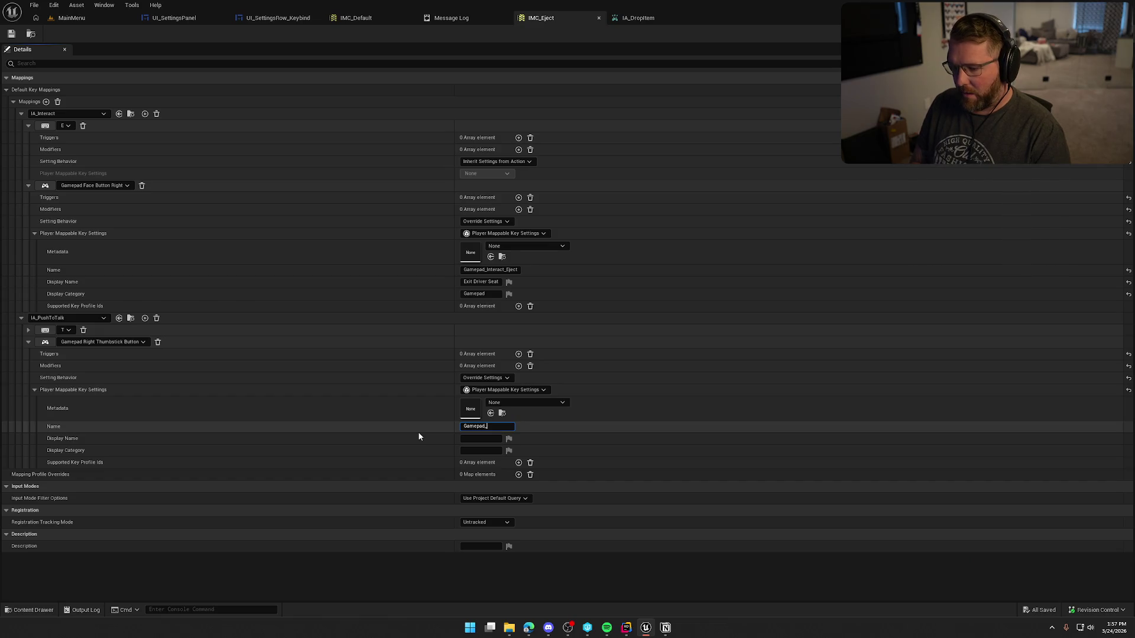
pyautogui.write('PushToTalk_Eject')
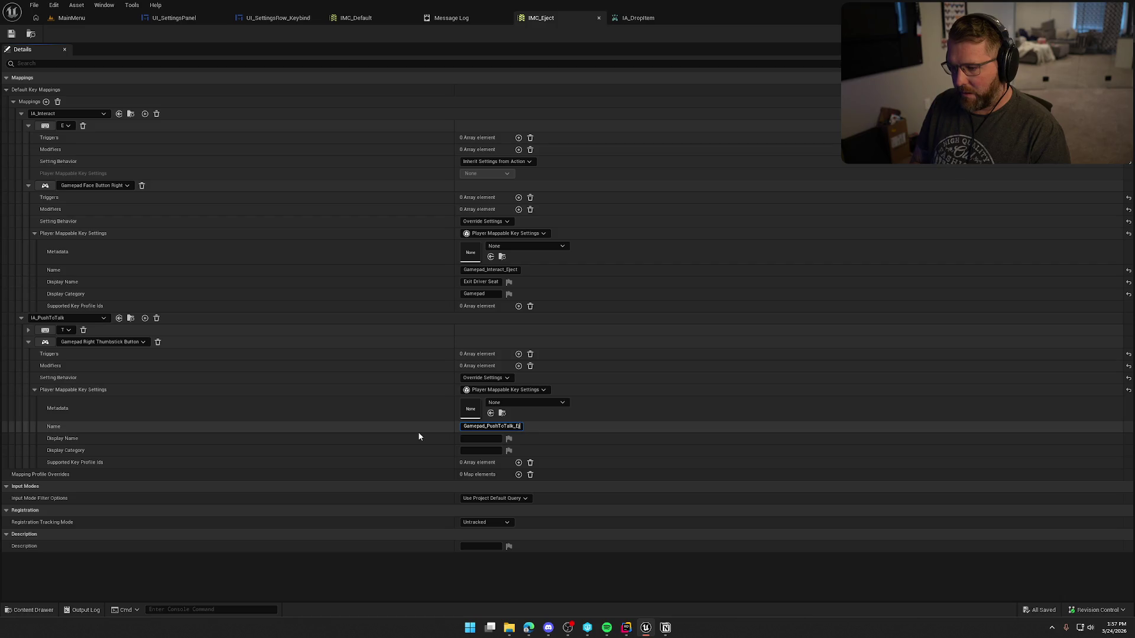
pyautogui.press('Tab')
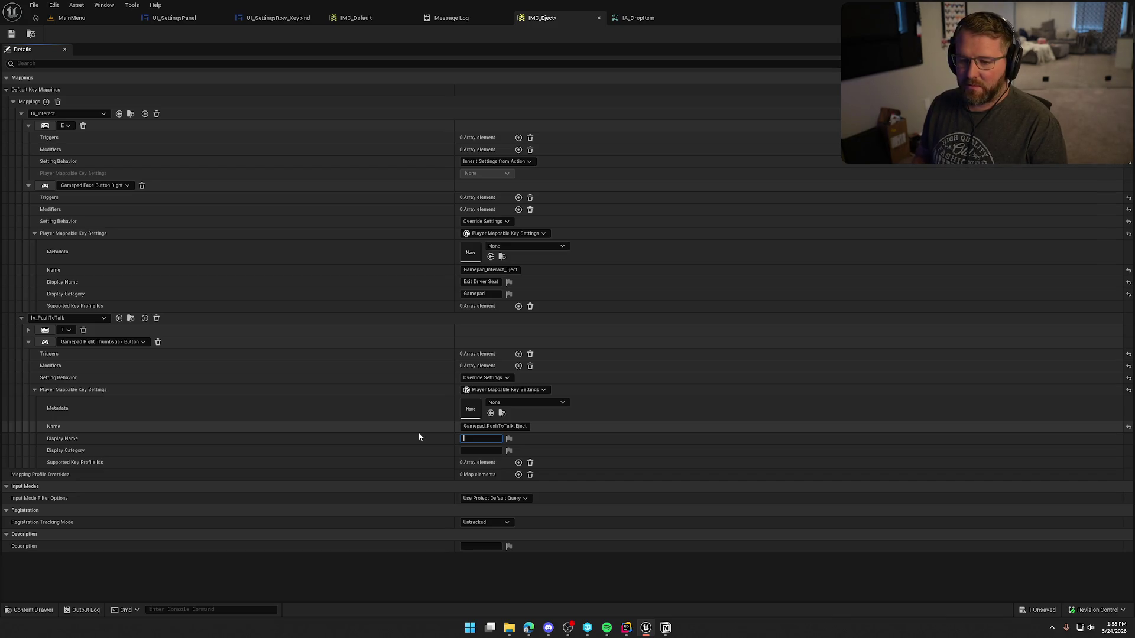
pyautogui.click(158, 342)
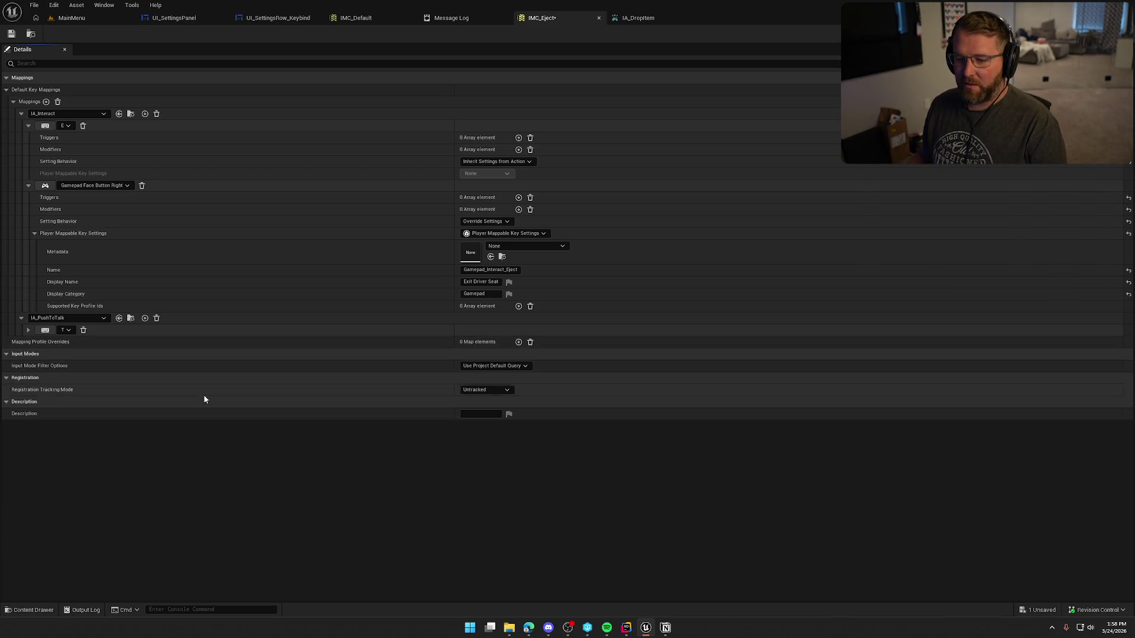
pyautogui.hotkey('ctrl', 's')
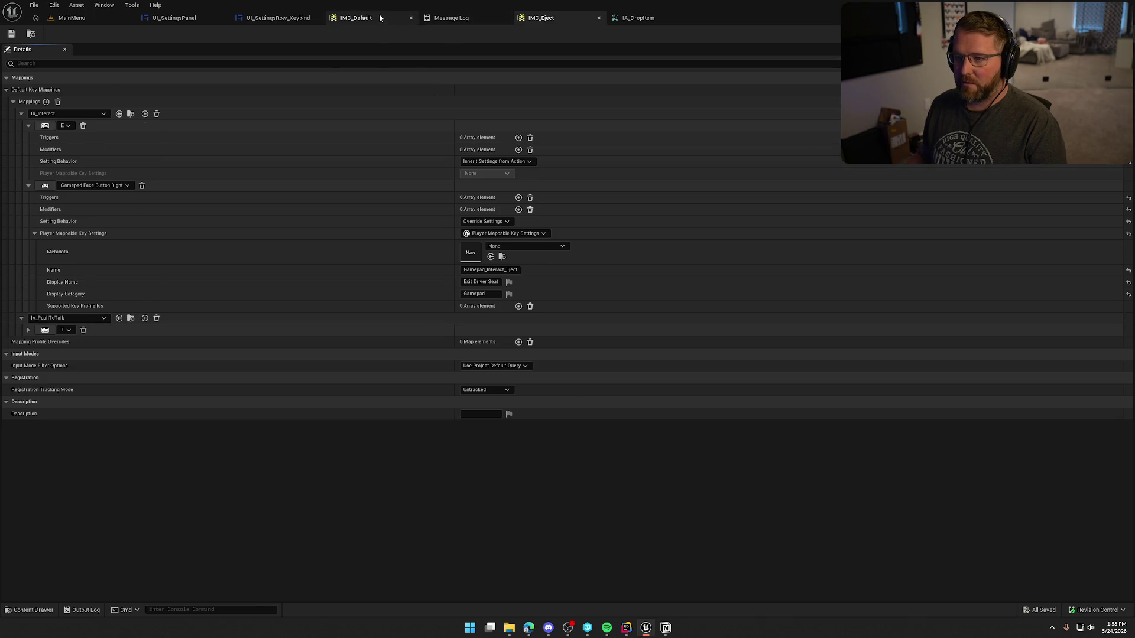
pyautogui.click(379, 17)
# Delete IMC_Default's IA_PushToTalk gamepad mapping and save the asset.
pyautogui.click(22, 364)
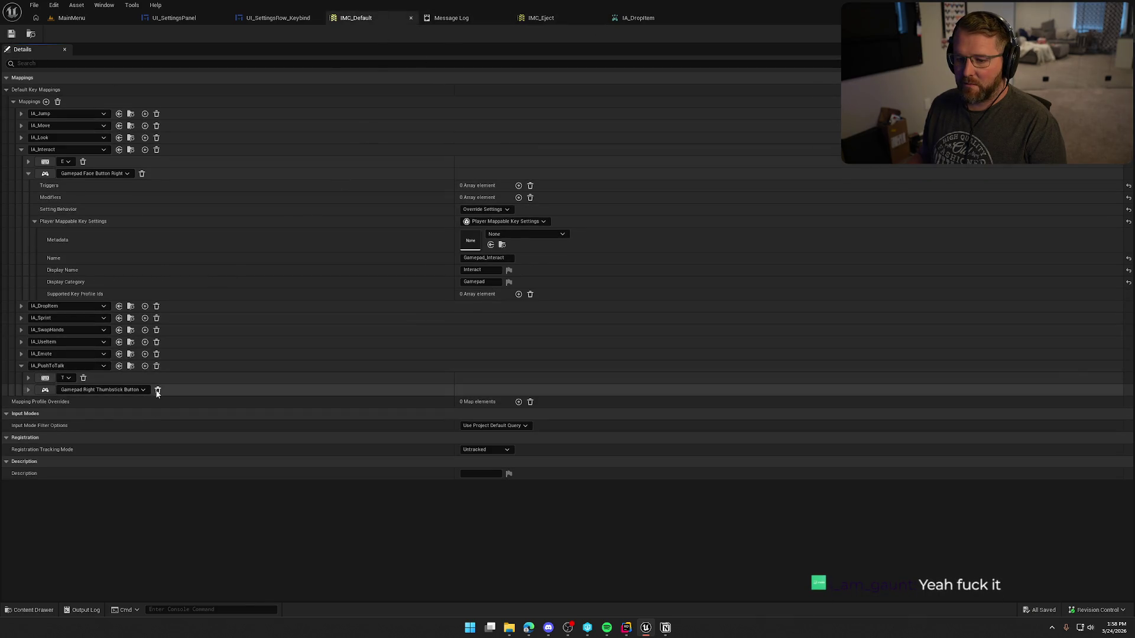
pyautogui.click(157, 390)
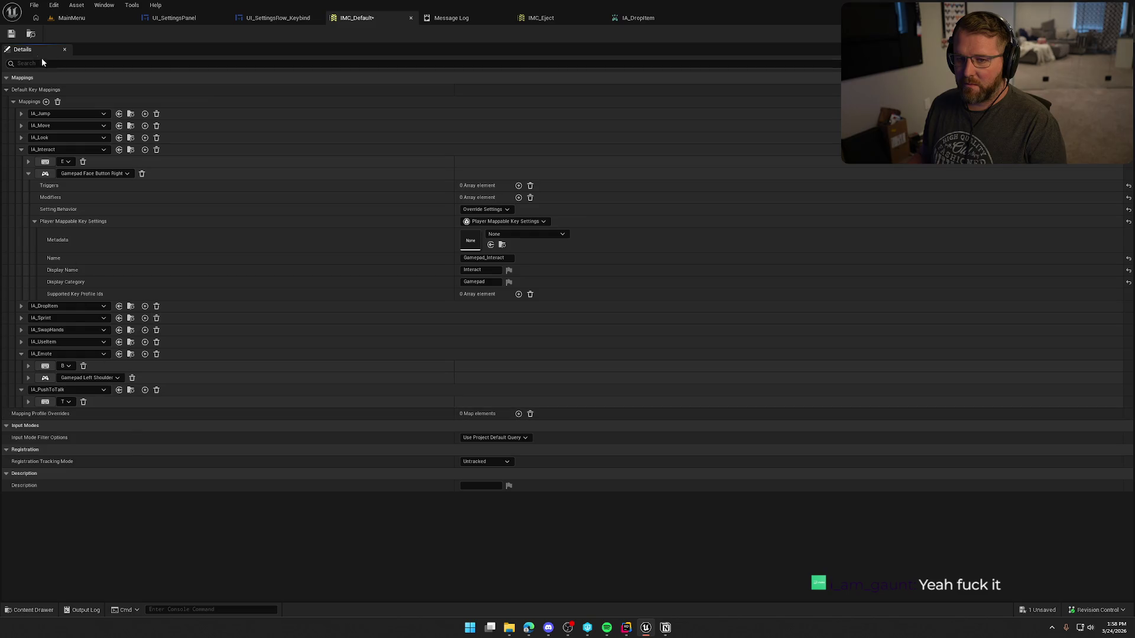
pyautogui.click(12, 34)
# Open IMC_RideAnimal and IMC_Wagon from the Content Drawer for editing.
pyautogui.click(31, 34)
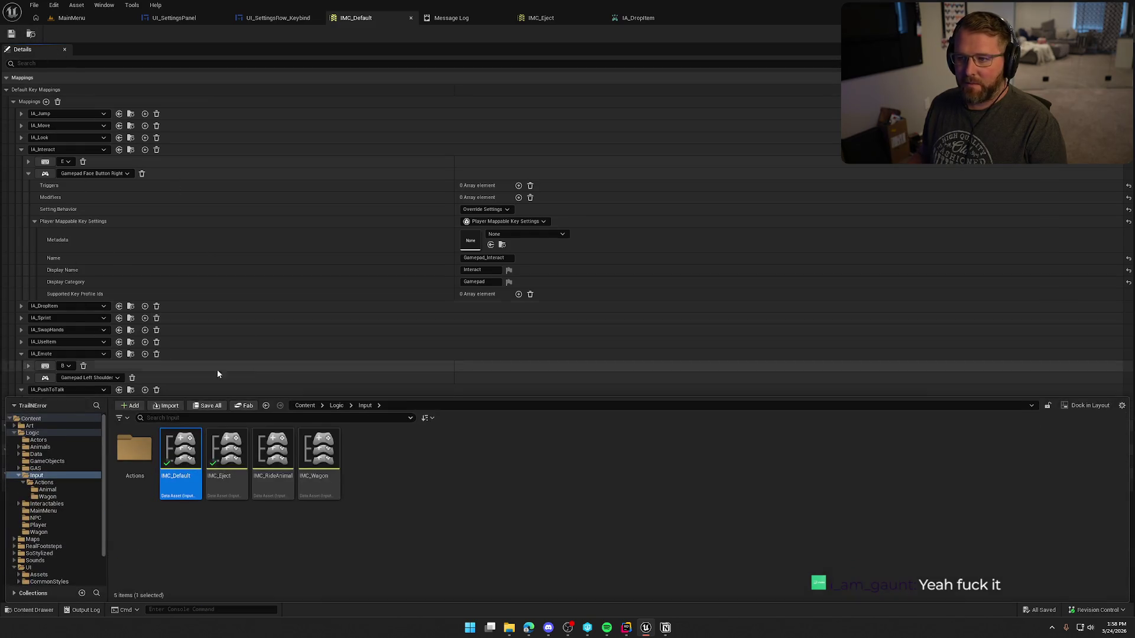
pyautogui.doubleClick(273, 461)
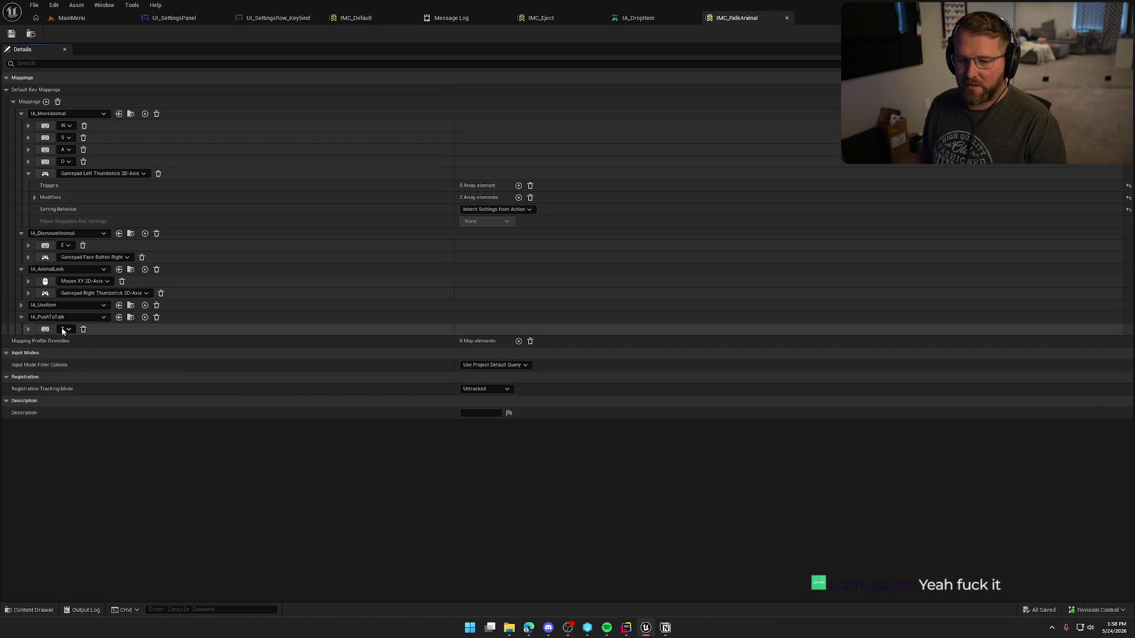
pyautogui.write('T')
pyautogui.hotkey('ctrl', 'space')
pyautogui.click(319, 458)
pyautogui.press('Return')
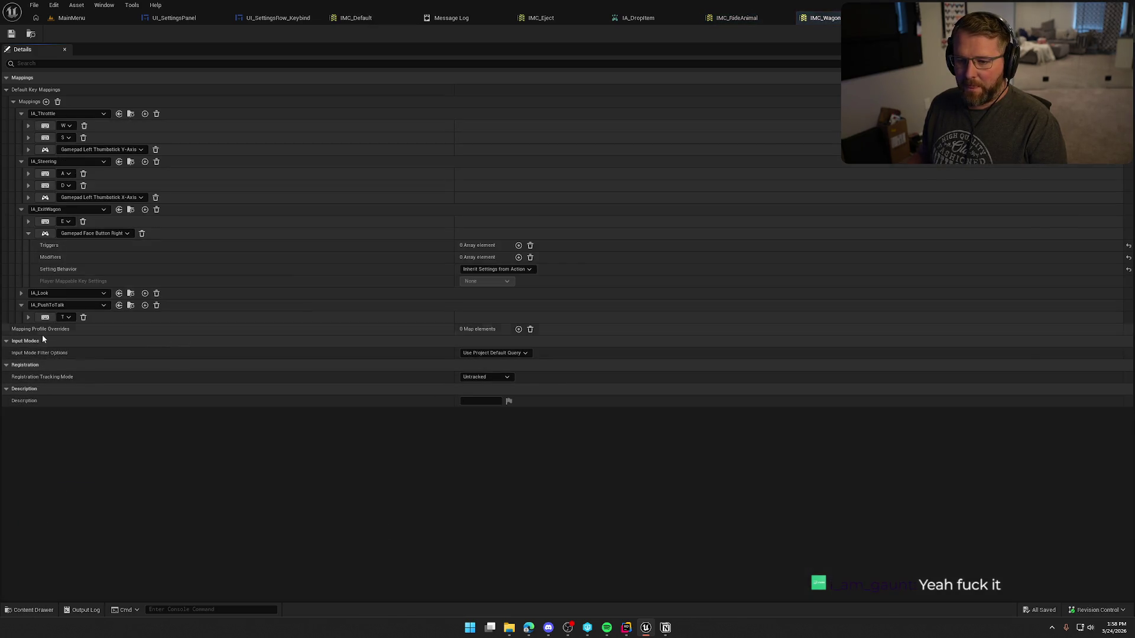
pyautogui.middleClick(451, 17)
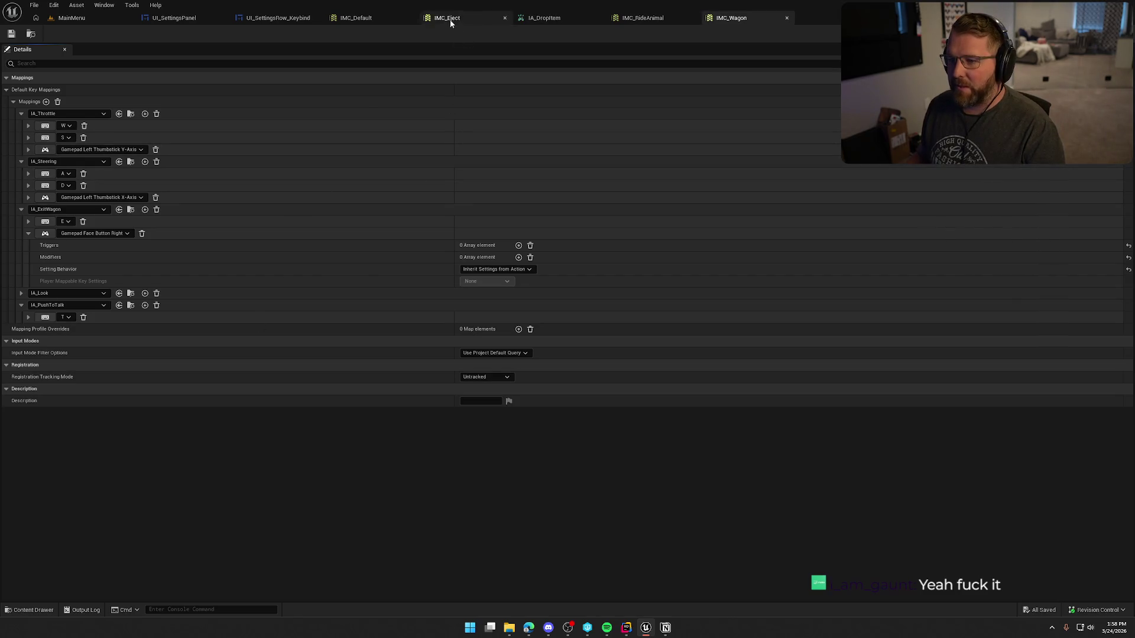
# Play the MainMenu level and confirm Settings > Inputs > Controller lists Exit Driver Seat.
pyautogui.click(71, 18)
pyautogui.click(239, 34)
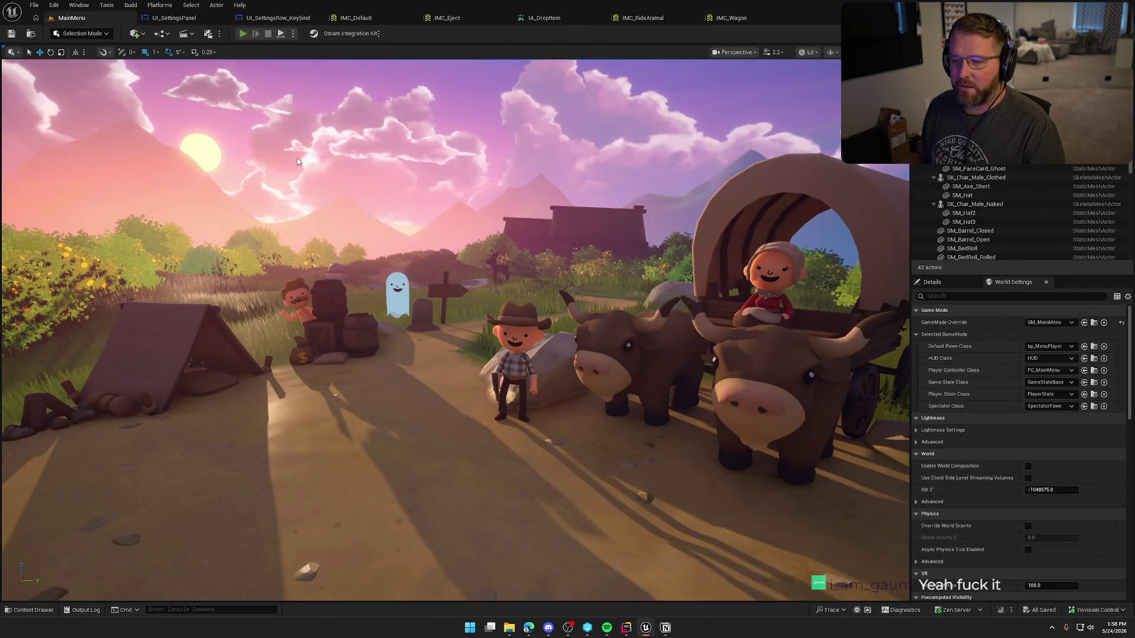
pyautogui.click(179, 401)
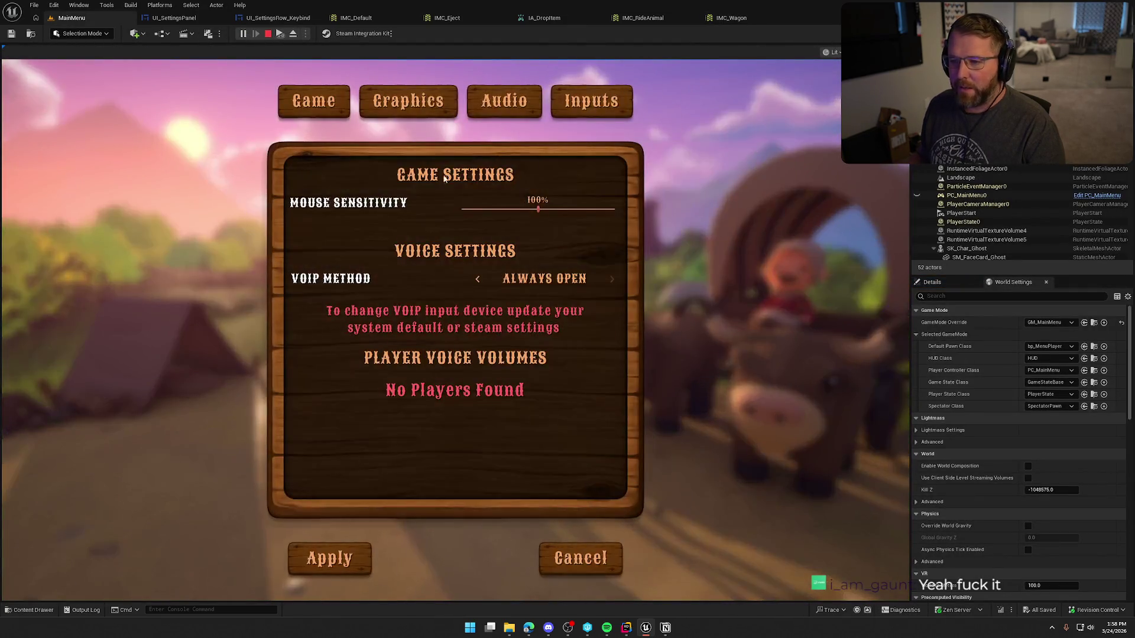
pyautogui.click(595, 112)
pyautogui.click(517, 219)
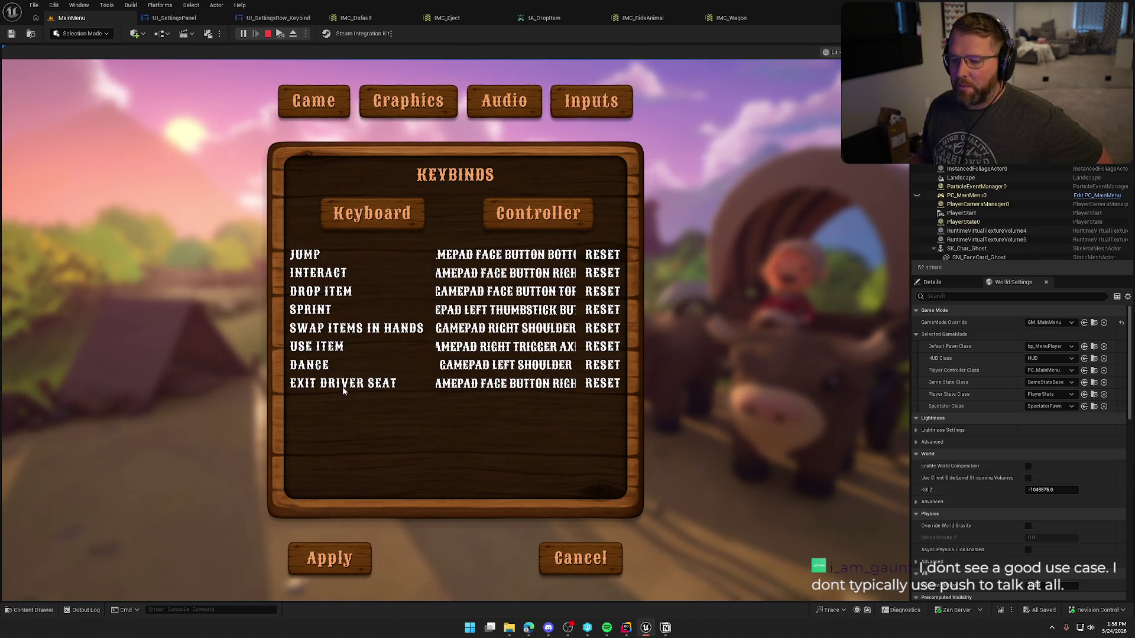
pyautogui.press('Escape')
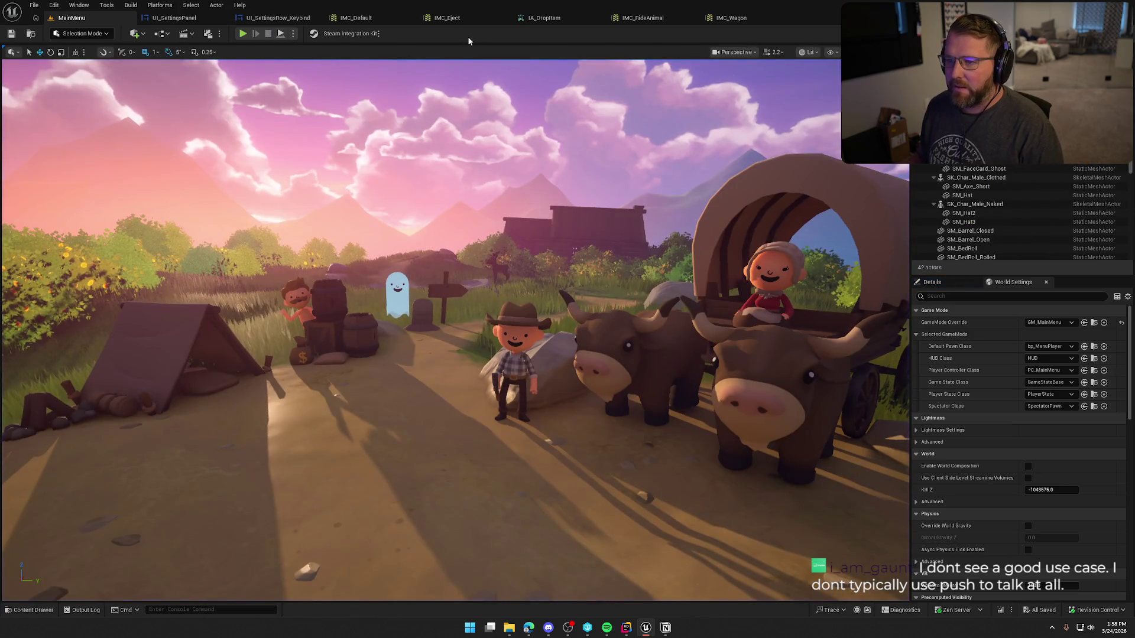
# Close IA_DropItem and review IMC_RideAnimal's mappings, expanding IA_UseItem.
pyautogui.middleClick(556, 21)
pyautogui.click(565, 22)
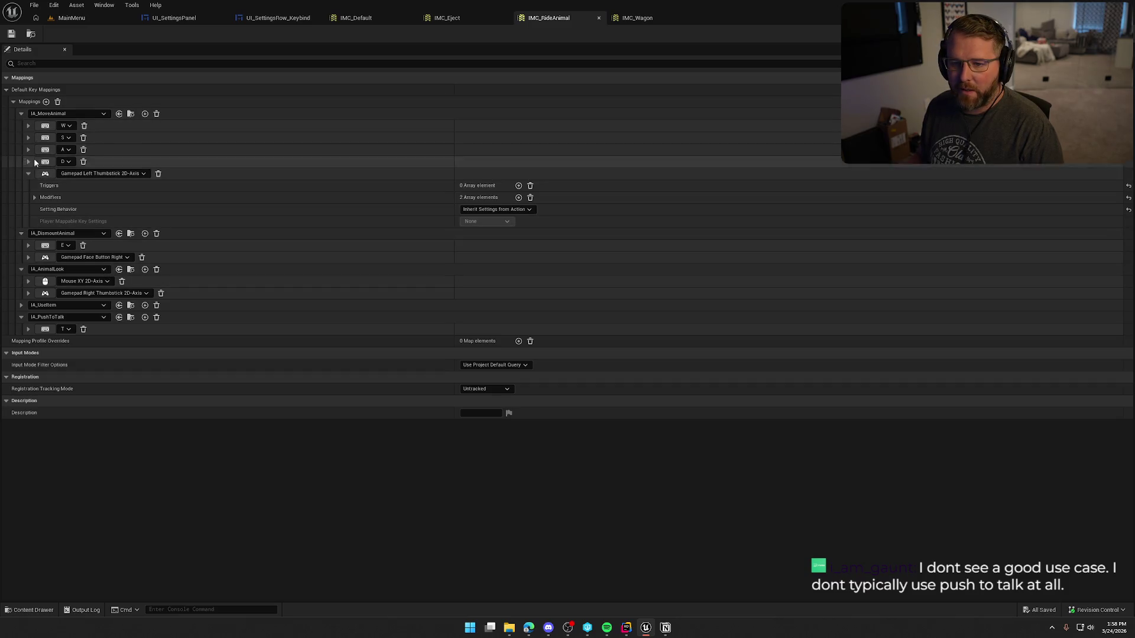
pyautogui.click(21, 113)
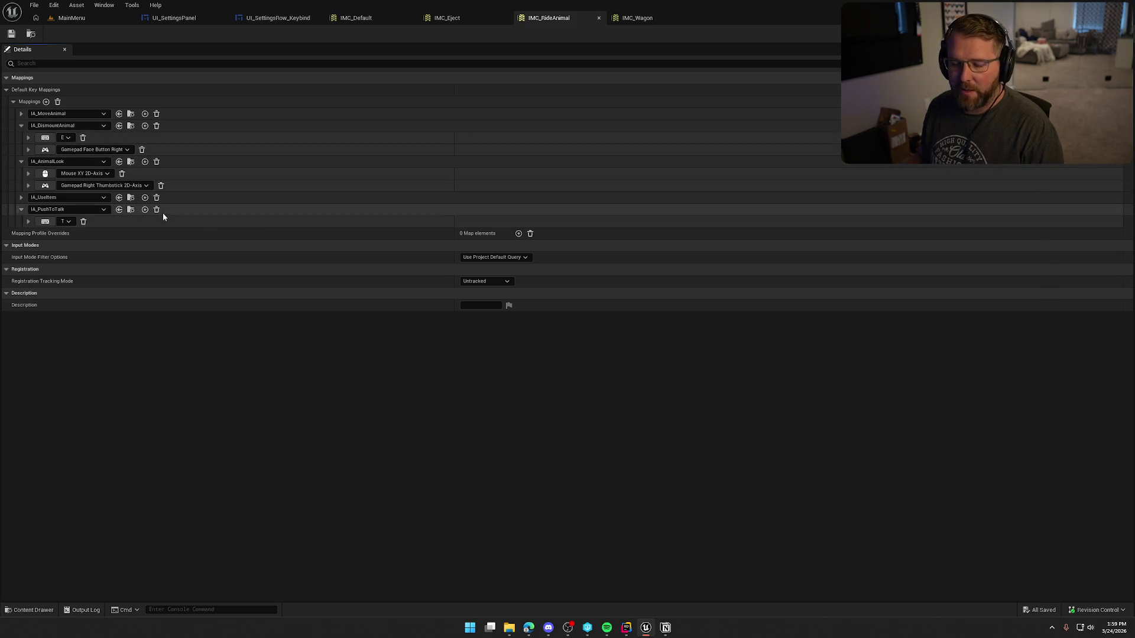
pyautogui.click(23, 163)
pyautogui.click(20, 174)
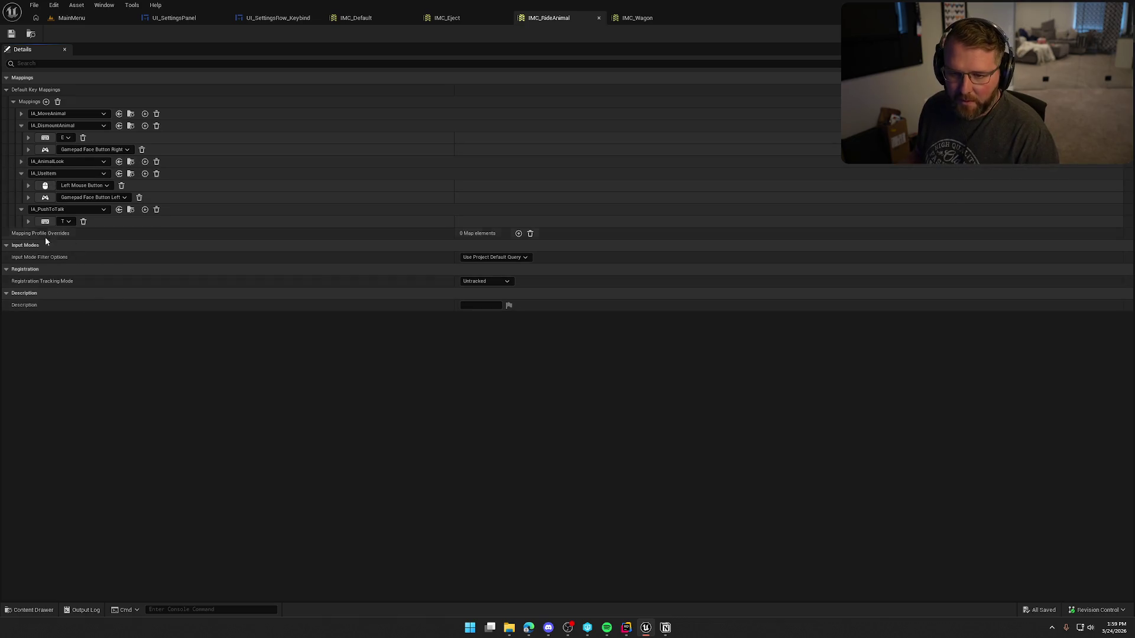
pyautogui.click(22, 209)
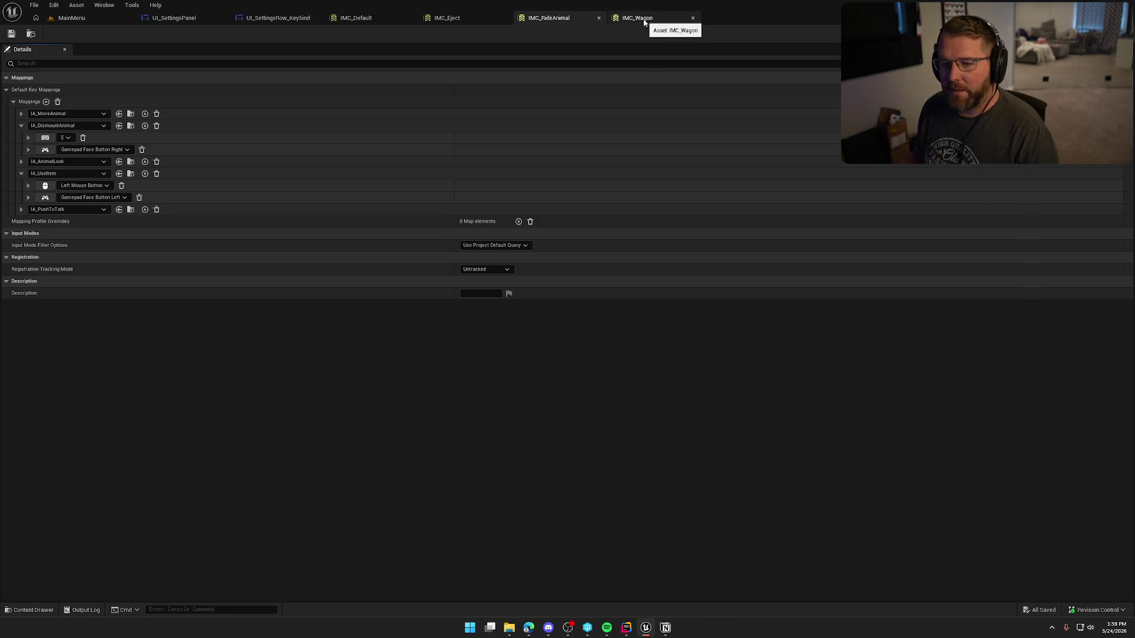
# Review IMC_Wagon's mappings and the ExitWagon E key settings, then return to IMC_Default.
pyautogui.click(643, 19)
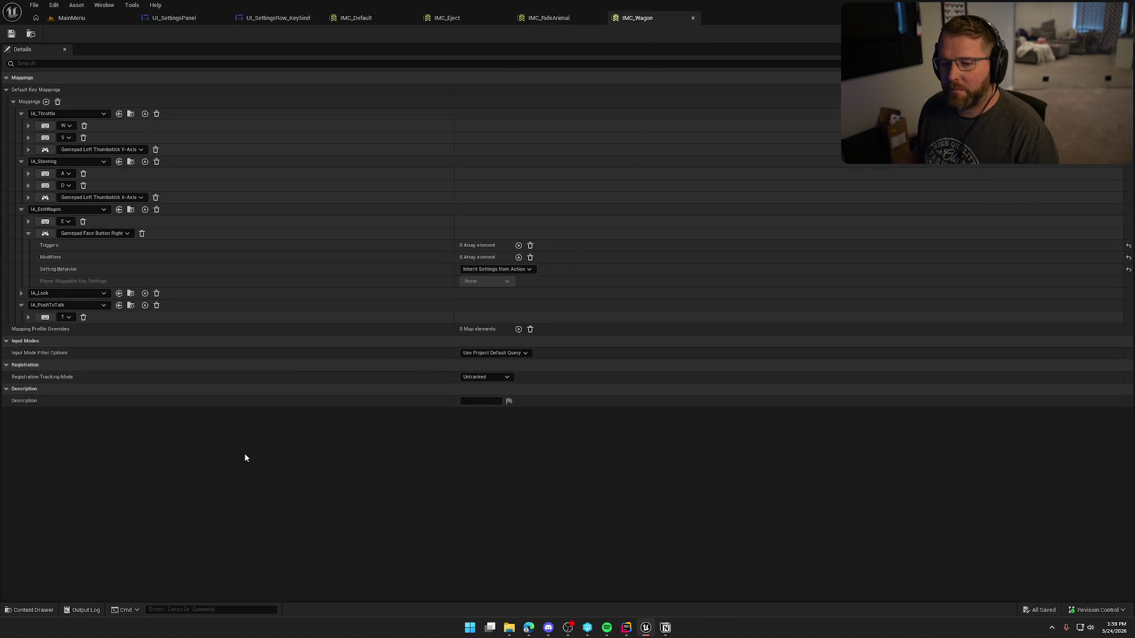
pyautogui.click(21, 305)
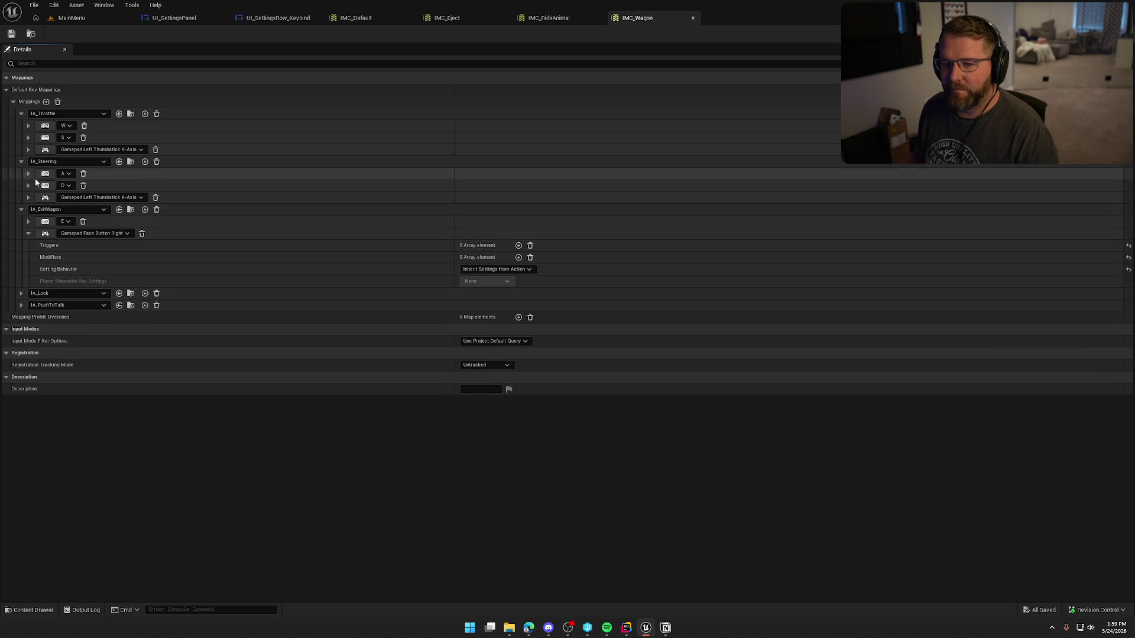
pyautogui.click(21, 163)
pyautogui.click(21, 114)
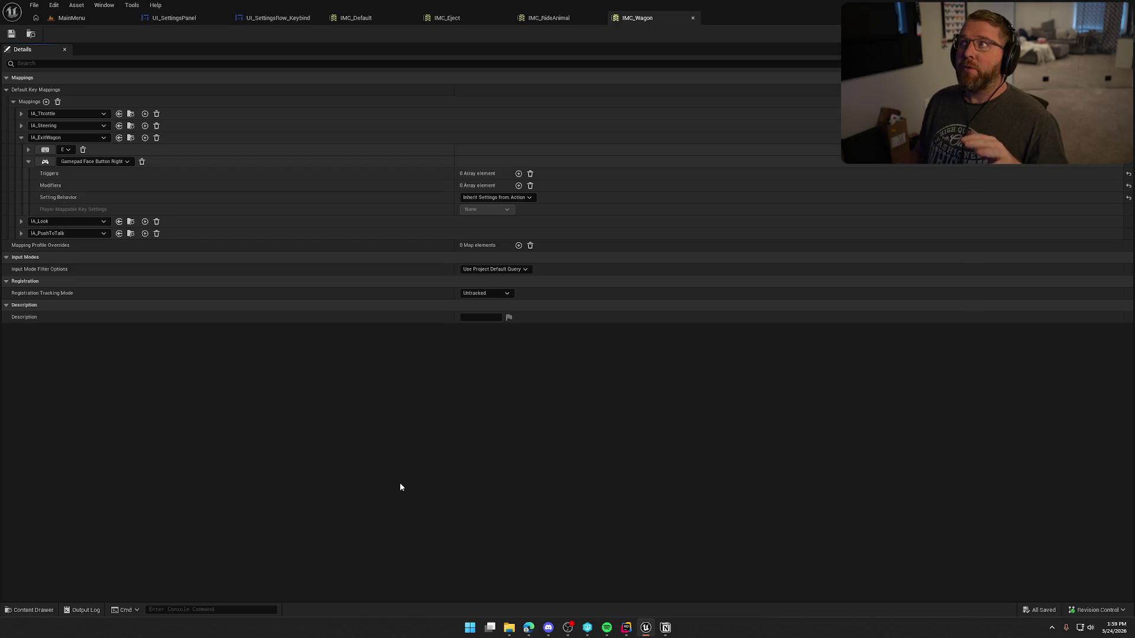
pyautogui.click(28, 150)
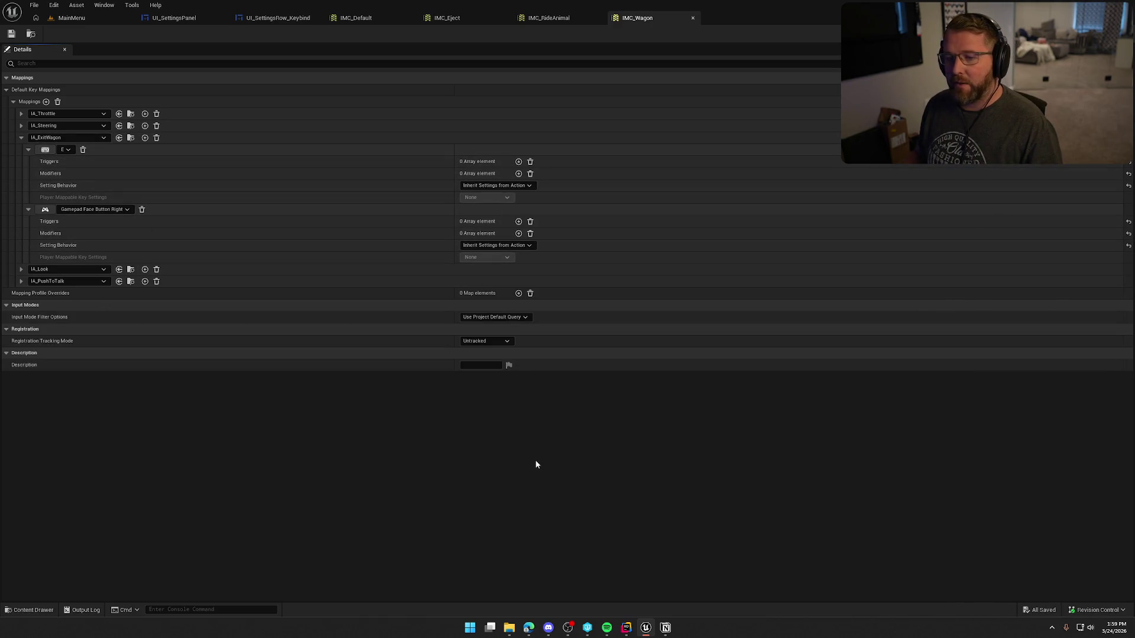
pyautogui.click(343, 19)
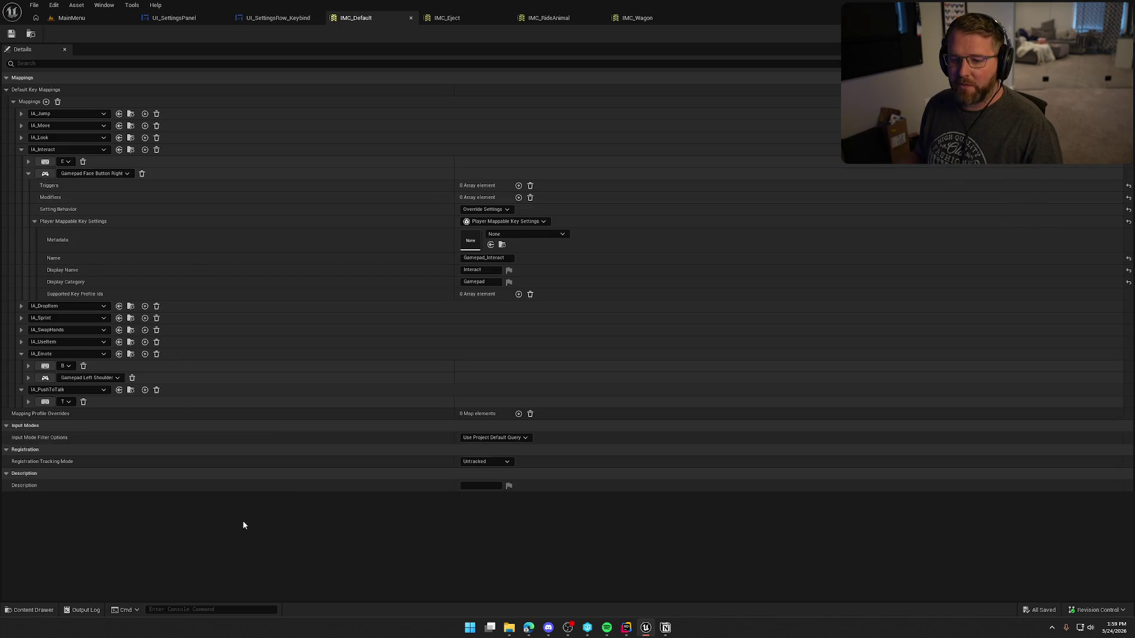
# Collapse the IA_Interact, IA_Emote and IA_PushToTalk mappings in IMC_Default.
pyautogui.click(21, 150)
pyautogui.click(21, 209)
pyautogui.click(20, 220)
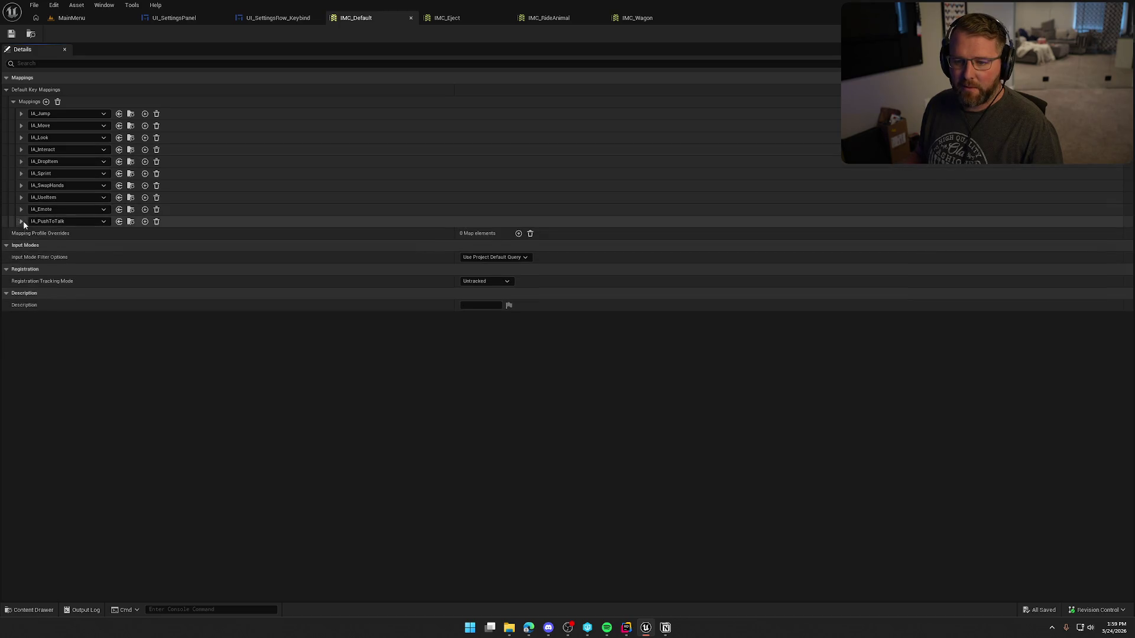
# In IMC_Eject, begin switching the E key binding's Setting Behavior to Override Settings.
pyautogui.hotkey('alt', 'Tab')
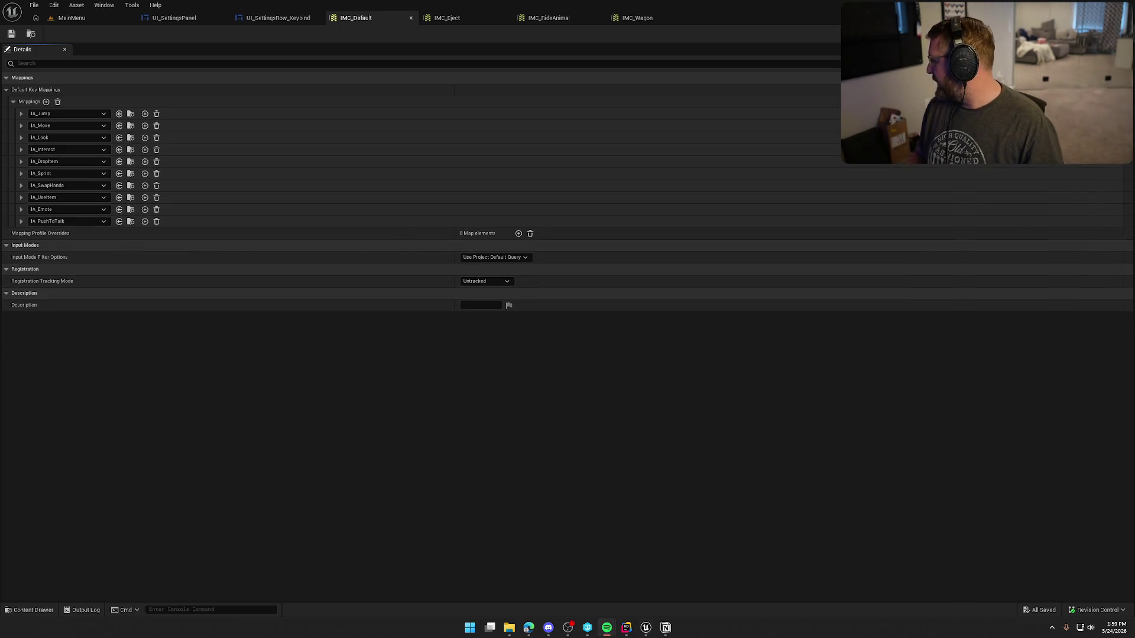
pyautogui.click(522, 396)
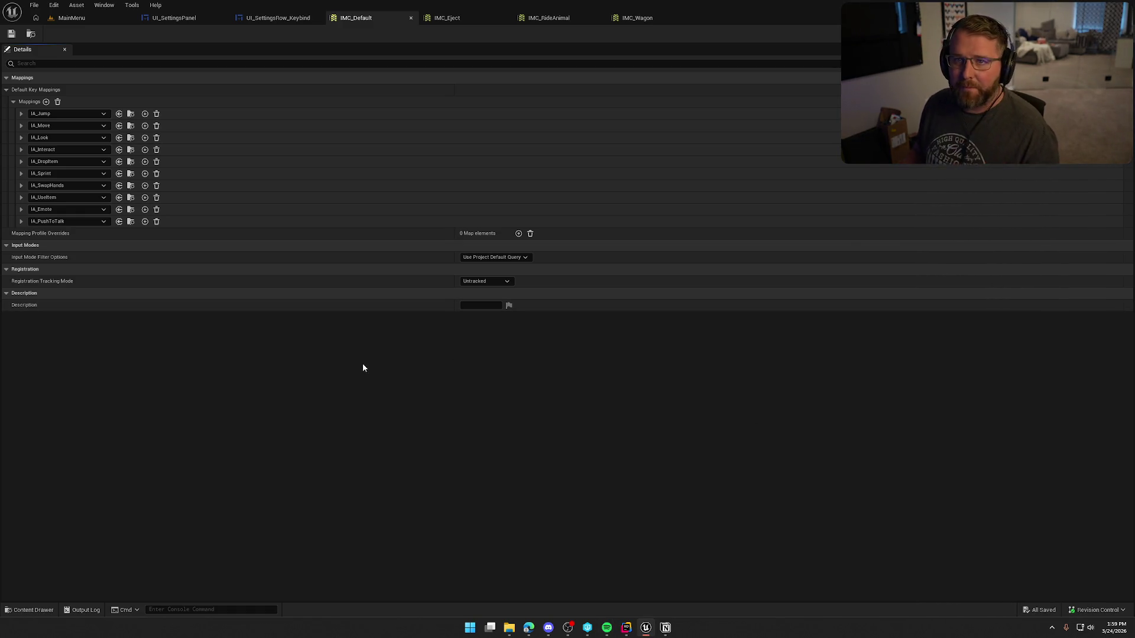
pyautogui.click(473, 19)
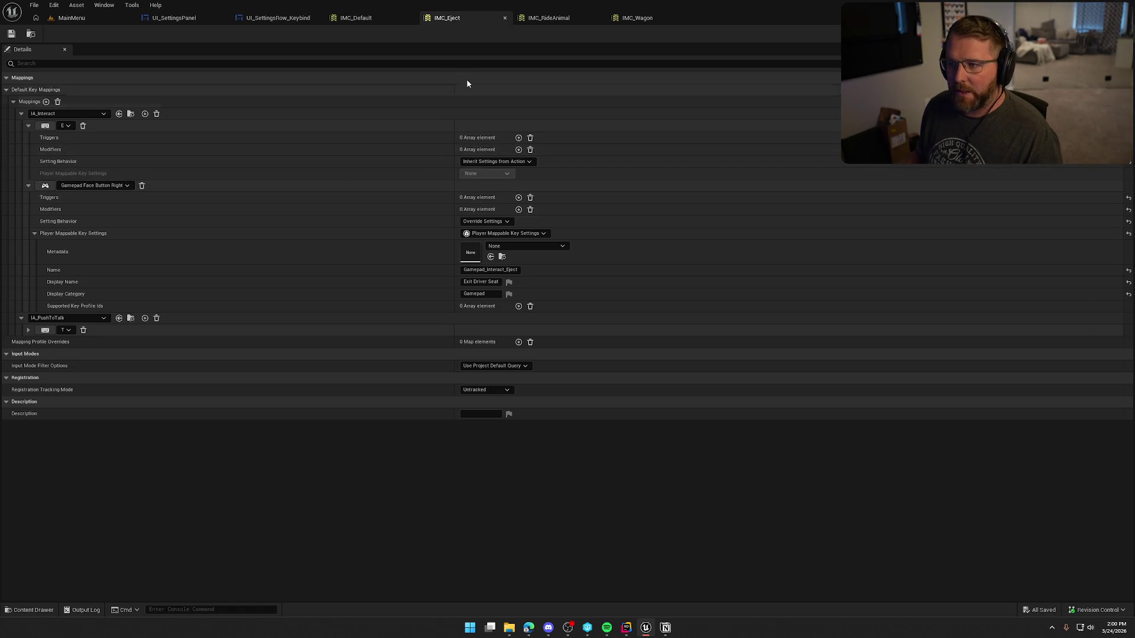
pyautogui.click(500, 162)
# Set the E binding to Override Settings, add Player Mappable Key Settings named KBM_Interact_Eject.
pyautogui.click(482, 180)
pyautogui.click(462, 173)
pyautogui.click(492, 204)
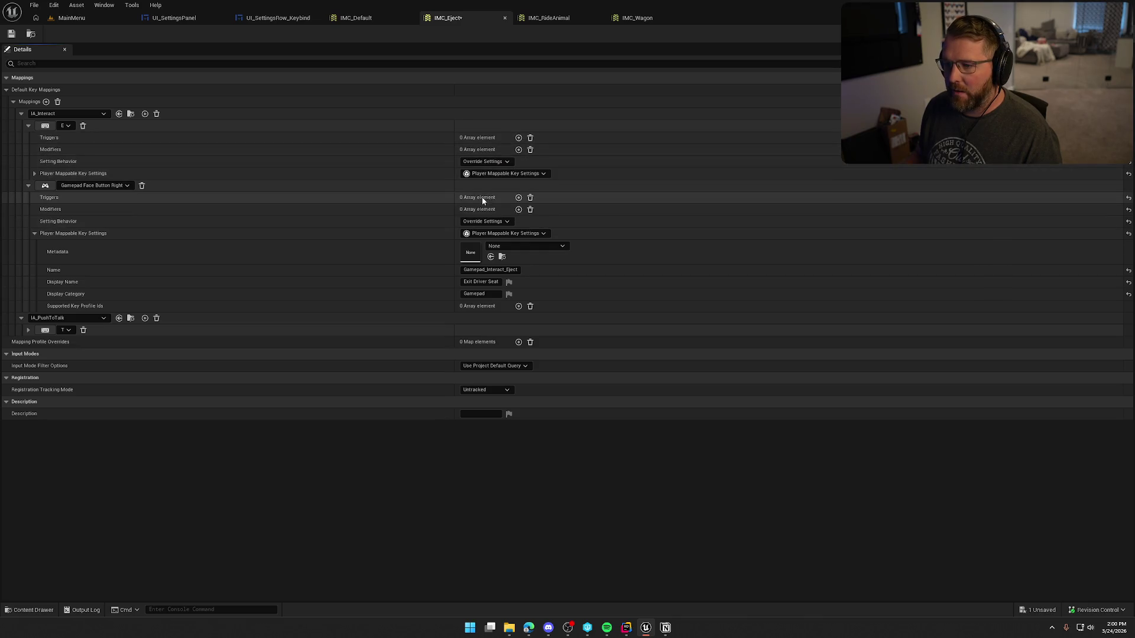
pyautogui.click(34, 173)
pyautogui.click(473, 211)
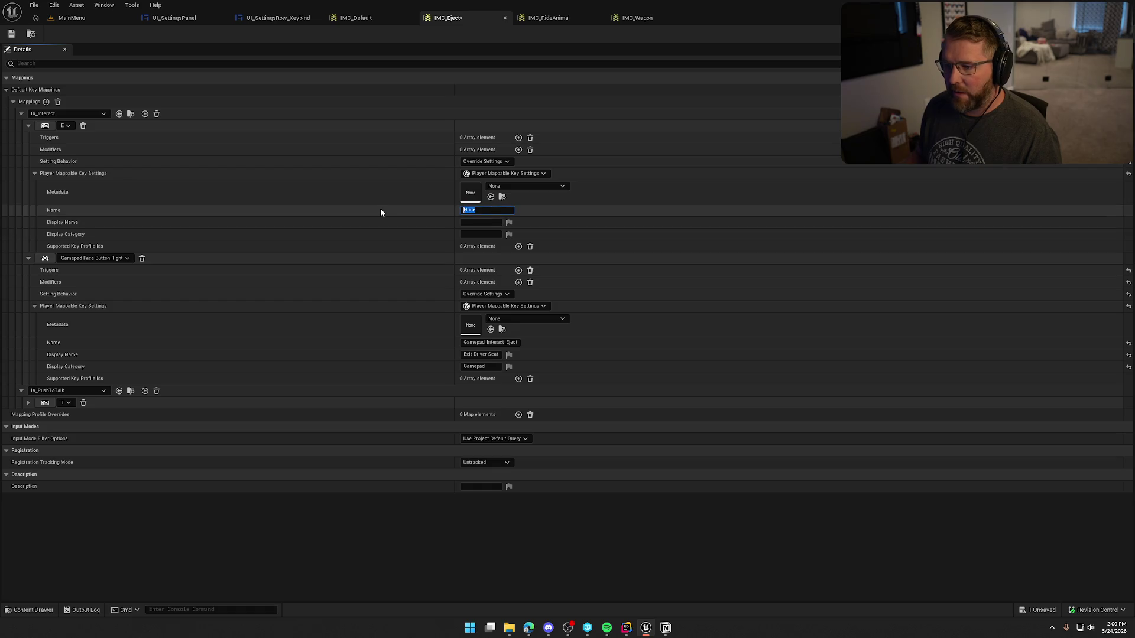
pyautogui.write('Keyb')
pyautogui.press('BackSpace')
pyautogui.press('BackSpace')
pyautogui.press('BackSpace')
pyautogui.write('GM')
pyautogui.press('BackSpace')
pyautogui.press('BackSpace')
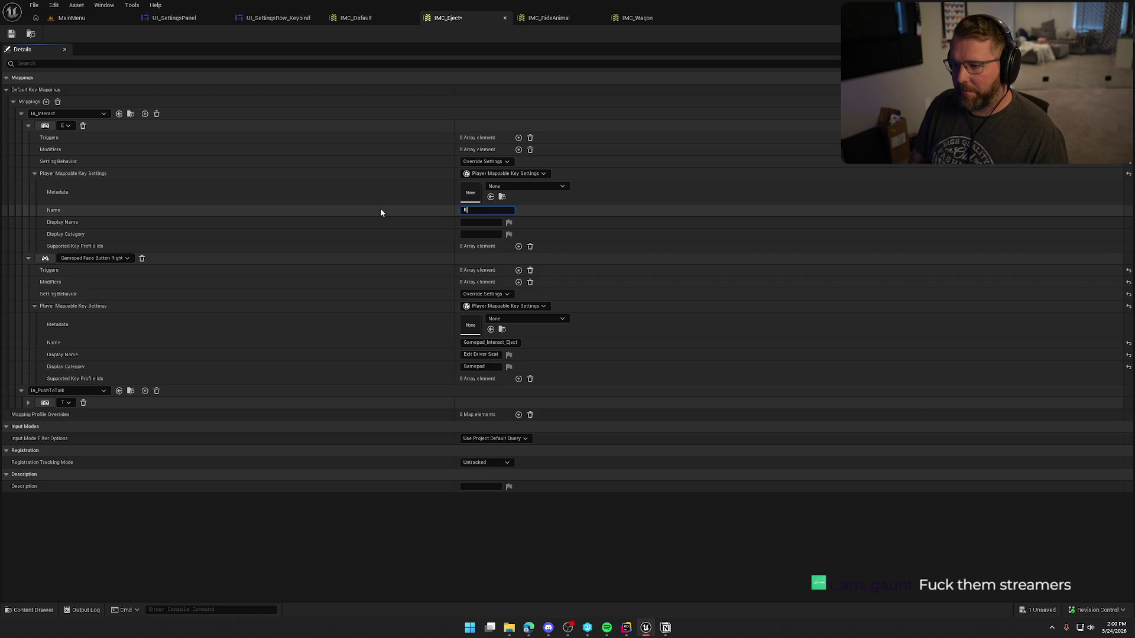
pyautogui.write('BM_')
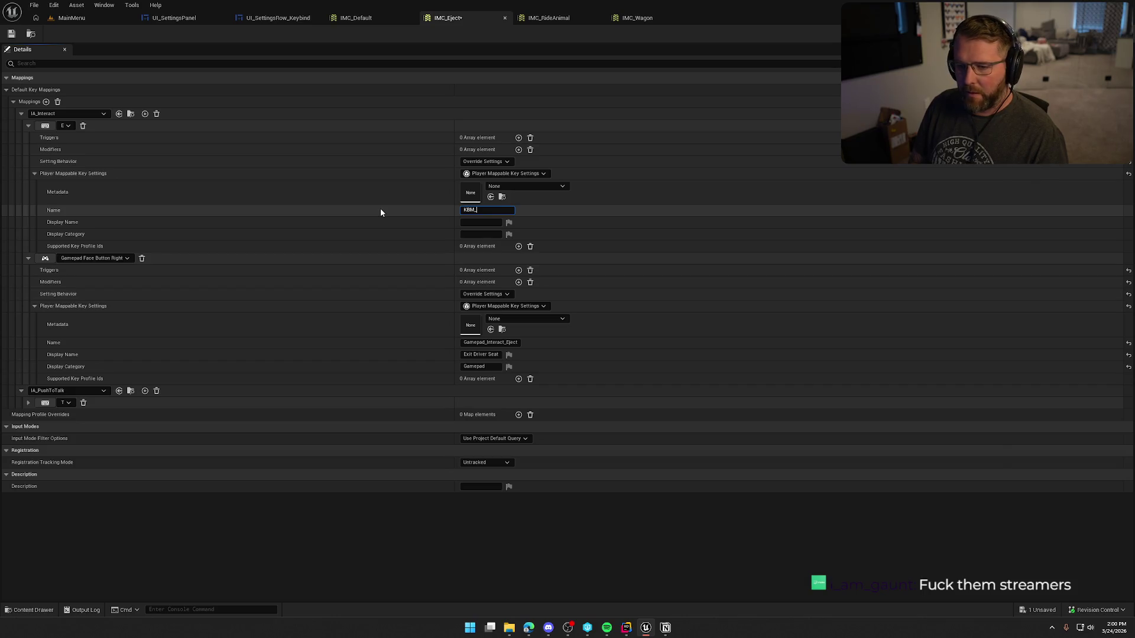
pyautogui.write('Interact_')
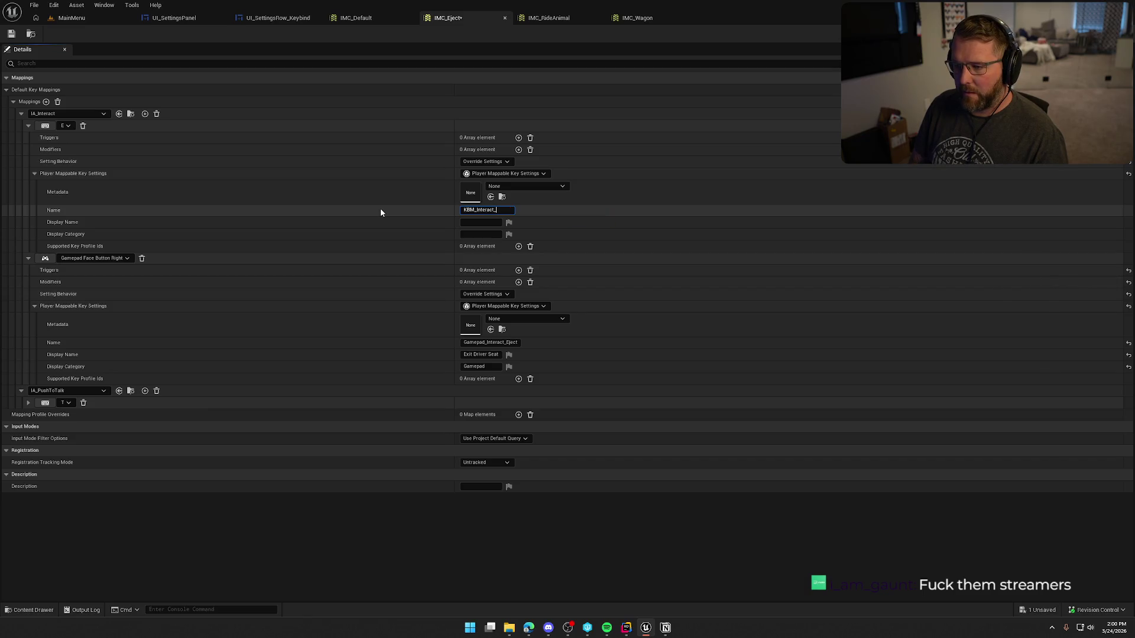
pyautogui.write('Eject')
pyautogui.press('Tab')
pyautogui.write('Exit D')
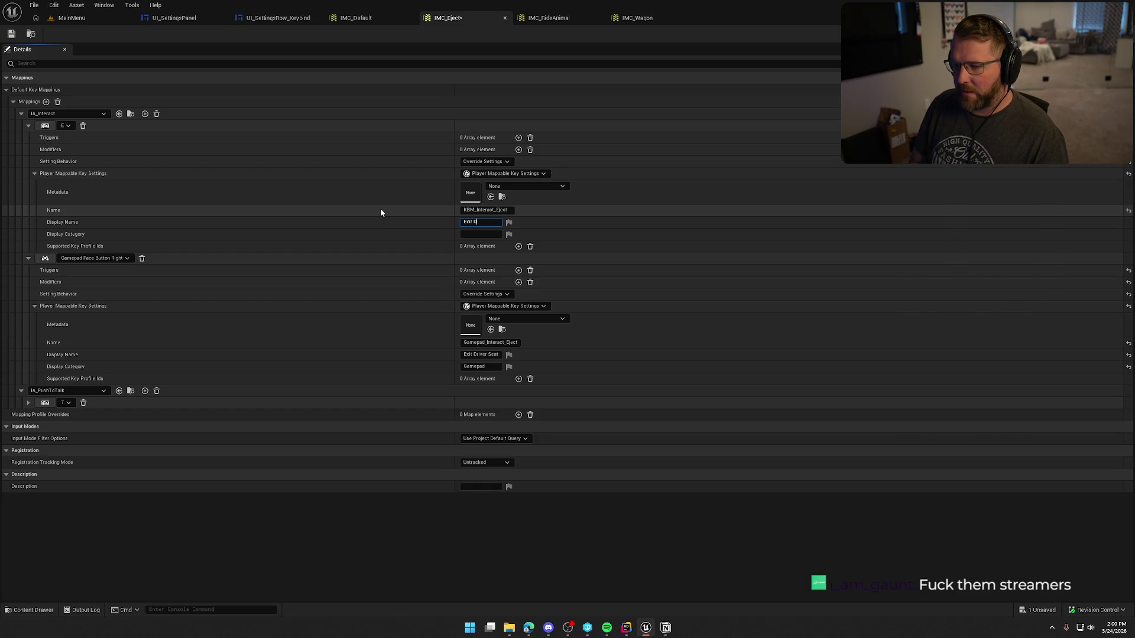
# Set its display name to Exit Driver Seat and category Keyboard, then save IMC_Eject.
pyautogui.write('river Seat')
pyautogui.press('Tab')
pyautogui.press('Tab')
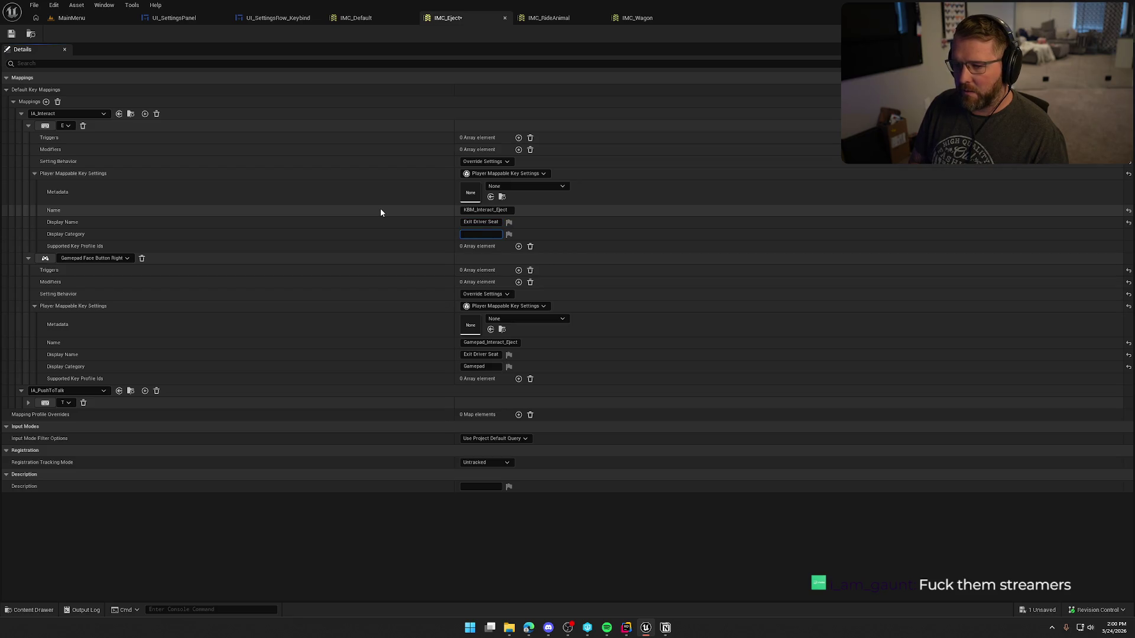
pyautogui.write('Keyboard')
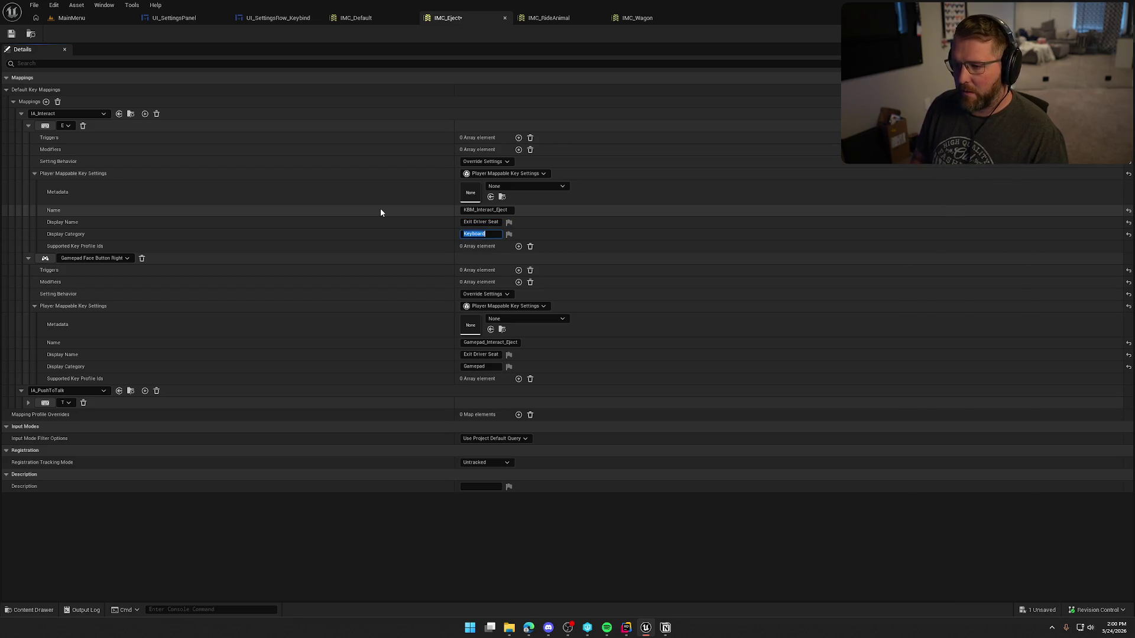
pyautogui.click(22, 113)
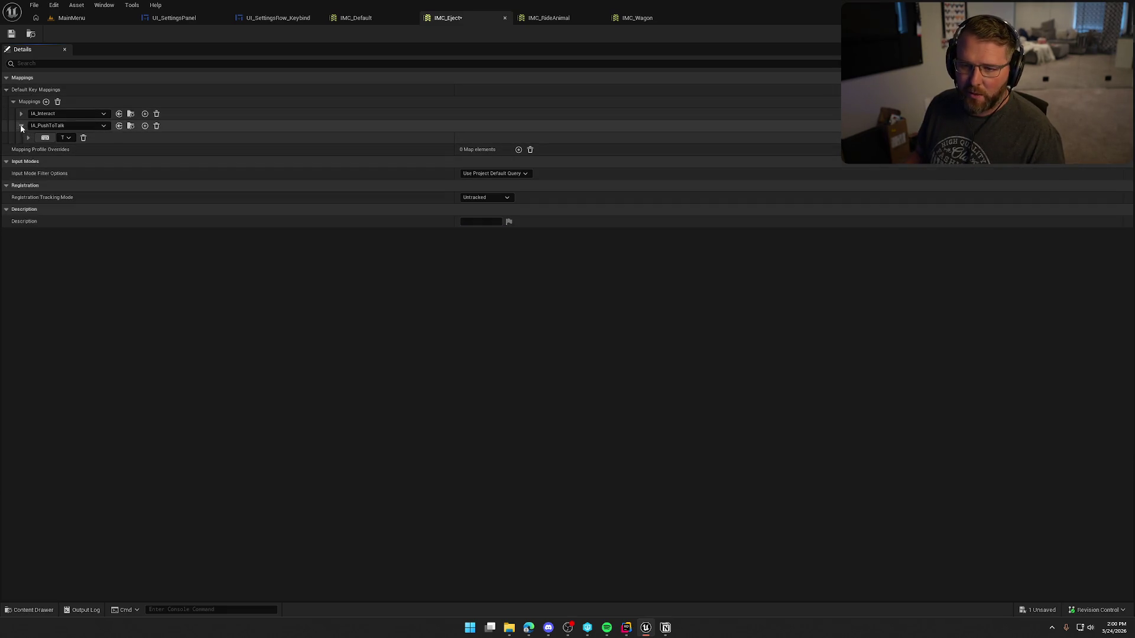
pyautogui.click(21, 126)
pyautogui.click(11, 34)
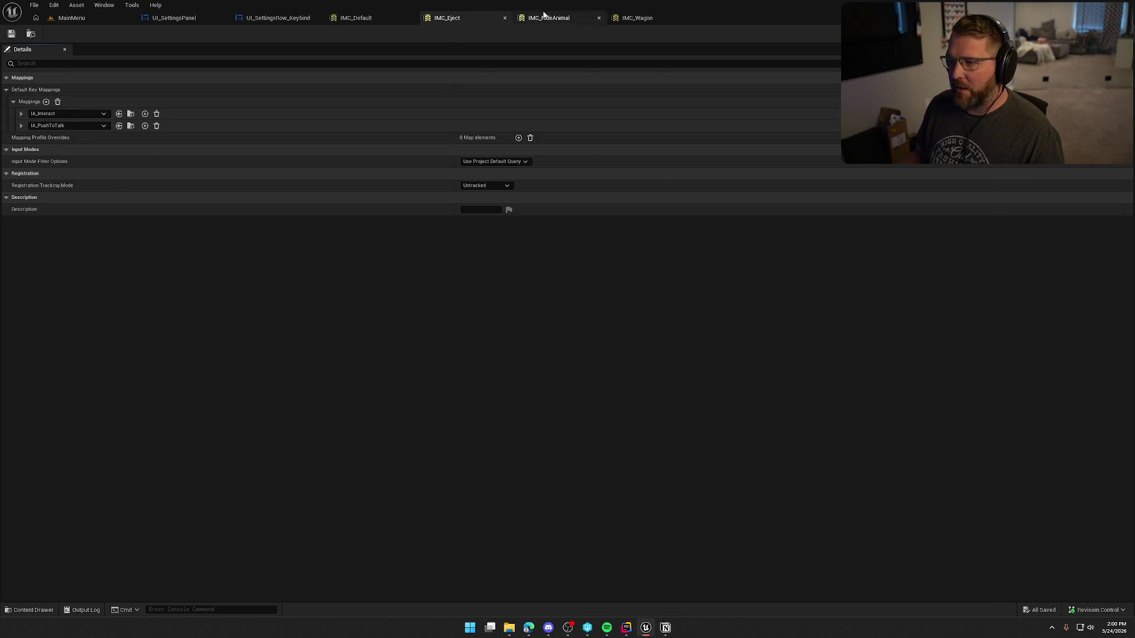
# In IMC_RideAnimal, expand the IA_DismountAnimal and IA_UseItem key mappings.
pyautogui.click(543, 16)
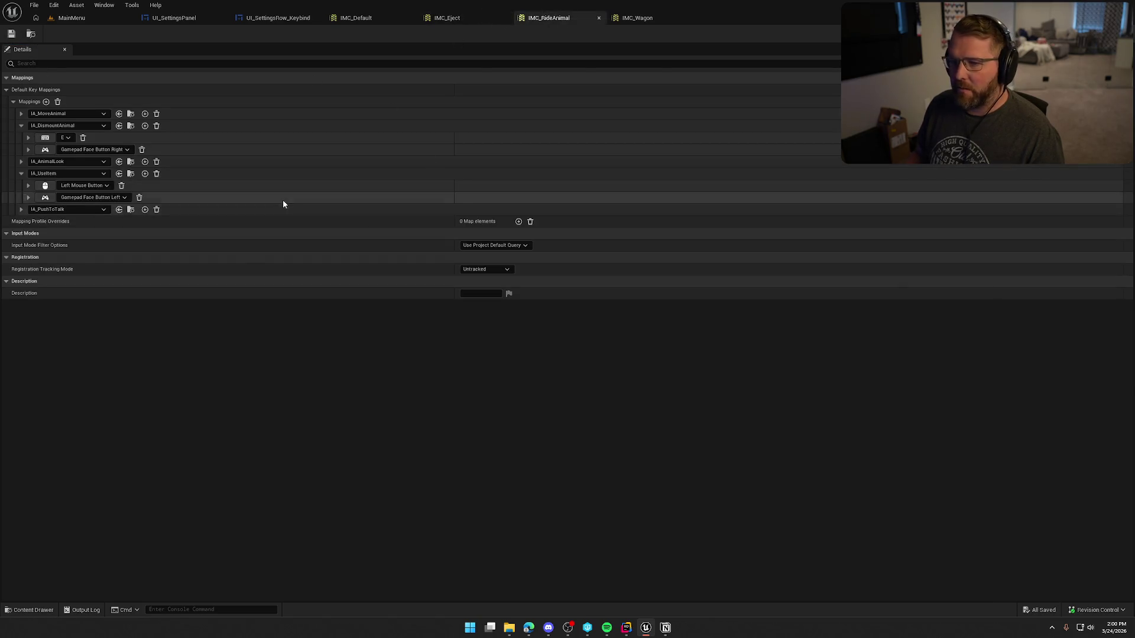
pyautogui.click(29, 138)
pyautogui.click(29, 197)
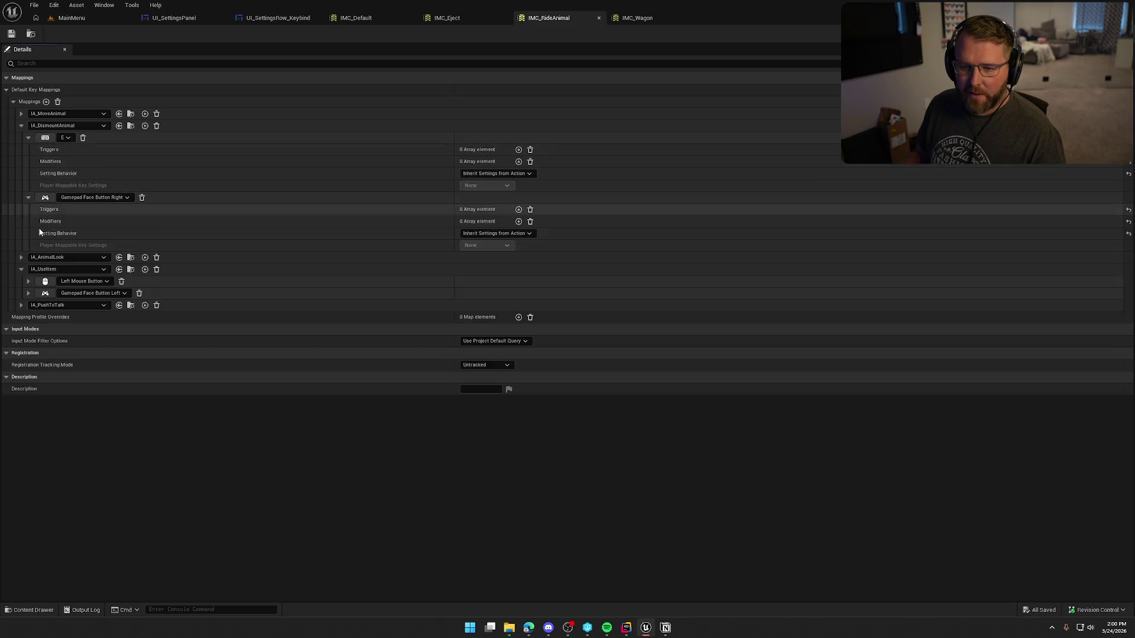
pyautogui.click(29, 281)
pyautogui.click(28, 340)
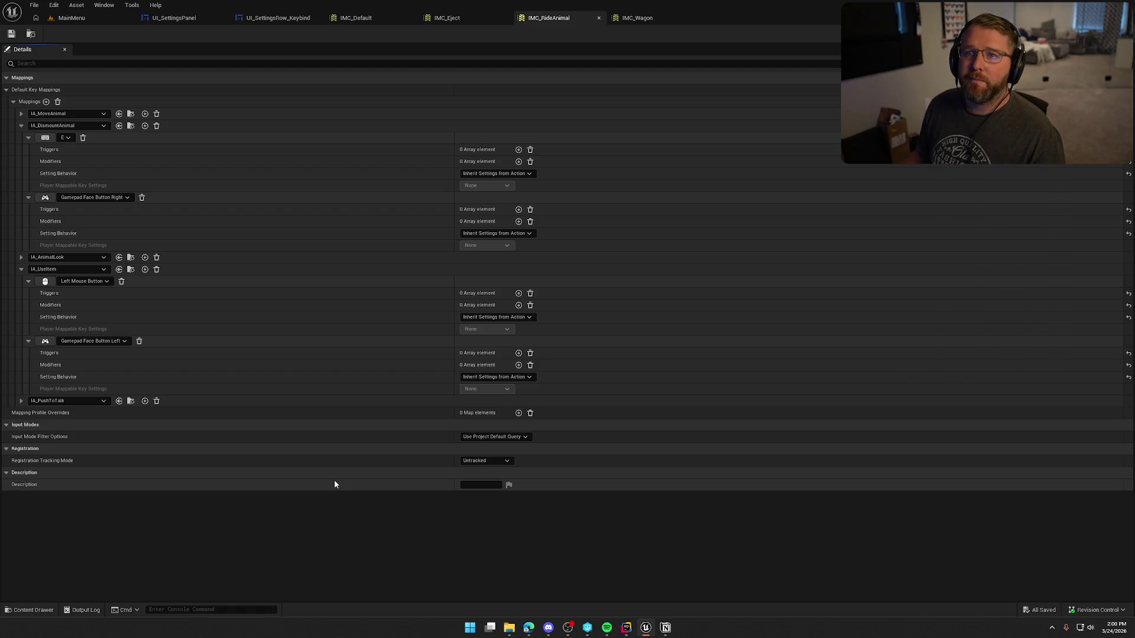
# Make the E and Gamepad Face Button Right mappings override settings with their own key settings.
pyautogui.click(499, 173)
pyautogui.click(480, 194)
pyautogui.click(486, 185)
pyautogui.click(489, 218)
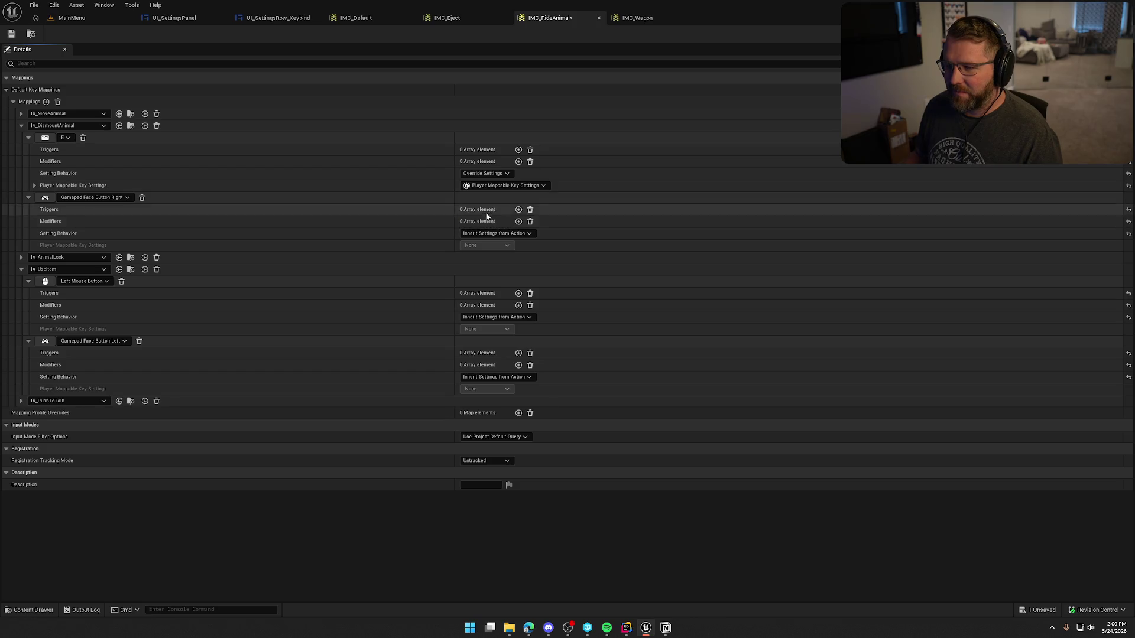
pyautogui.click(495, 233)
pyautogui.click(489, 251)
pyautogui.click(485, 245)
pyautogui.click(496, 277)
# Make the Left Mouse Button and Gamepad Face Button Left mappings override settings with their own key settings.
pyautogui.click(488, 318)
pyautogui.click(489, 335)
pyautogui.click(485, 329)
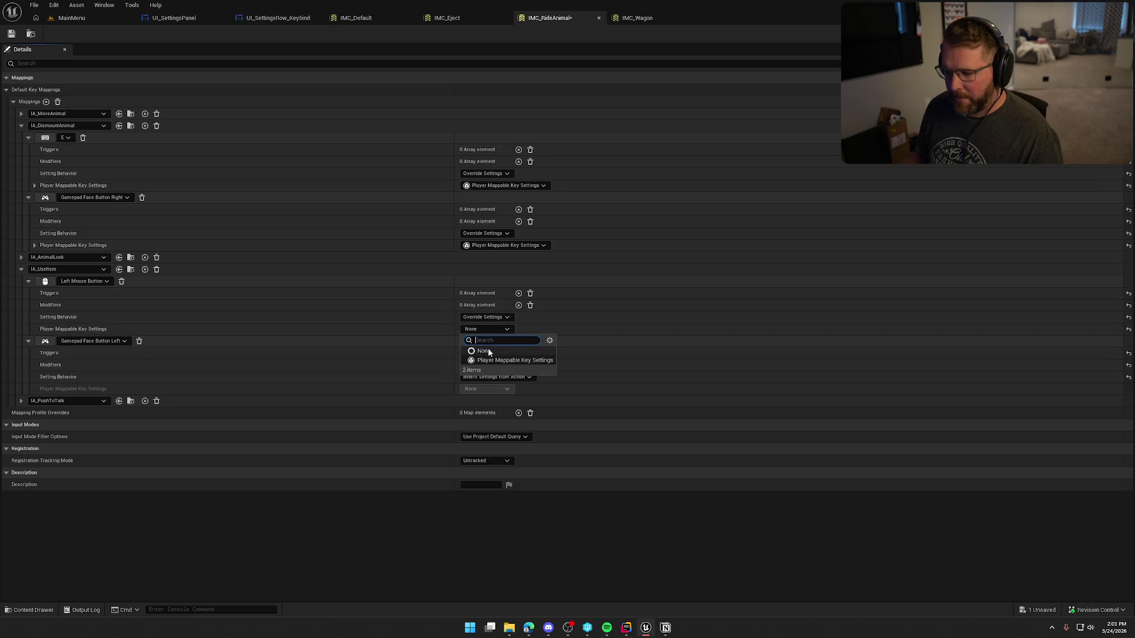
pyautogui.click(490, 363)
pyautogui.click(491, 377)
pyautogui.click(490, 394)
pyautogui.click(488, 388)
pyautogui.click(498, 419)
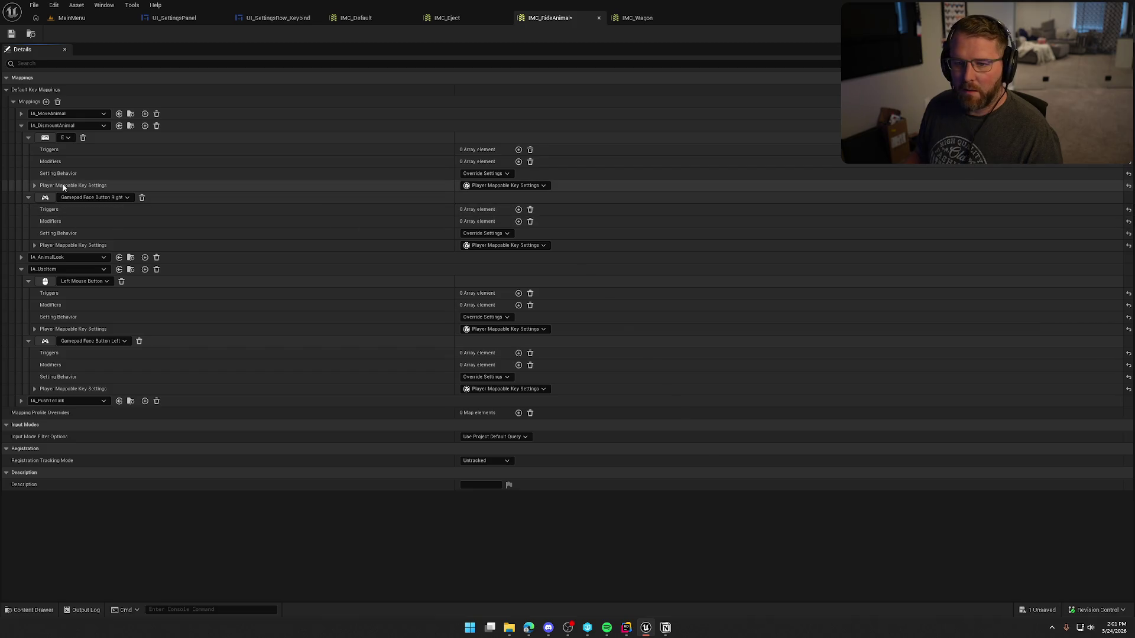
# Try naming the E mapping KBM_Dismounnimal, then revert it to inherit the action's settings.
pyautogui.click(34, 186)
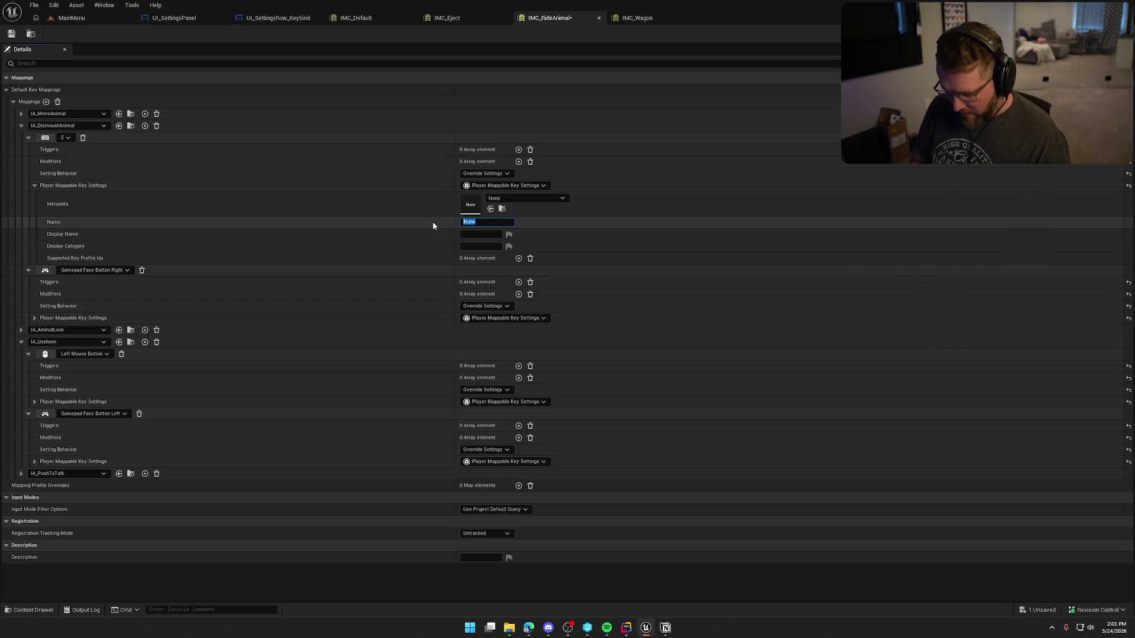
pyautogui.write('KBM')
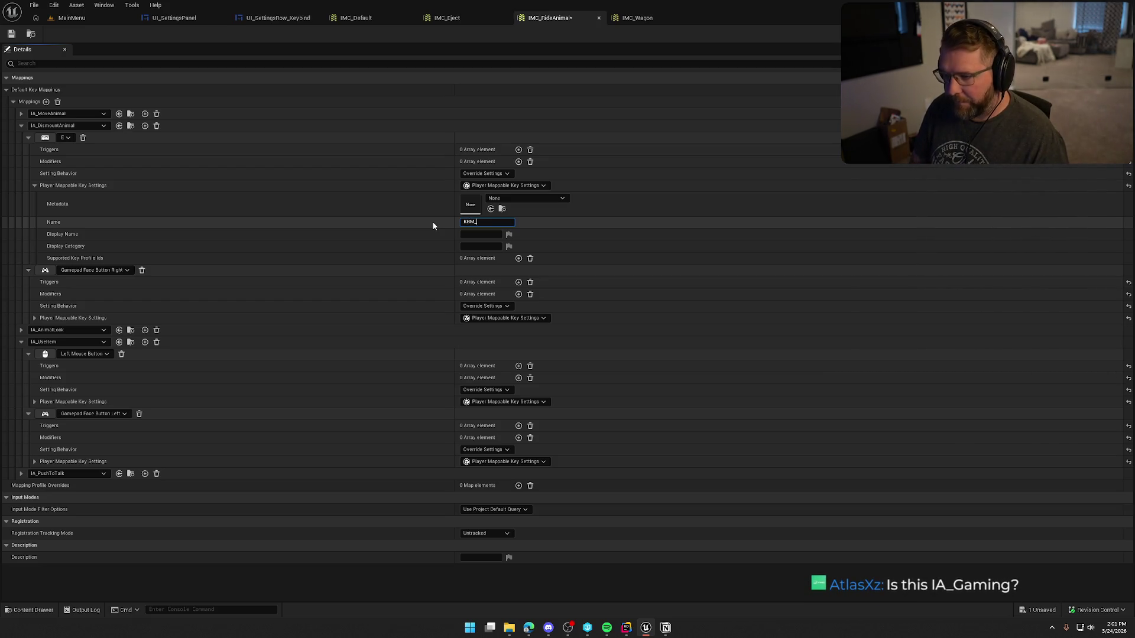
pyautogui.write('_Dismoun')
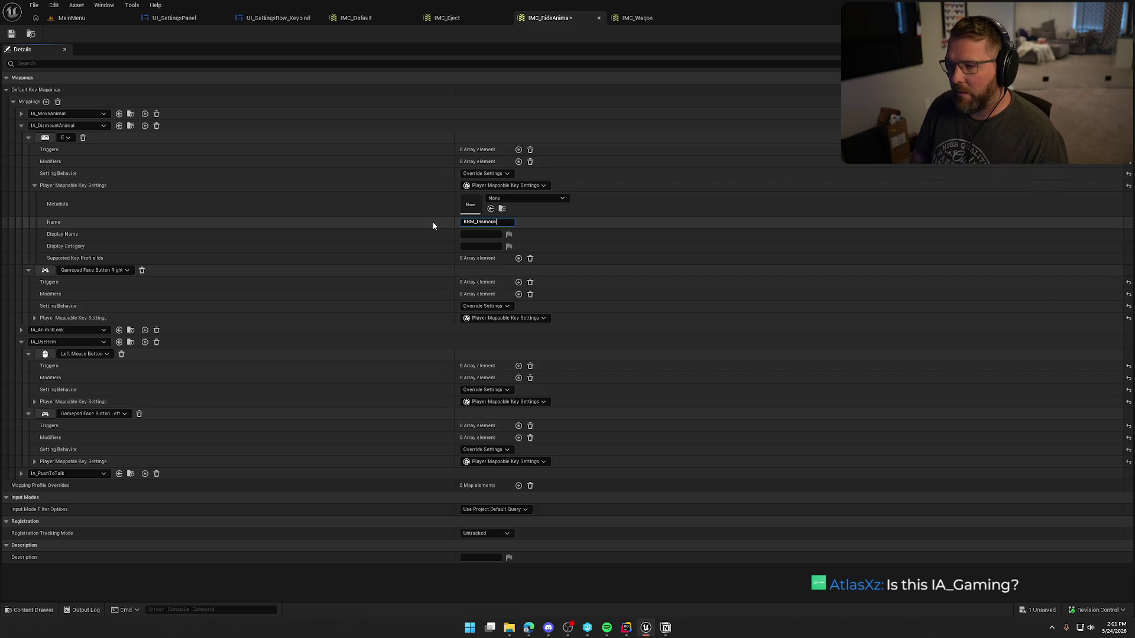
pyautogui.write('nimal')
pyautogui.press('Tab')
pyautogui.hotkey('shift', 'Tab')
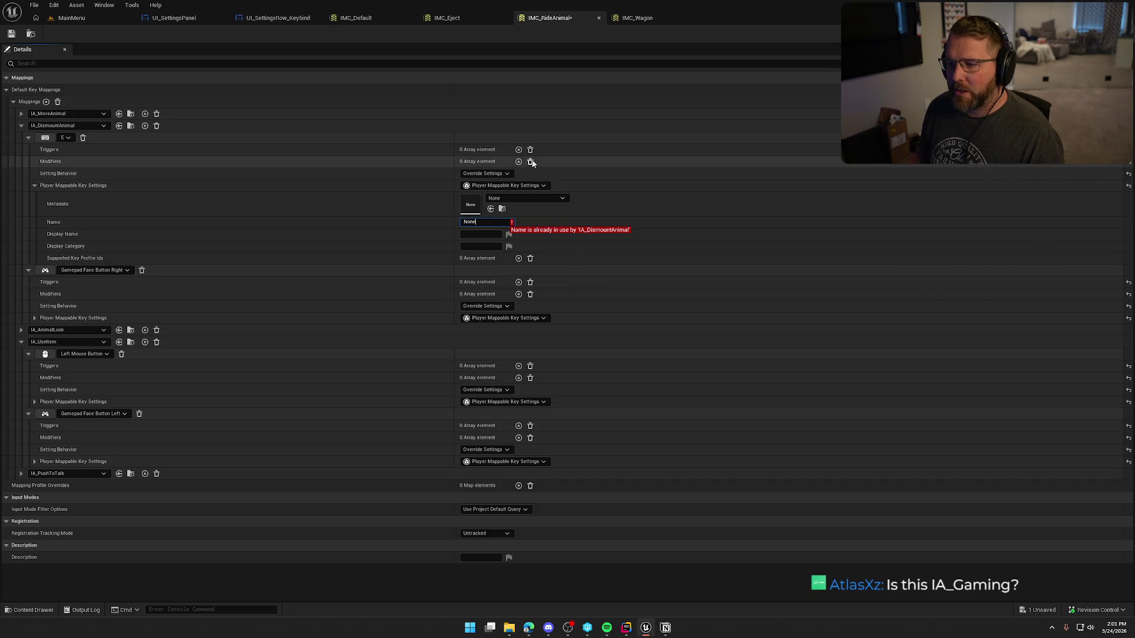
pyautogui.click(485, 173)
pyautogui.click(494, 182)
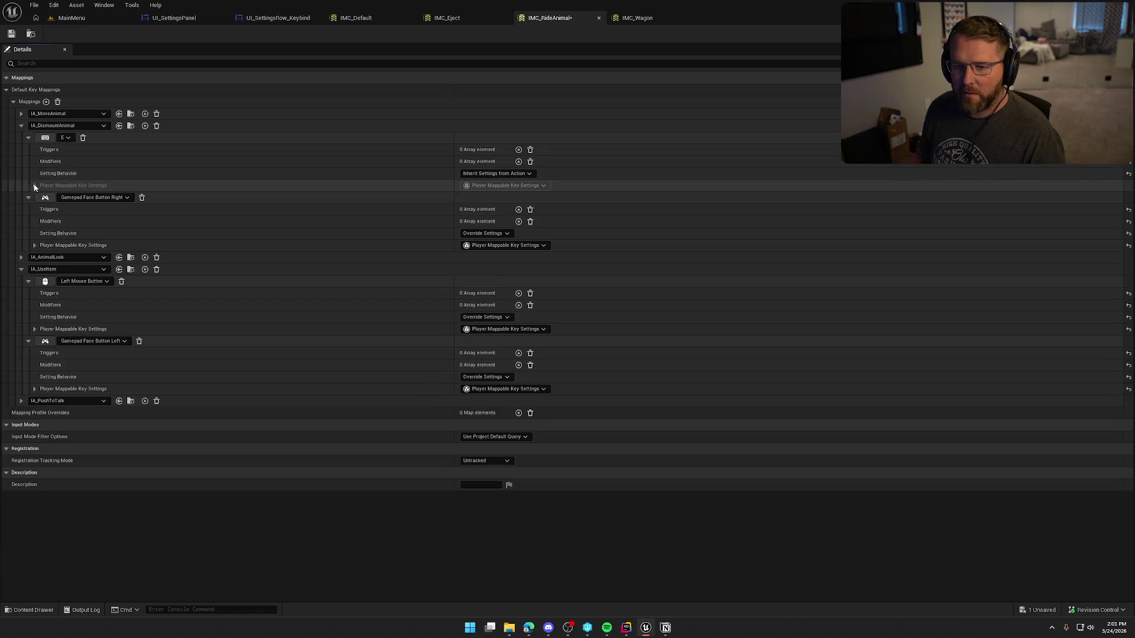
pyautogui.click(27, 137)
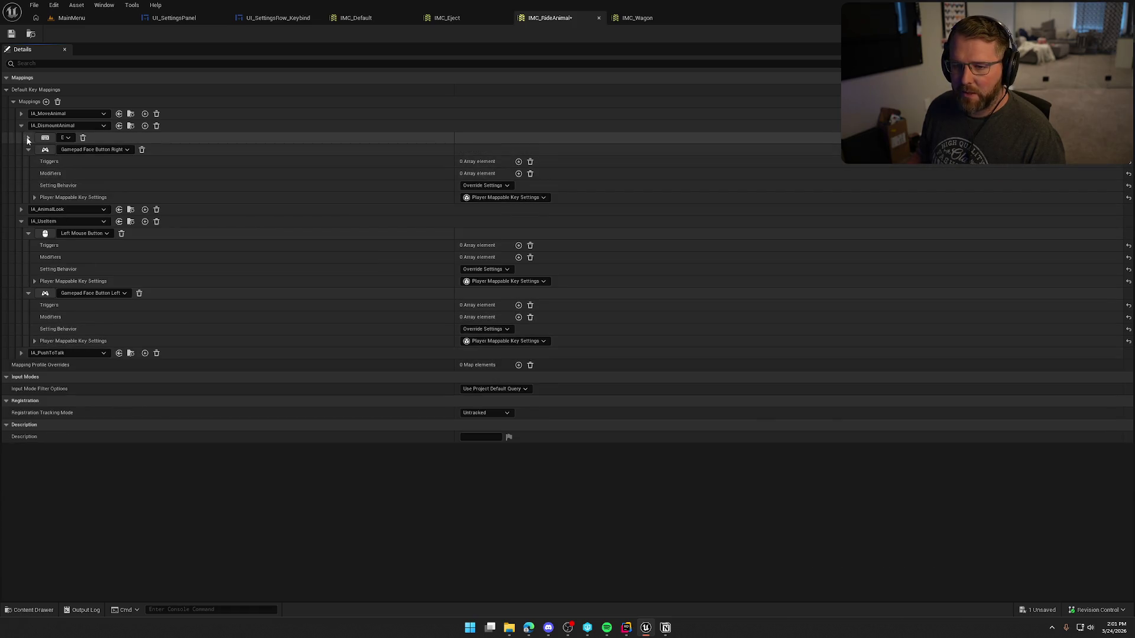
# Name the gamepad dismount key settings Gamepad_DismountAnimal with display name Dismount Animal.
pyautogui.click(34, 198)
pyautogui.click(482, 234)
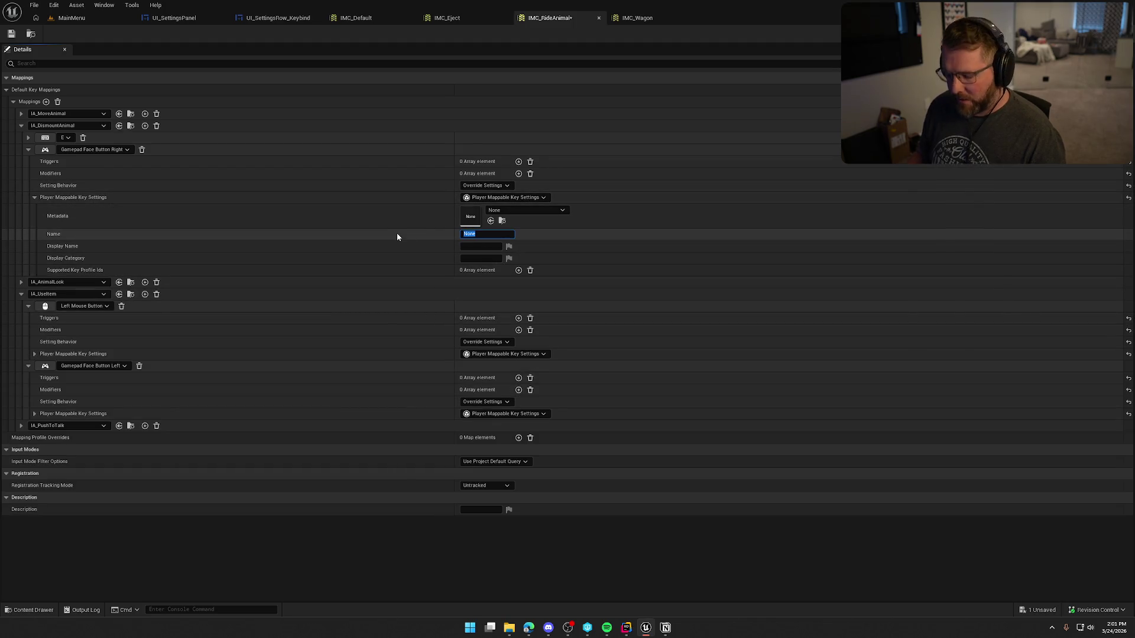
pyautogui.write('Gamepad_D')
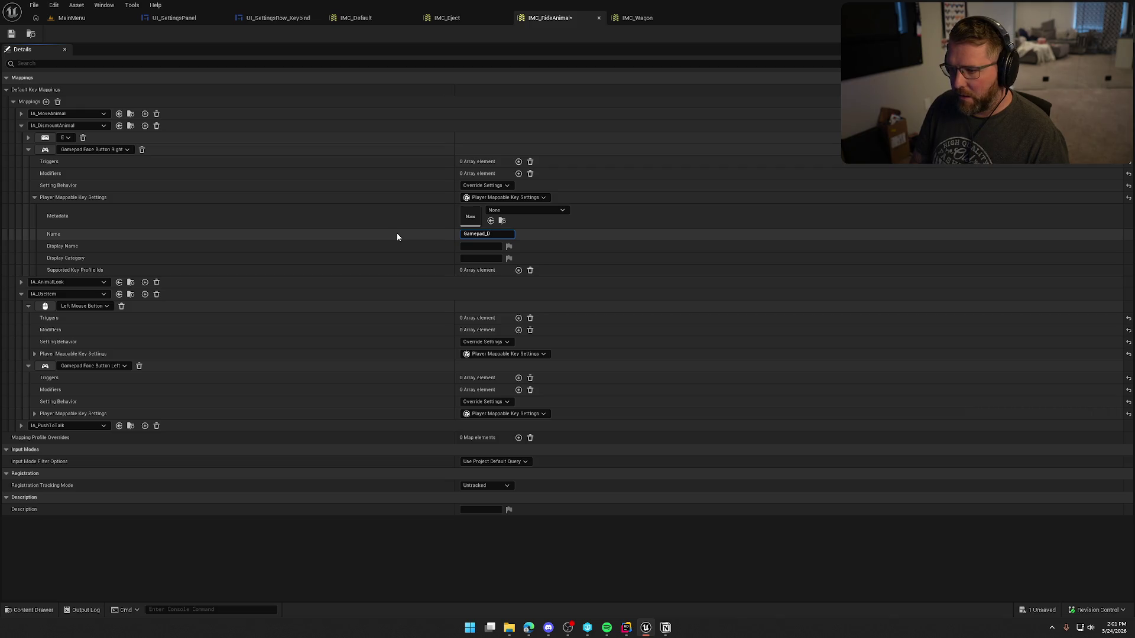
pyautogui.write('ismountA')
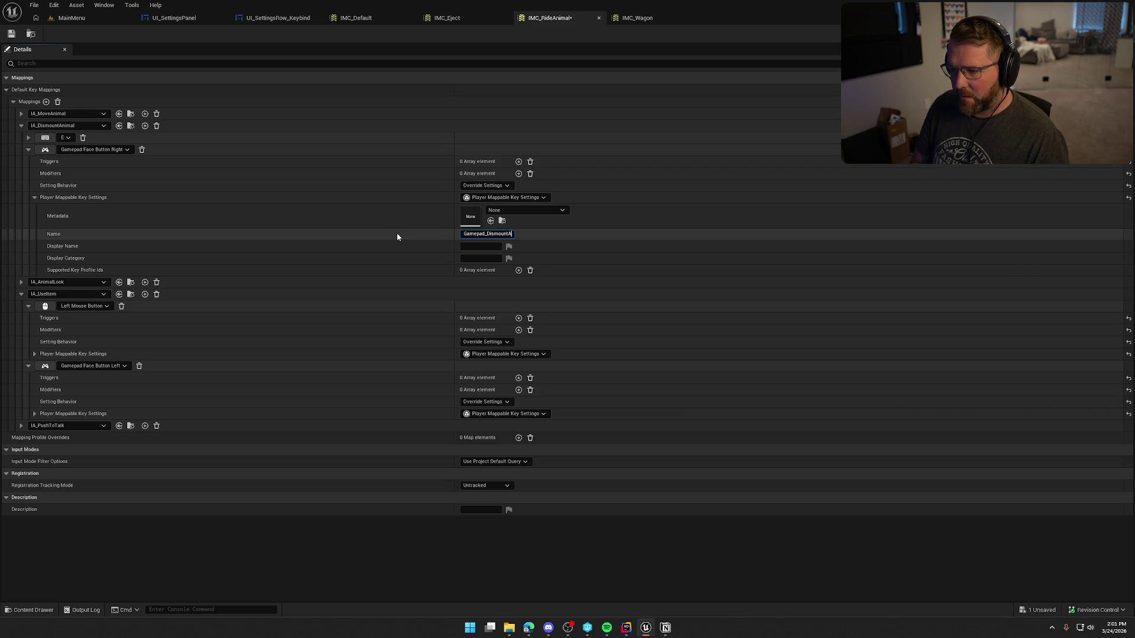
pyautogui.write('nimal')
pyautogui.press('Tab')
pyautogui.write('Dismount ANim')
pyautogui.press('BackSpace')
pyautogui.press('BackSpace')
pyautogui.press('BackSpace')
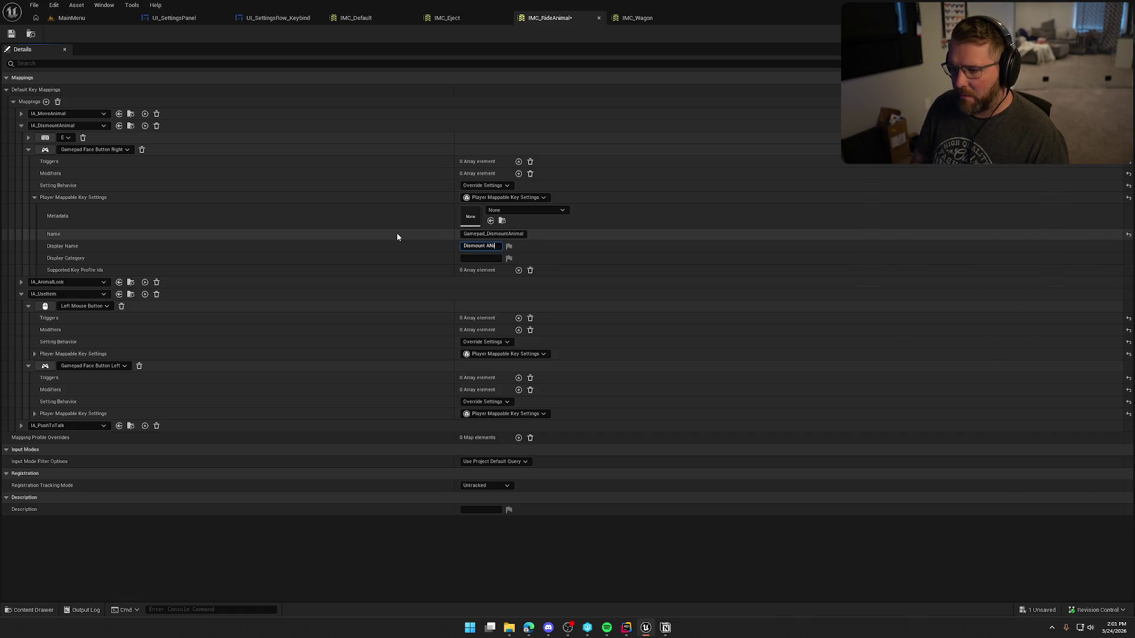
pyautogui.write('nimal')
pyautogui.press('Return')
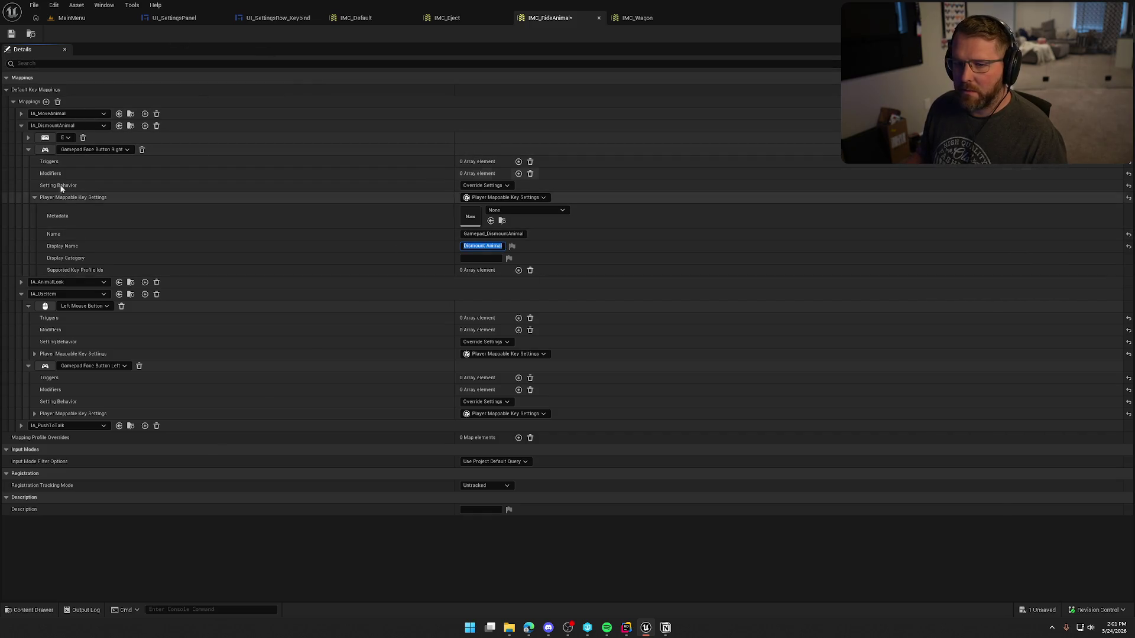
pyautogui.click(131, 126)
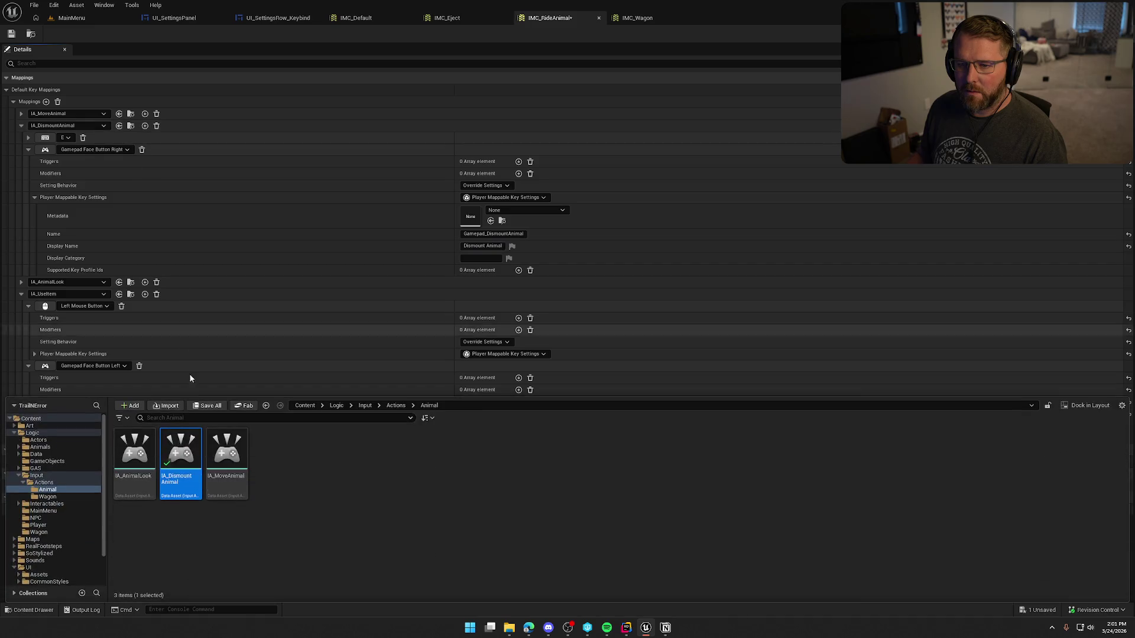
# Inspect IA_DismountAnimal's Player Mappable Key Settings, then return to IMC_RideAnimal.
pyautogui.doubleClick(177, 467)
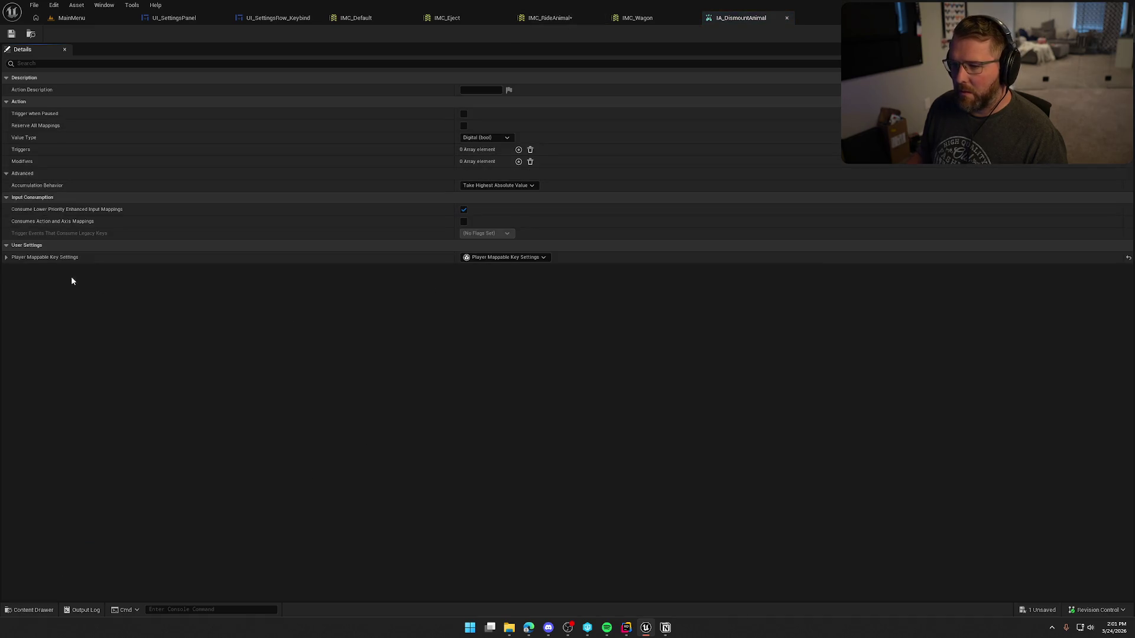
pyautogui.click(6, 258)
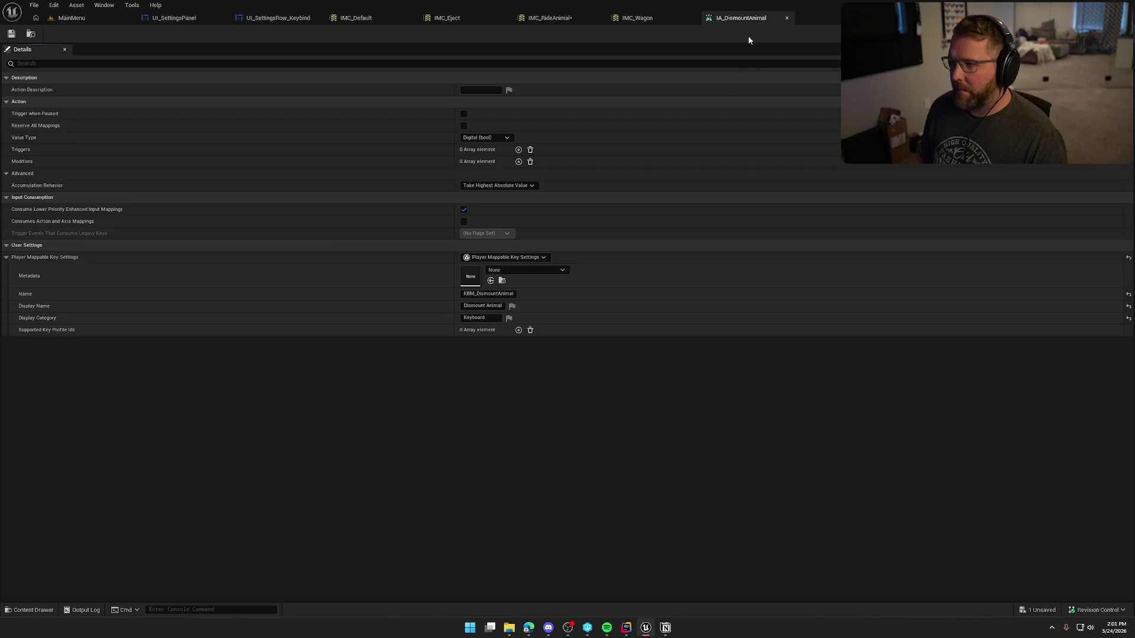
pyautogui.click(786, 18)
pyautogui.click(537, 17)
# Set the gamepad dismount mapping's display category to Gamepad.
pyautogui.click(481, 258)
pyautogui.write('Gamepad')
pyautogui.press('Return')
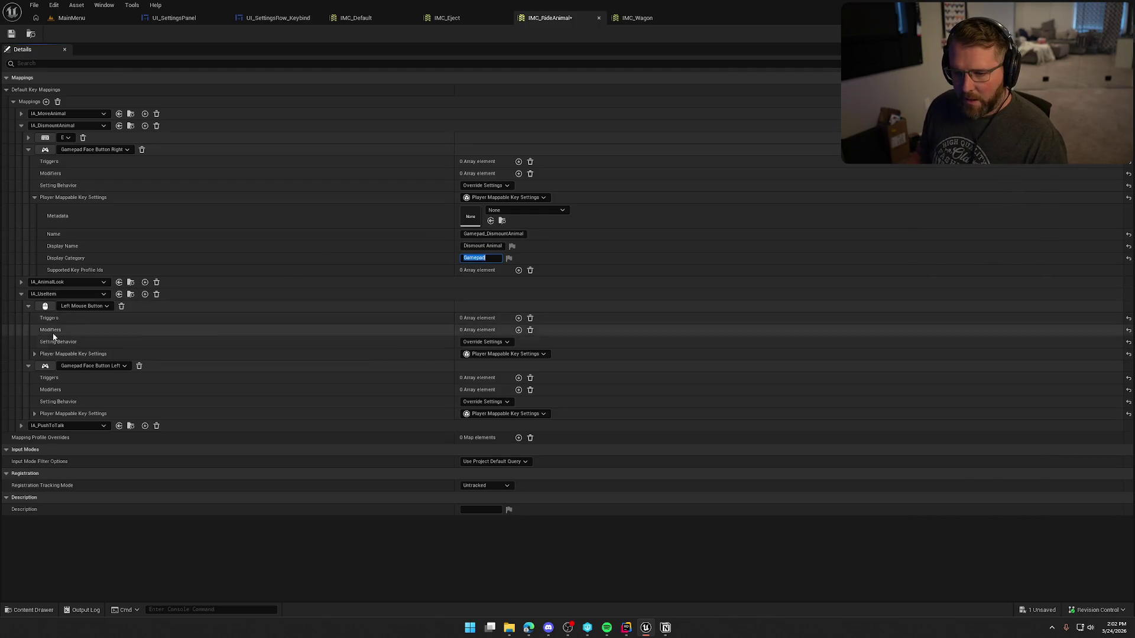
pyautogui.click(504, 354)
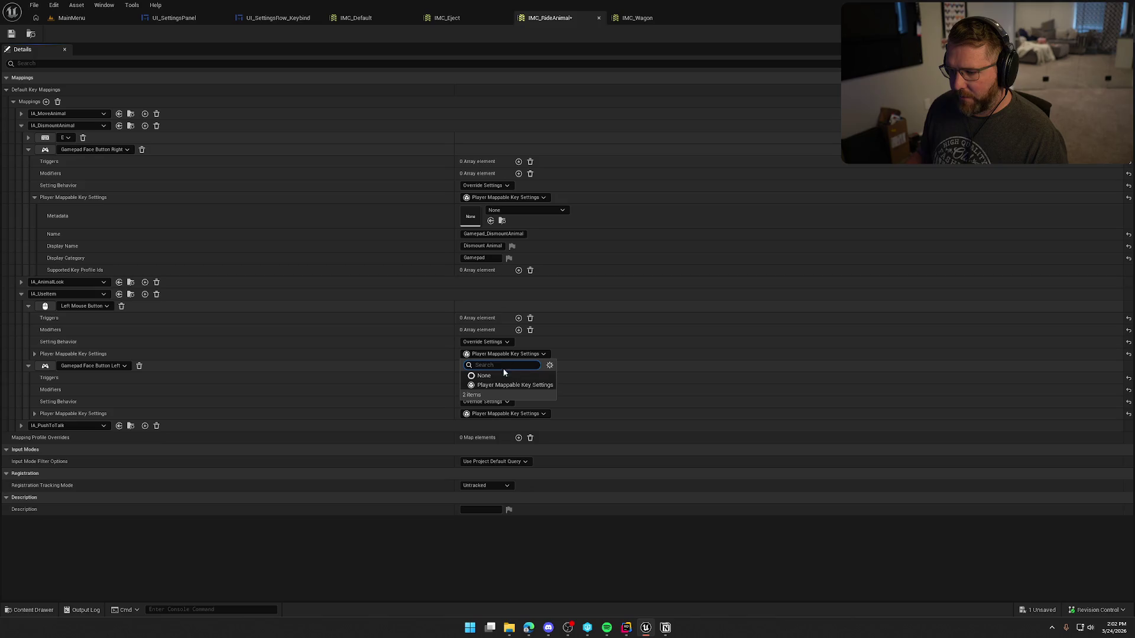
# Give the Left Mouse Button mapping name KBM_UseAnimal, display name Animal On Use, category Keyboard.
pyautogui.click(502, 384)
pyautogui.click(36, 354)
pyautogui.click(485, 390)
pyautogui.write('KBM_')
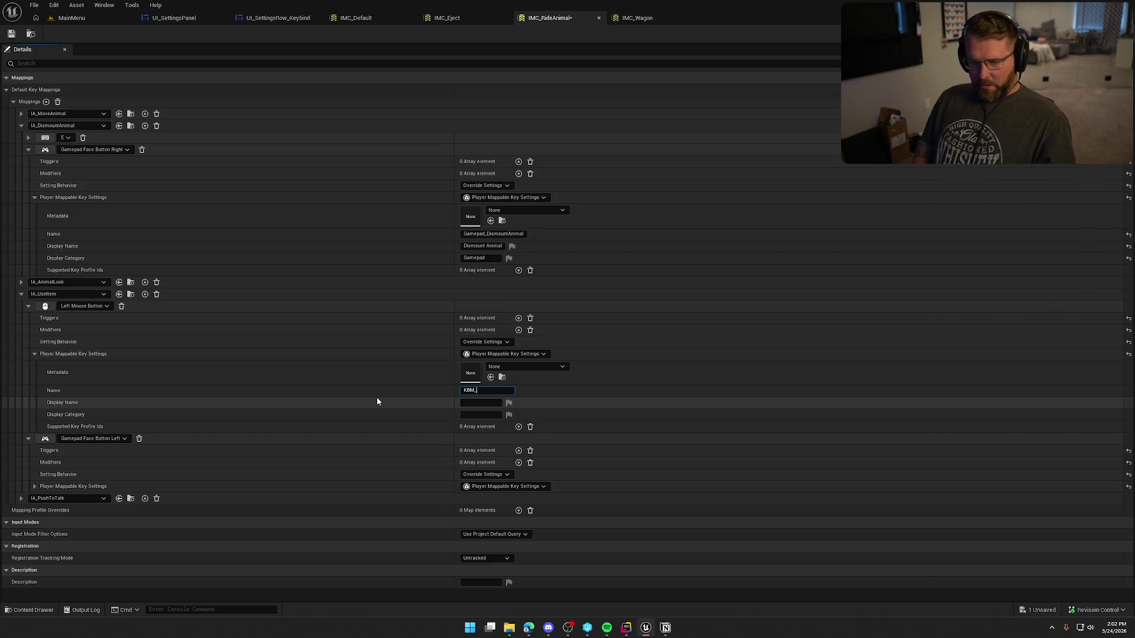
pyautogui.write('Use')
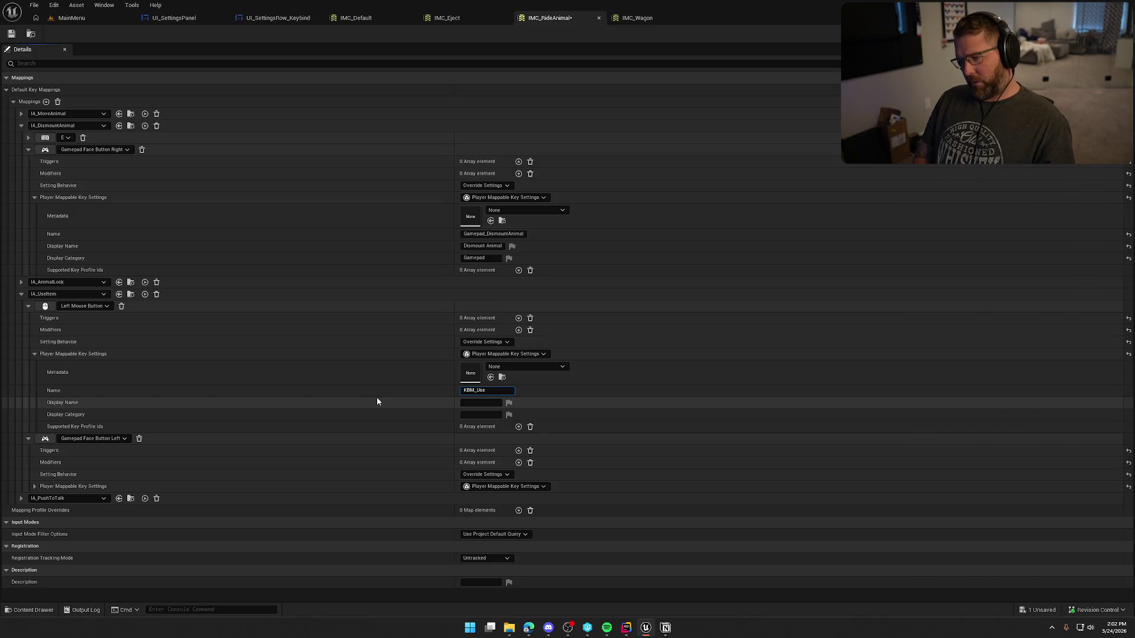
pyautogui.write('Animal')
pyautogui.press('Tab')
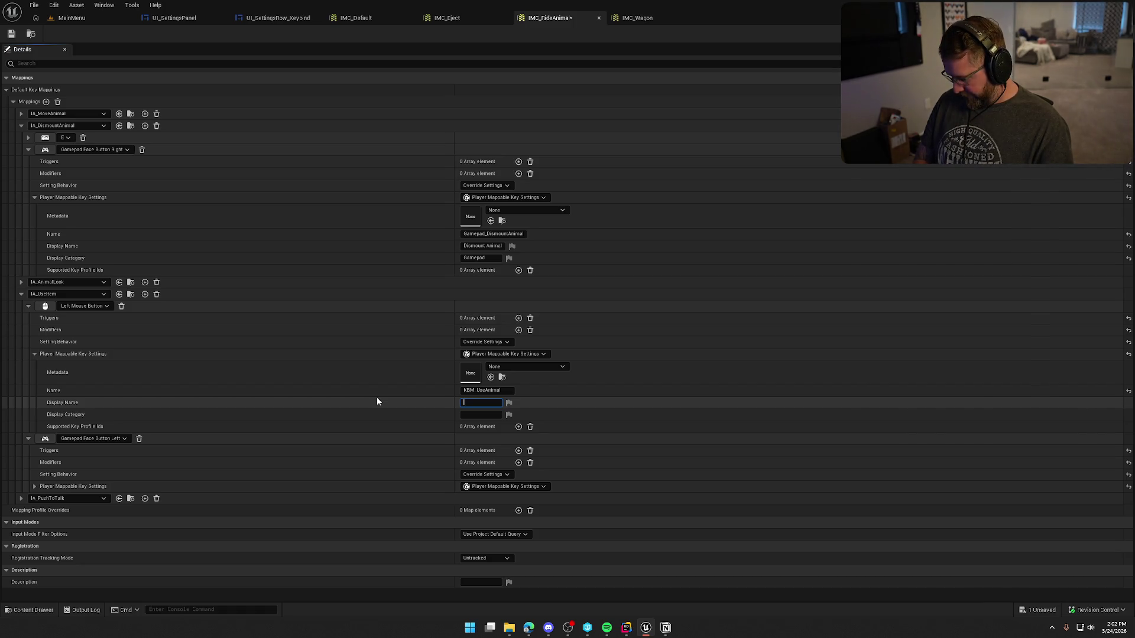
pyautogui.write('Animal On Use')
pyautogui.press('Tab')
pyautogui.write('eyboard')
pyautogui.press('Return')
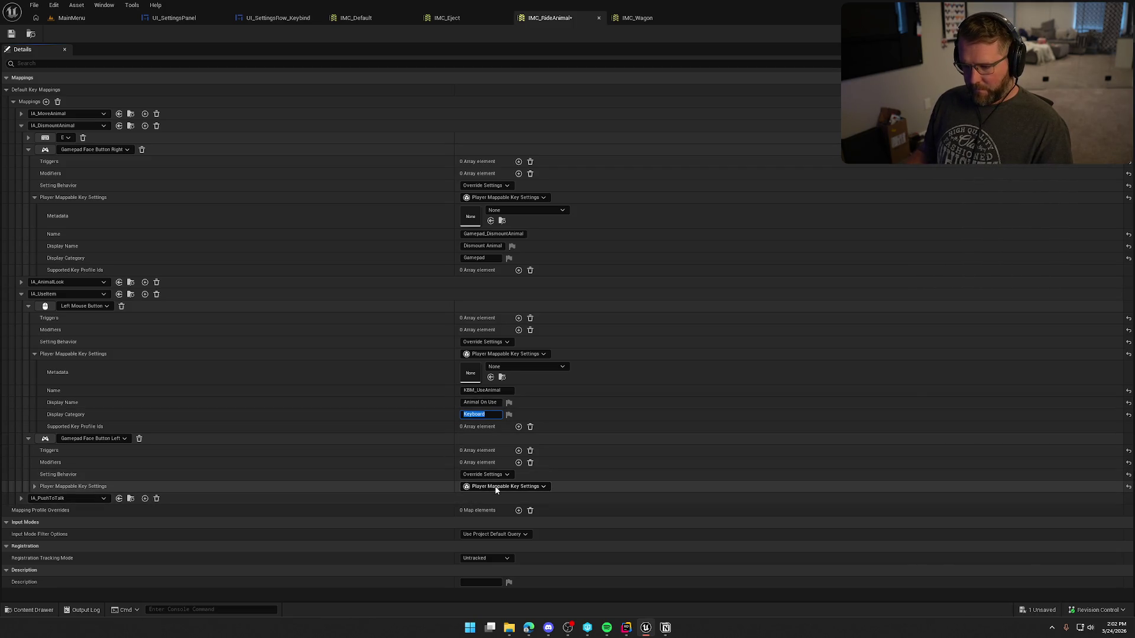
# Give the gamepad use mapping name Gamepad_UseAnimal, display Animal On Use, category Gamepad, and save.
pyautogui.click(39, 487)
pyautogui.scroll(-2, 40, 488)
pyautogui.click(475, 463)
pyautogui.write('Gamepad_UseA')
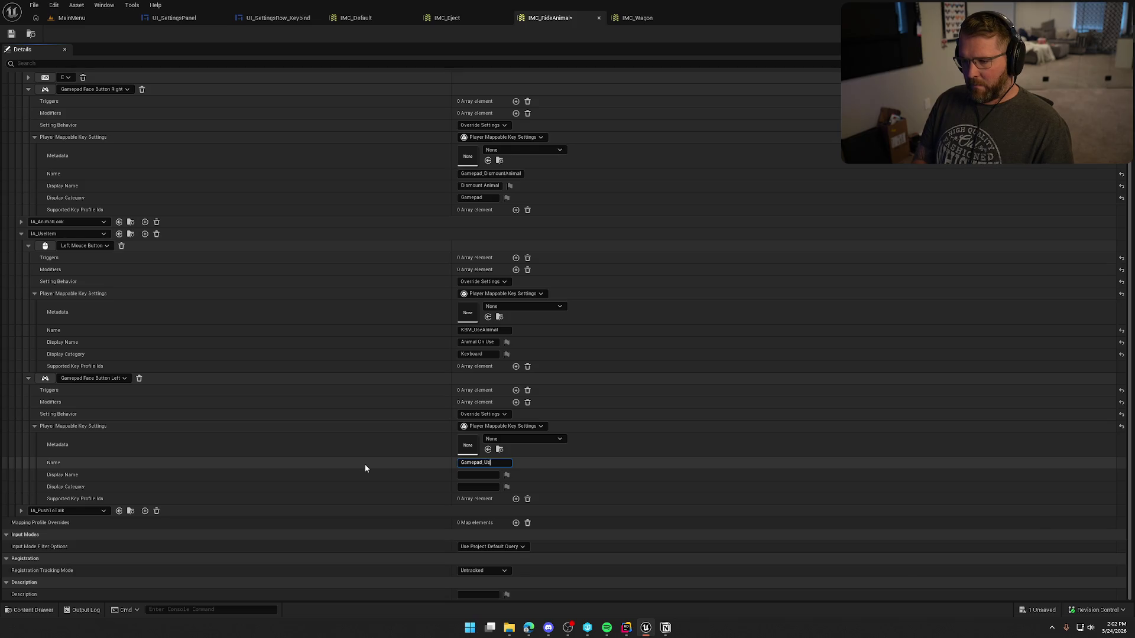
pyautogui.write('nimal')
pyautogui.press('Tab')
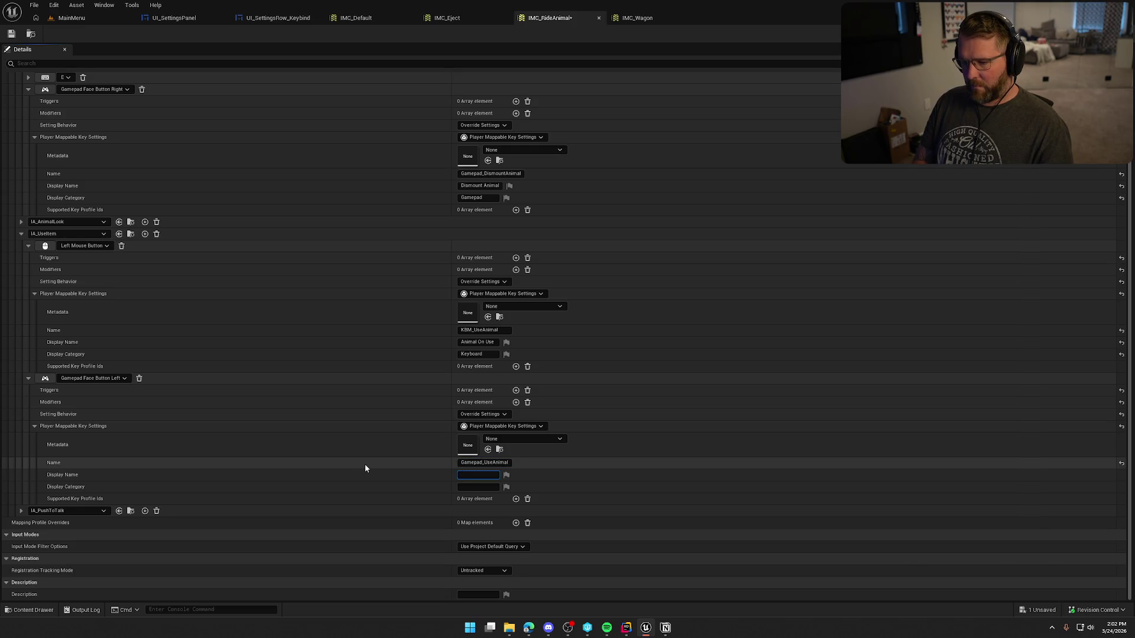
pyautogui.write('Animal On Use')
pyautogui.press('Tab')
pyautogui.write('Gamepad')
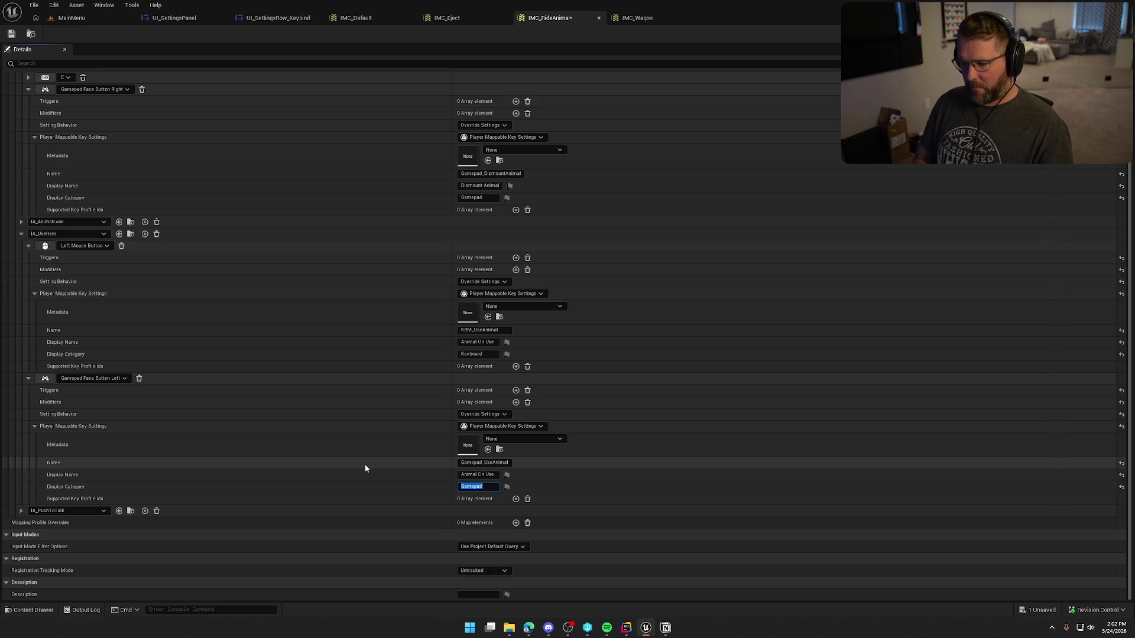
pyautogui.click(12, 34)
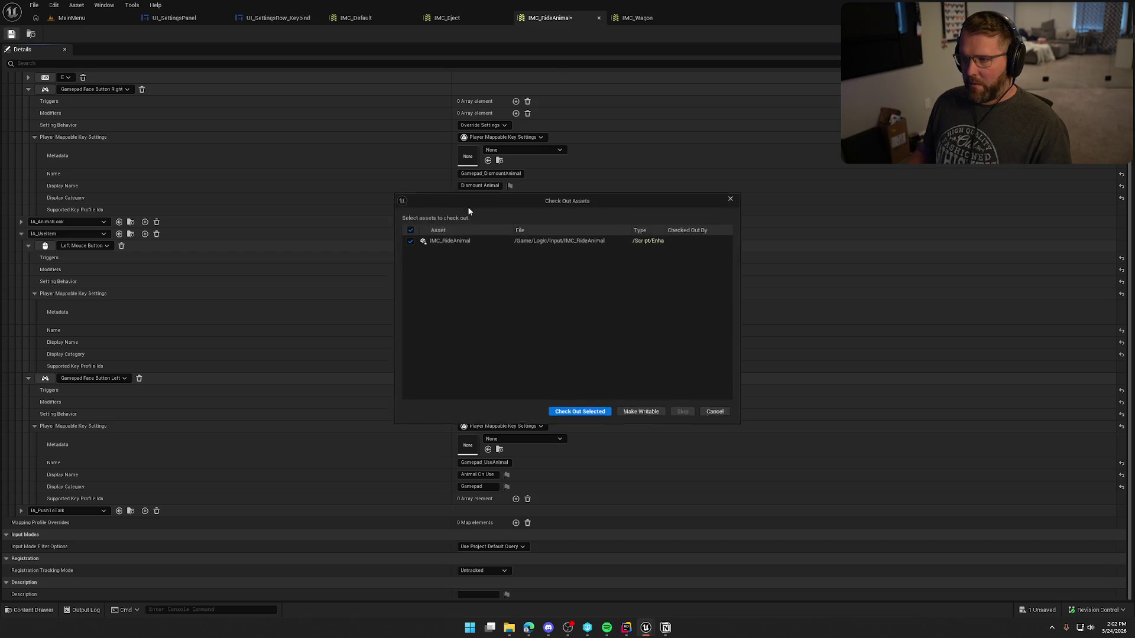
# Check out IMC_RideAnimal and read the validation error about a missing key-settings Name.
pyautogui.click(580, 410)
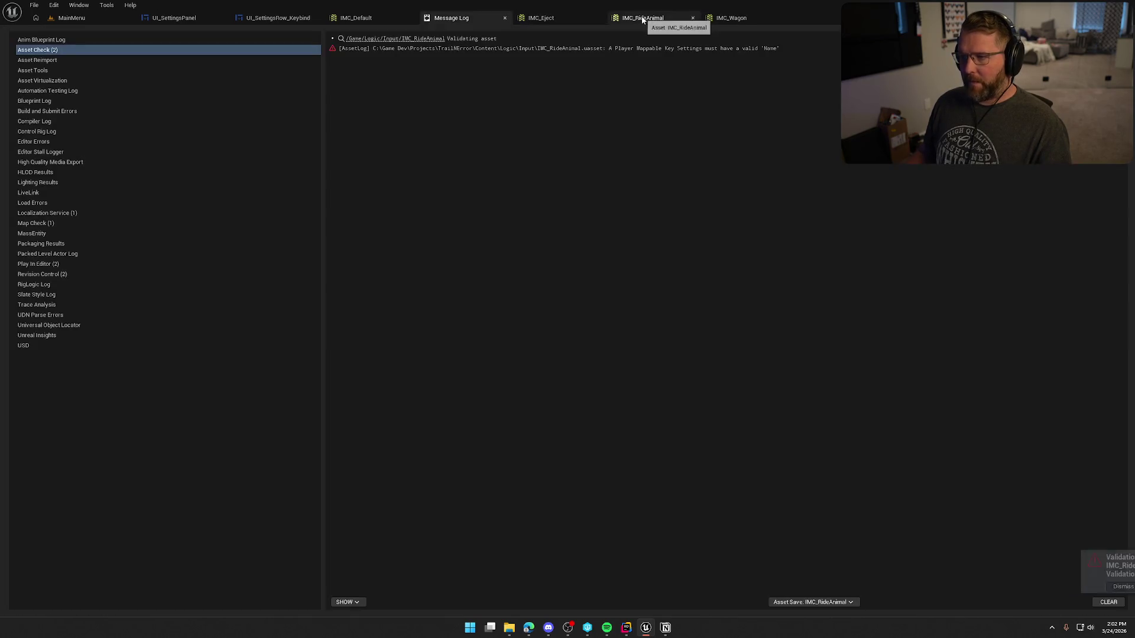
pyautogui.click(576, 48)
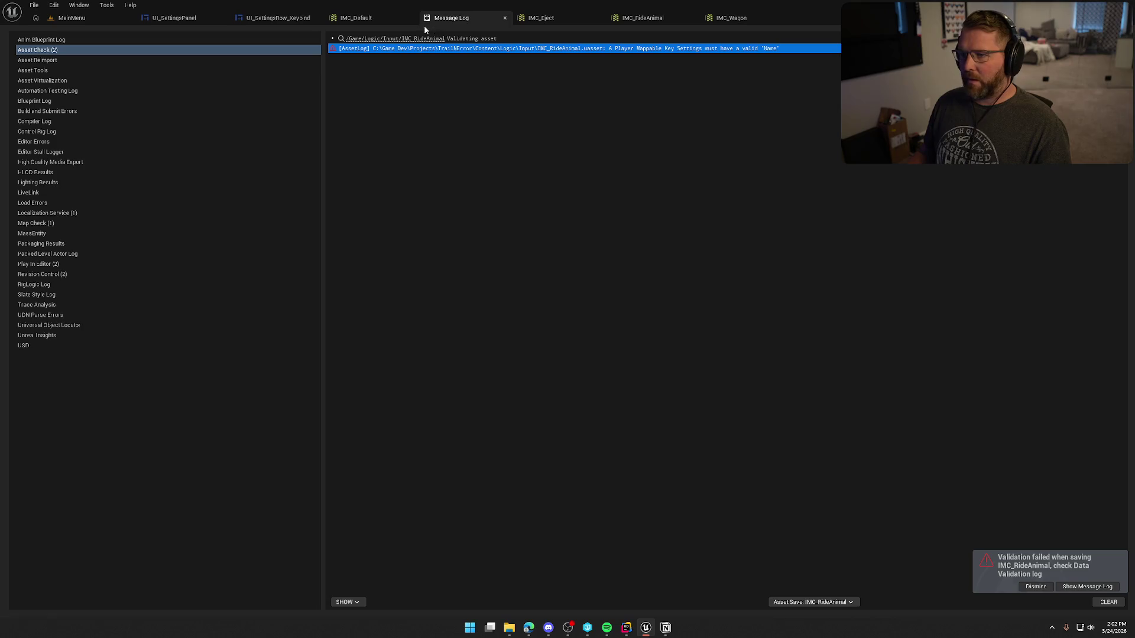
pyautogui.click(638, 18)
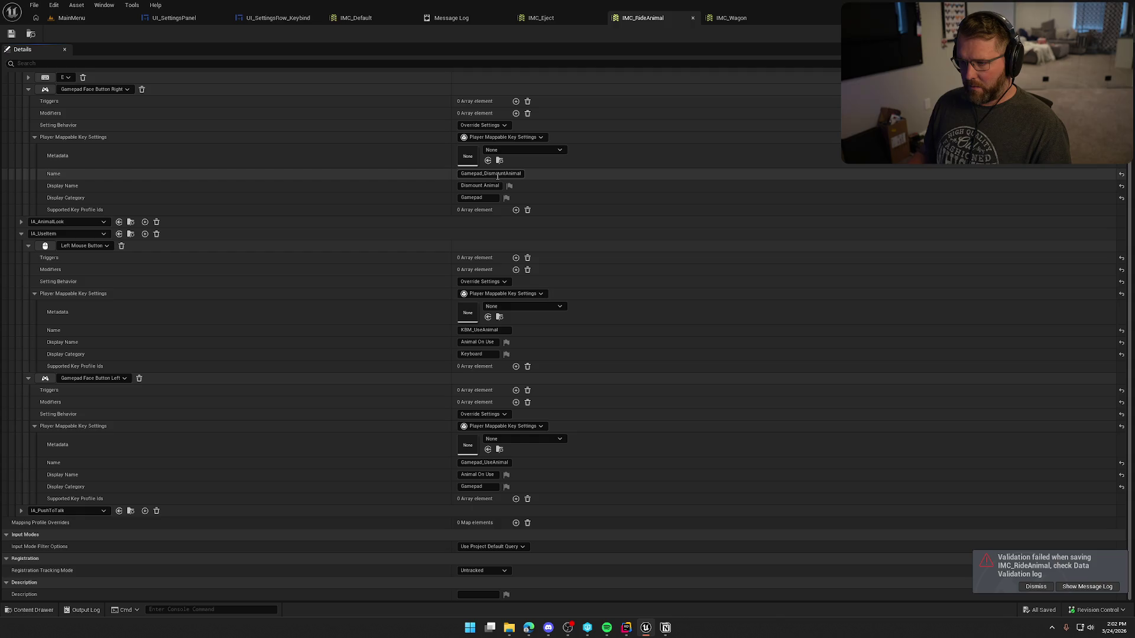
pyautogui.scroll(3, 527, 222)
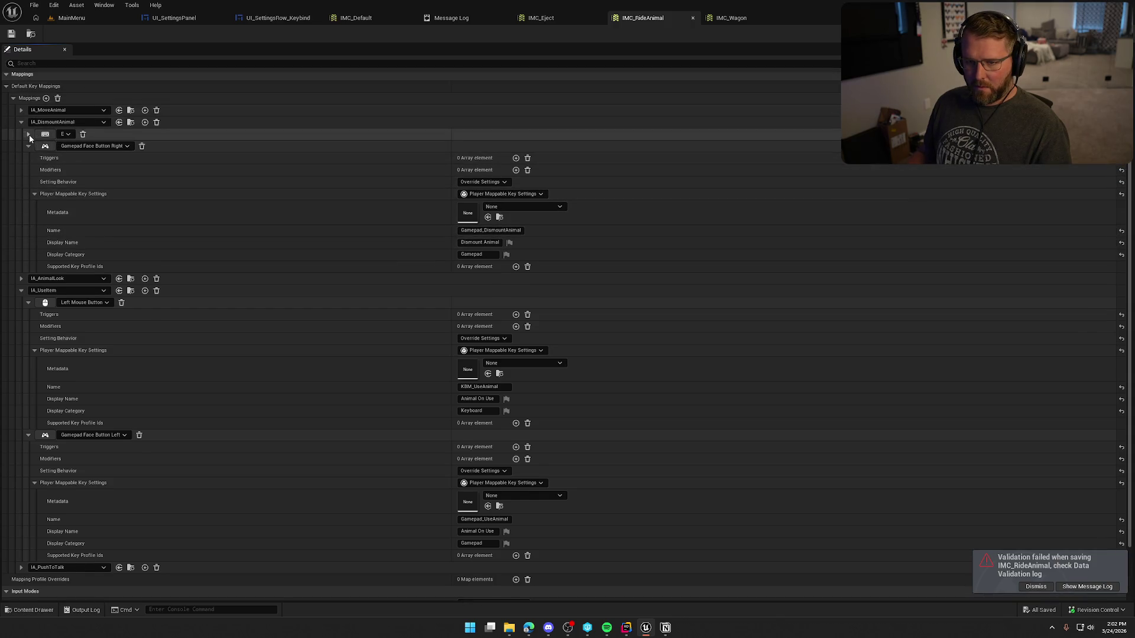
pyautogui.click(28, 134)
pyautogui.click(28, 136)
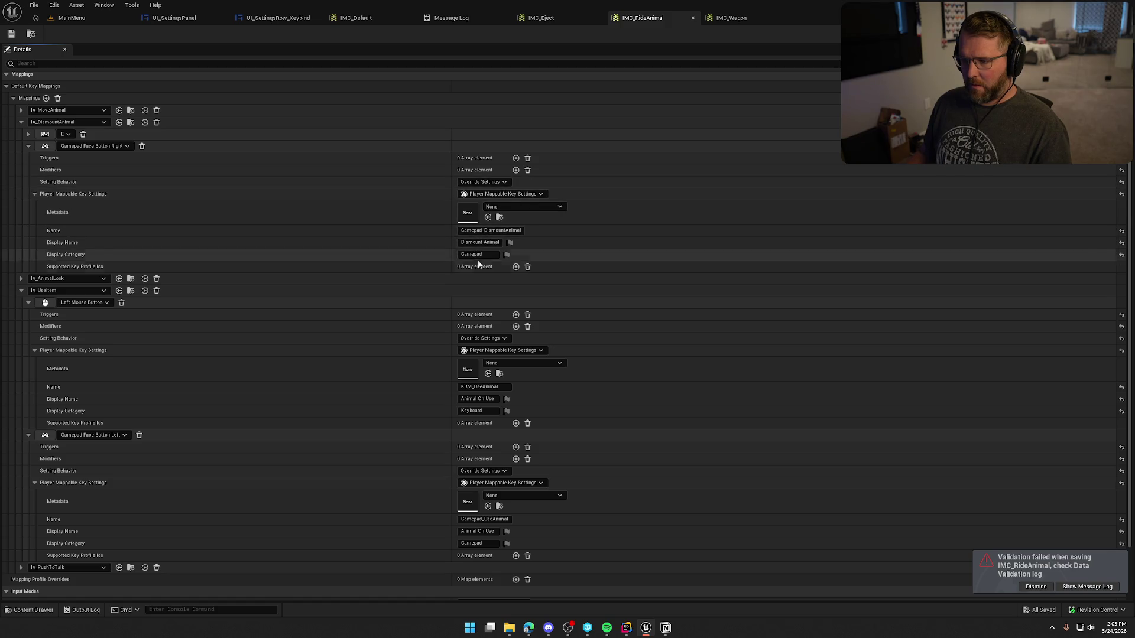
# Inspect the IA_PushToTalk and IA_AnimalLook mappings for their key settings.
pyautogui.scroll(-3, 555, 498)
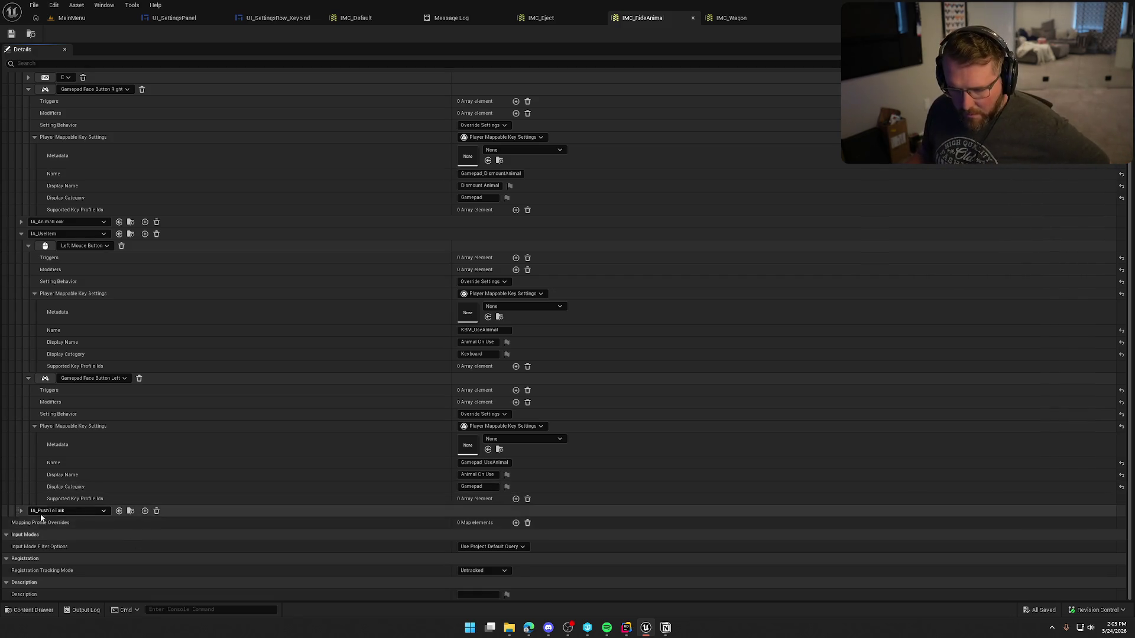
pyautogui.click(22, 511)
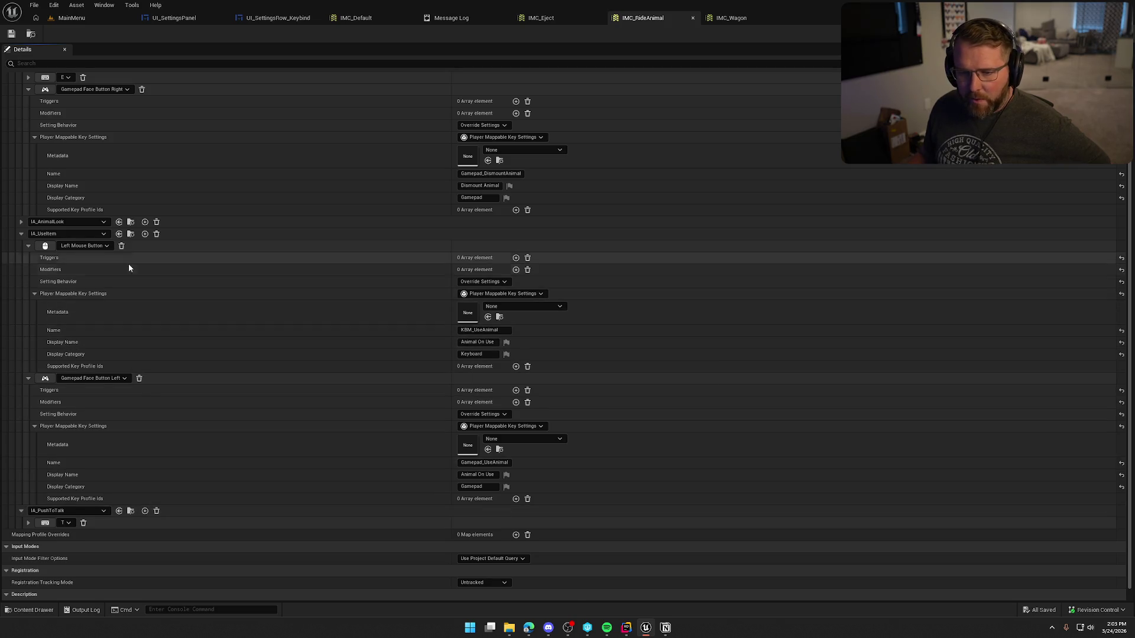
pyautogui.click(22, 223)
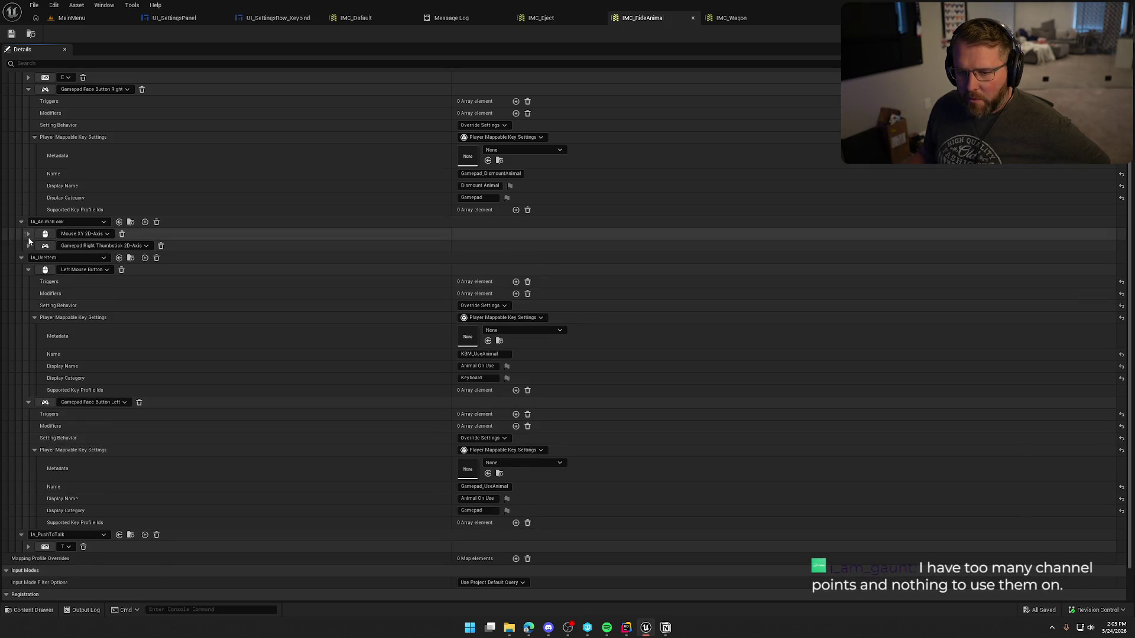
pyautogui.click(28, 234)
pyautogui.click(28, 234)
pyautogui.click(28, 246)
pyautogui.click(28, 246)
pyautogui.click(23, 222)
pyautogui.scroll(2, 70, 279)
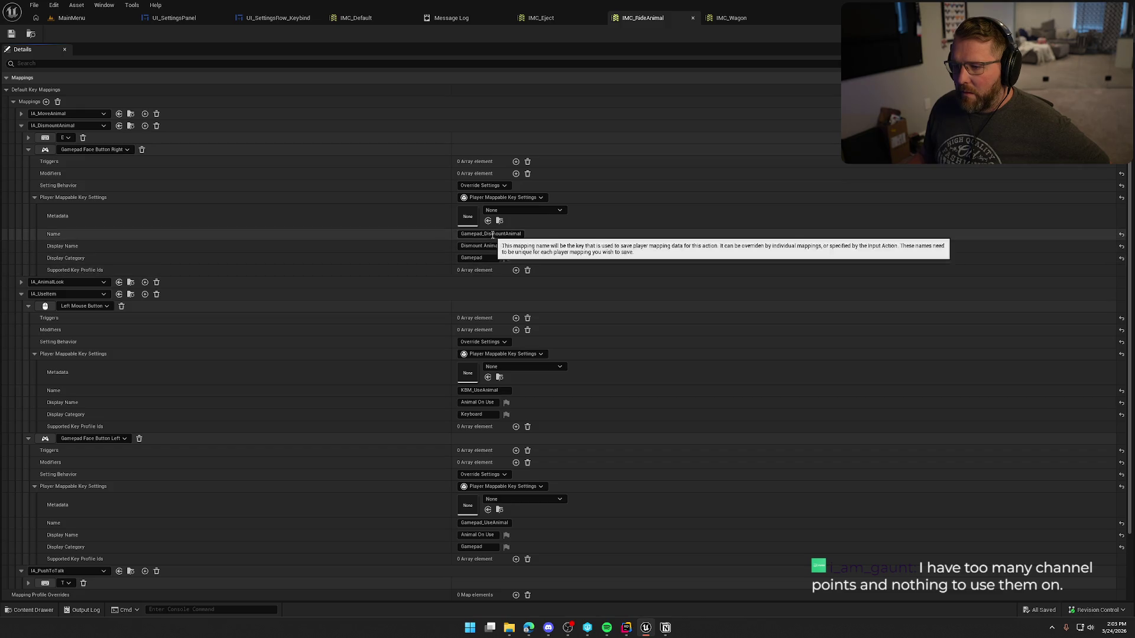
# Set the E dismount mapping to Inherit Settings from Action, save, and close the Message Log.
pyautogui.click(30, 135)
pyautogui.click(495, 174)
pyautogui.click(479, 191)
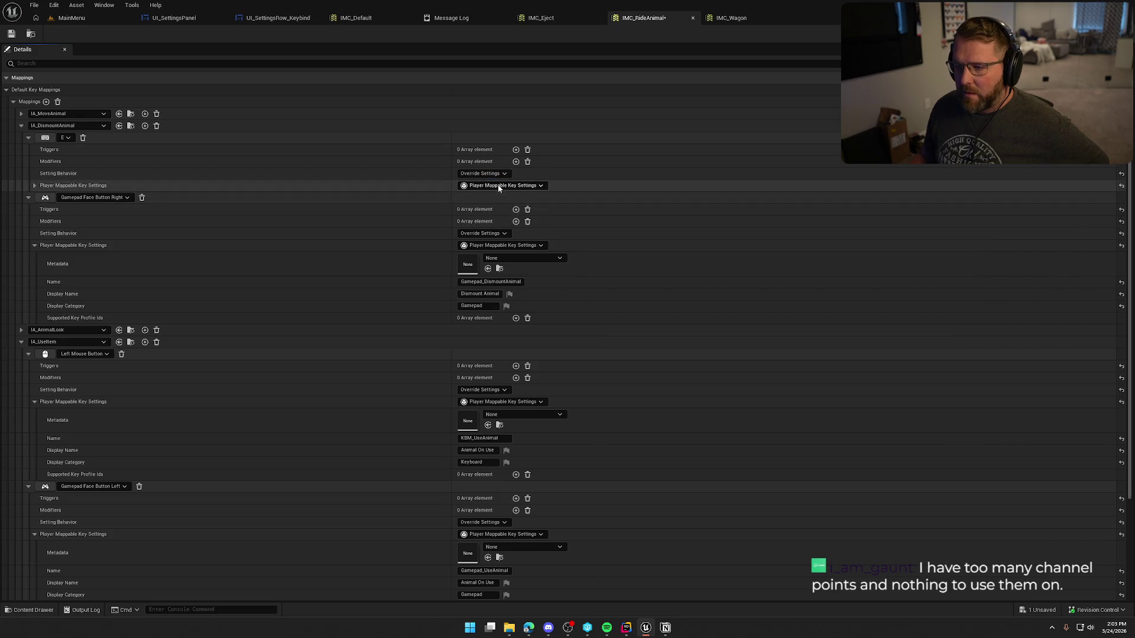
pyautogui.click(479, 173)
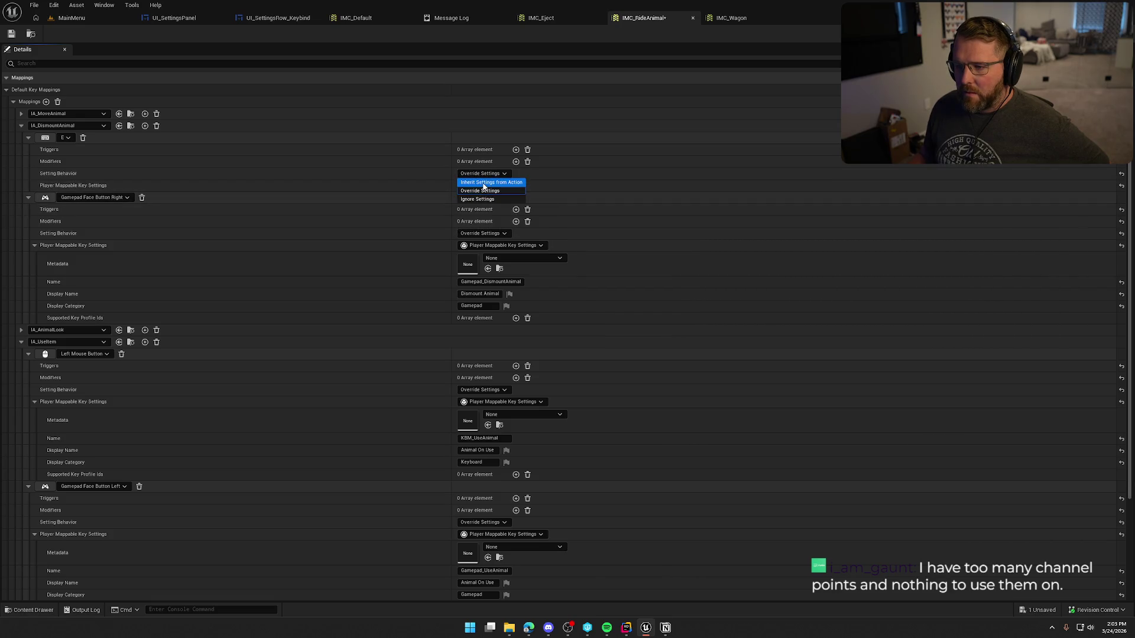
pyautogui.click(483, 182)
pyautogui.click(11, 35)
pyautogui.click(453, 18)
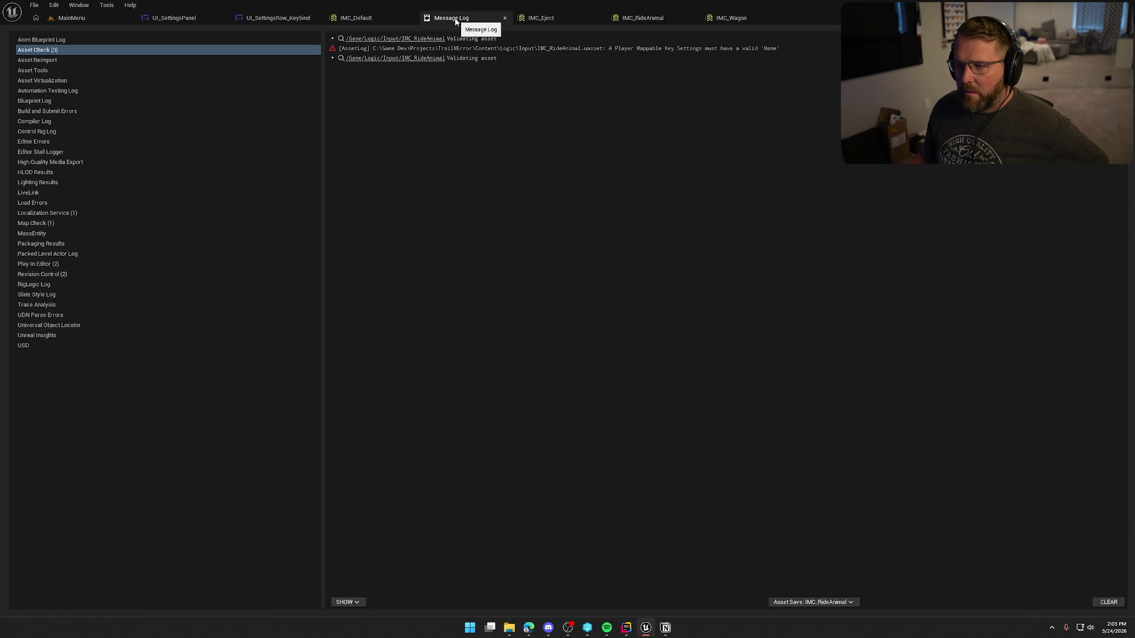
pyautogui.middleClick(455, 18)
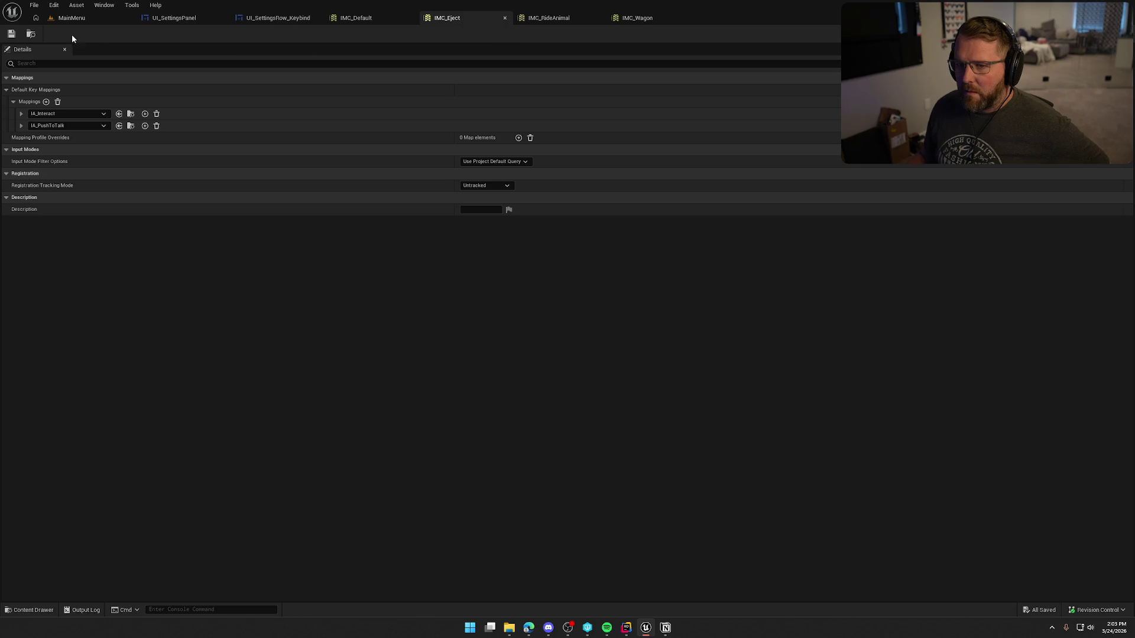
# In IMC_Wagon, make the IA_ExitWagon gamepad key override with Player Mappable Key Settings.
pyautogui.click(555, 18)
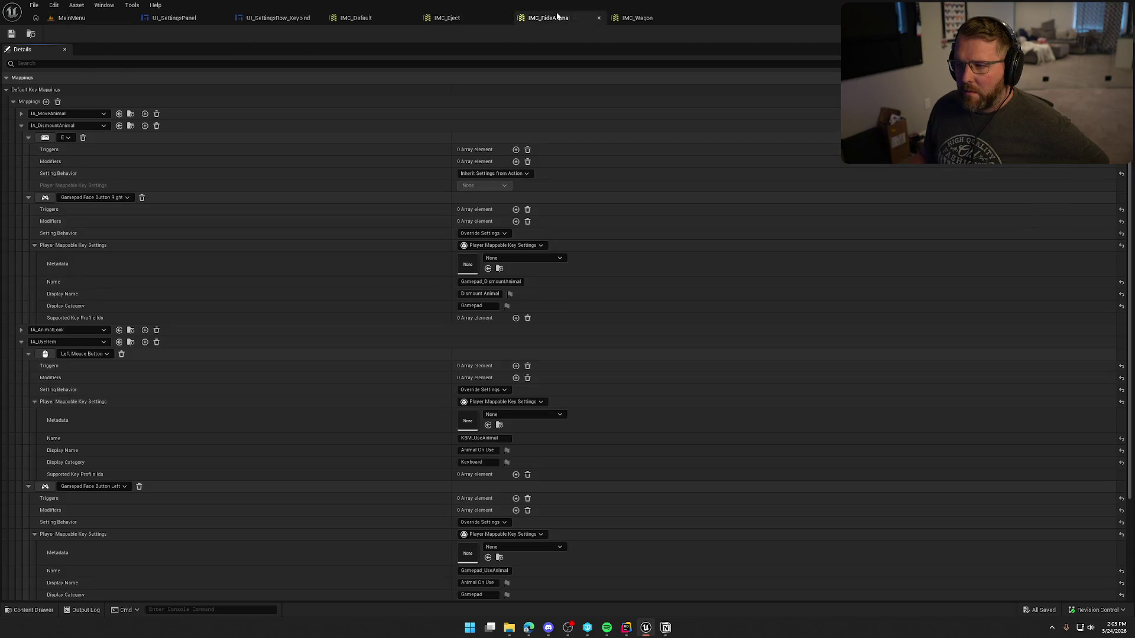
pyautogui.click(655, 18)
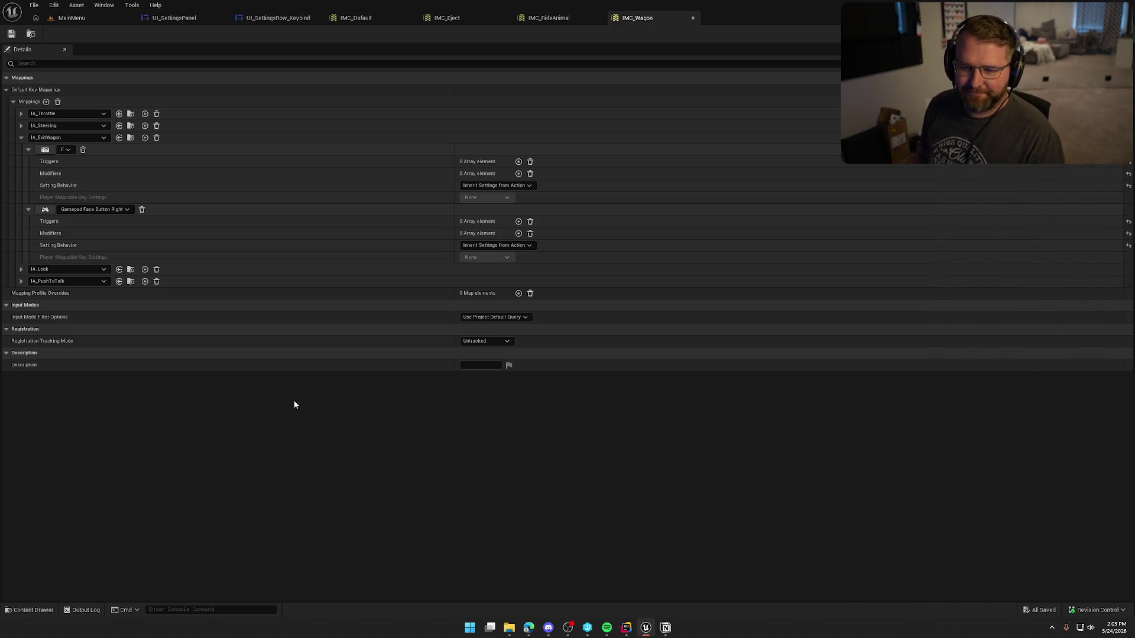
pyautogui.click(492, 186)
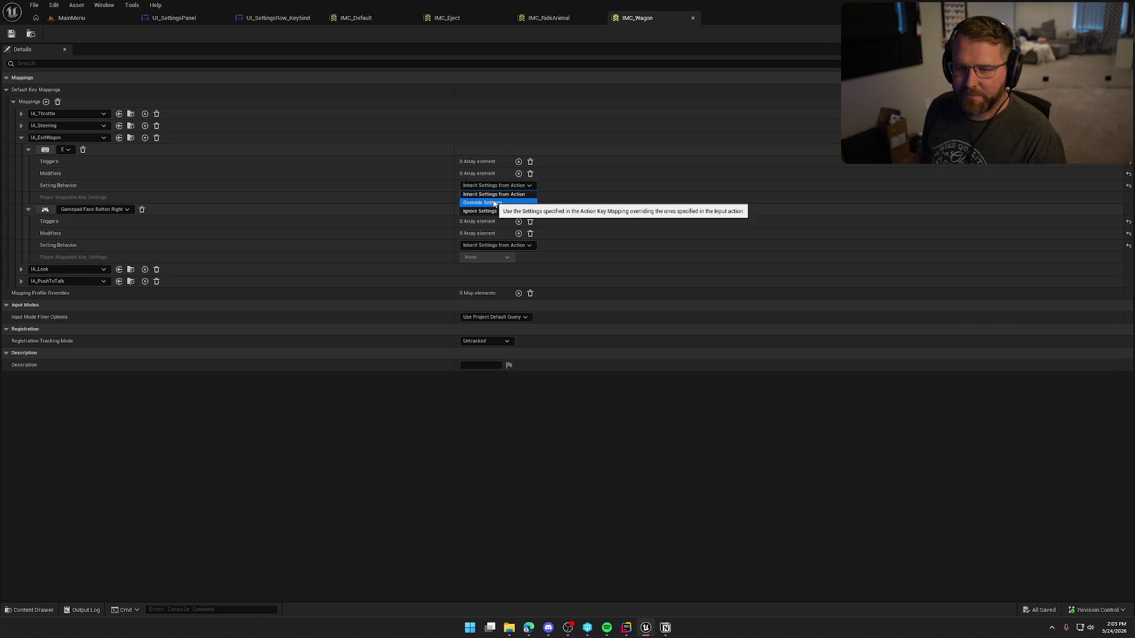
pyautogui.click(499, 193)
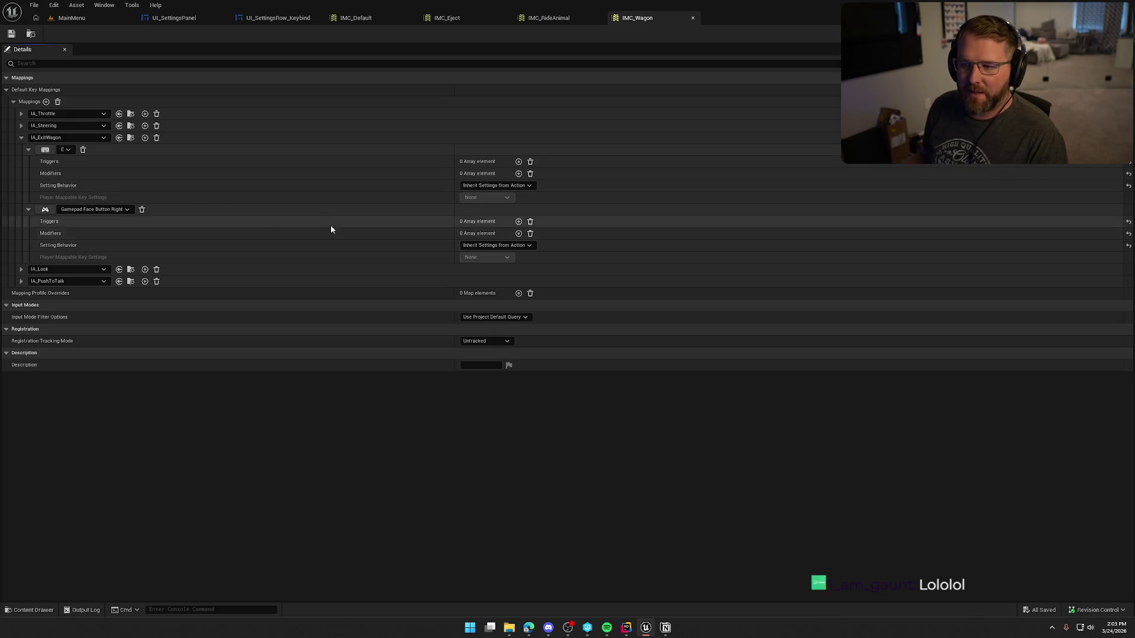
pyautogui.click(487, 245)
pyautogui.click(495, 260)
pyautogui.click(497, 263)
pyautogui.click(480, 285)
pyautogui.click(34, 258)
# Name it Gamepad_ExitWagon, display name Exit Wagon, category Gamepad, and save IMC_Wagon.
pyautogui.click(487, 294)
pyautogui.write('Ga')
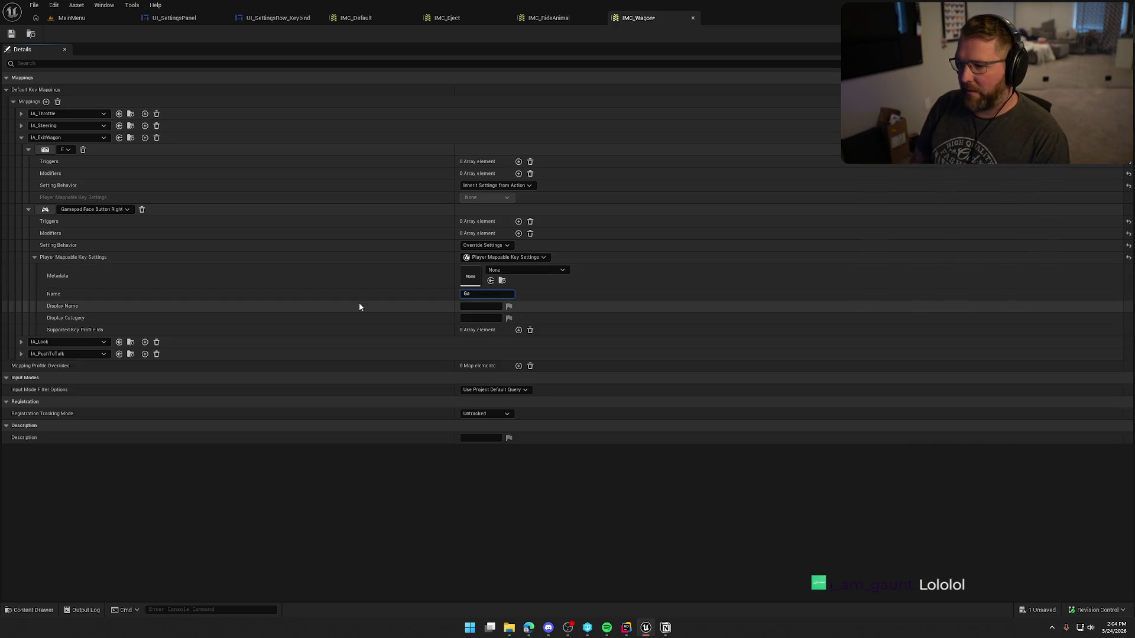
pyautogui.write('mepad_')
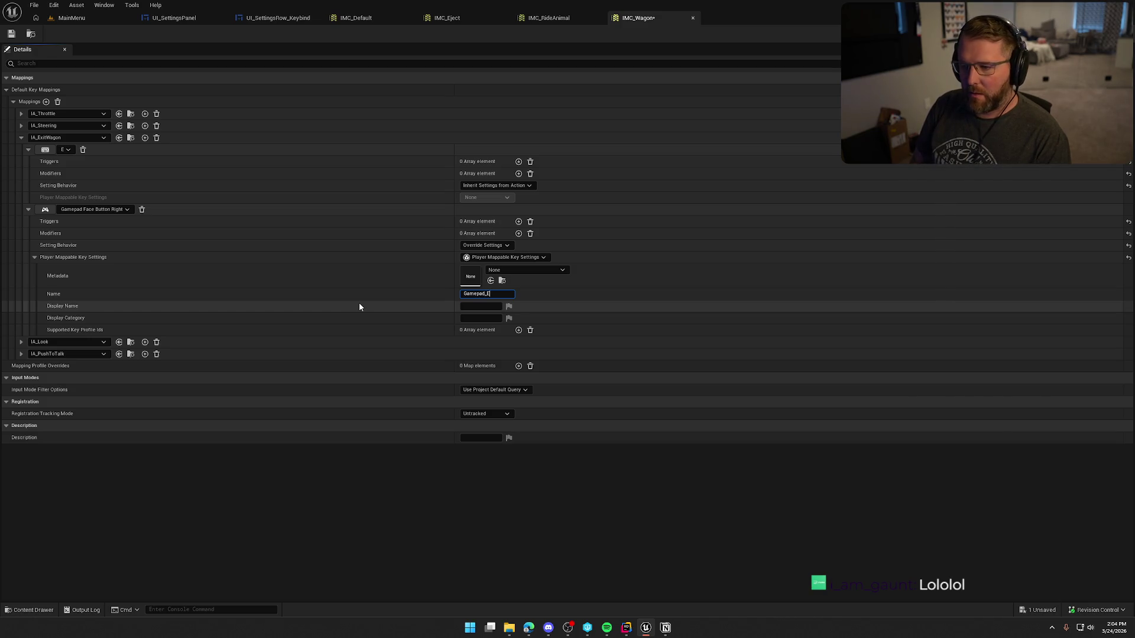
pyautogui.write('ExitWagon')
pyautogui.press('Tab')
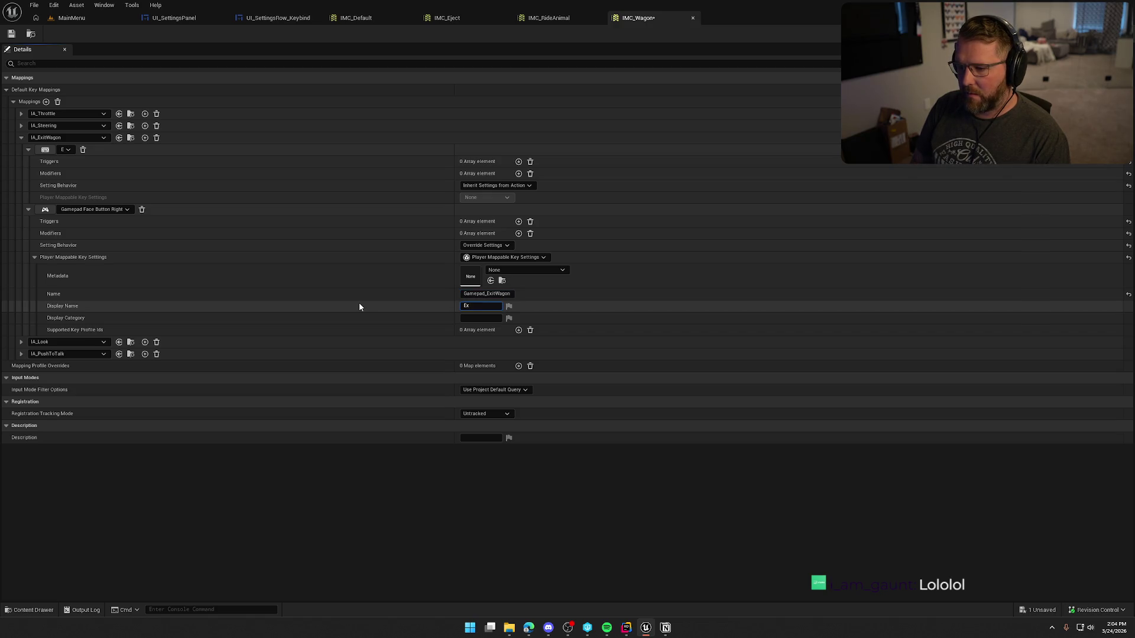
pyautogui.write('it Wagon')
pyautogui.press('Tab')
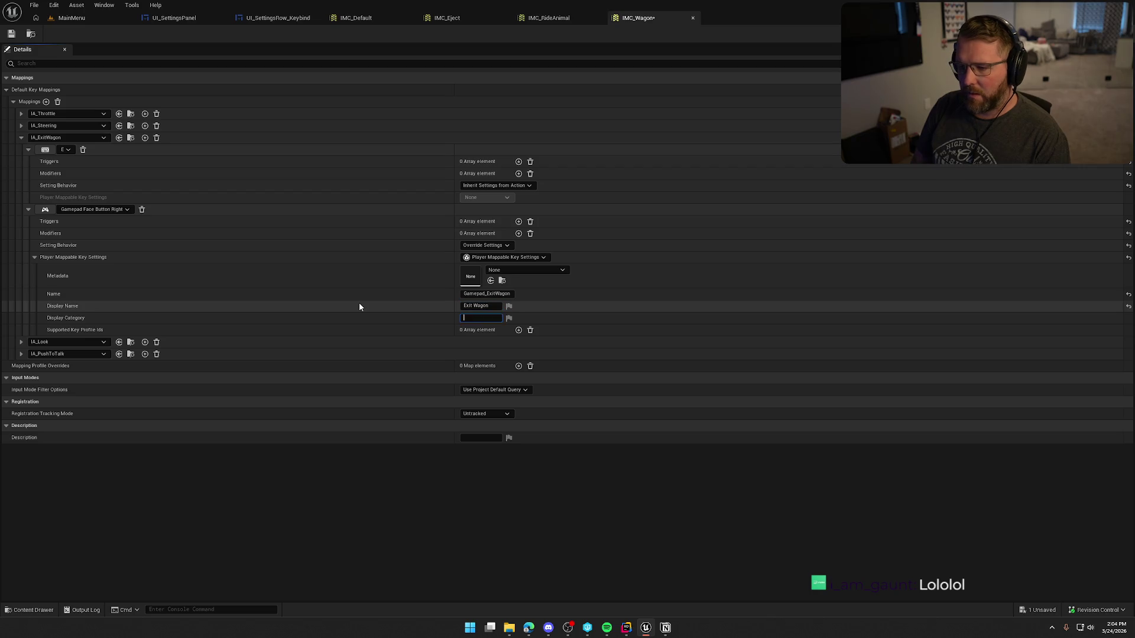
pyautogui.write('Gamepad')
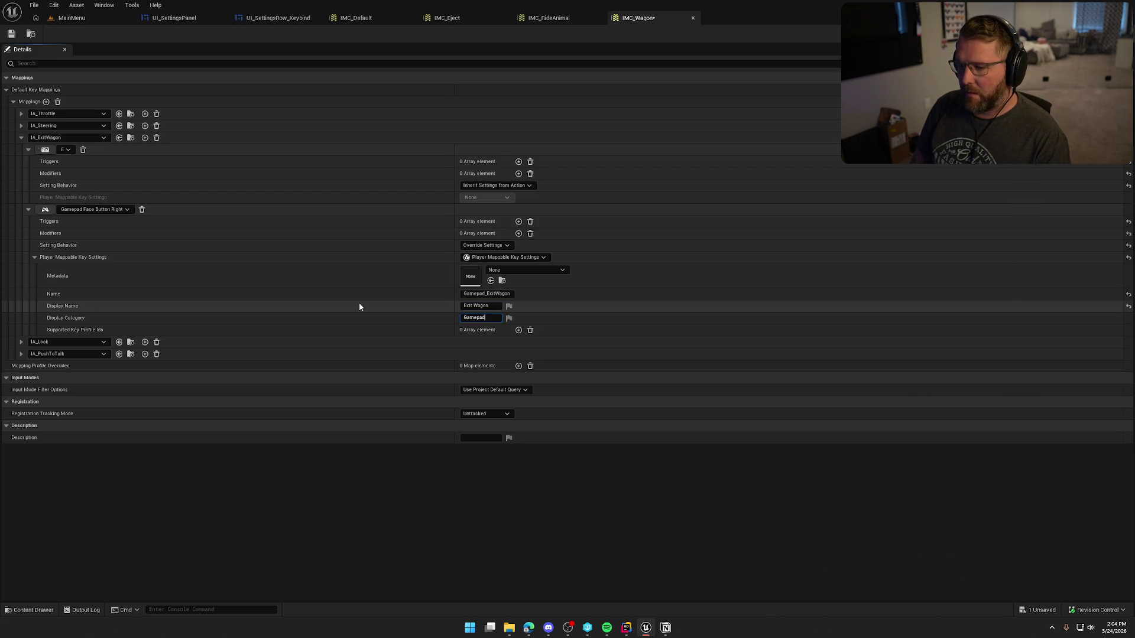
pyautogui.hotkey('ctrl', 'a')
pyautogui.hotkey('ctrl', 's')
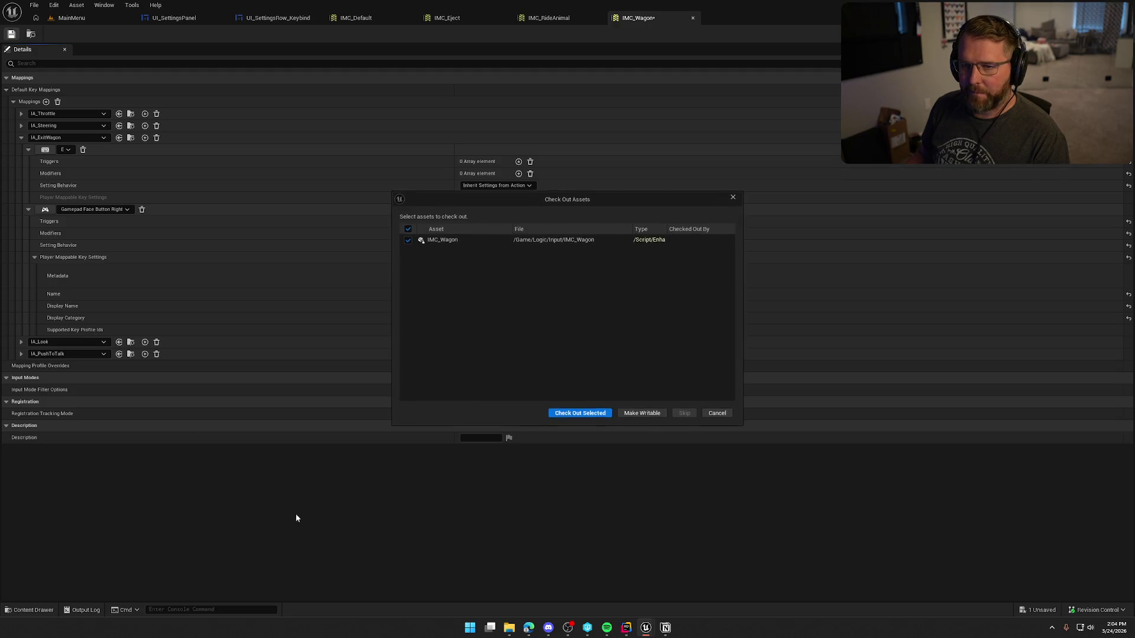
pyautogui.press('Return')
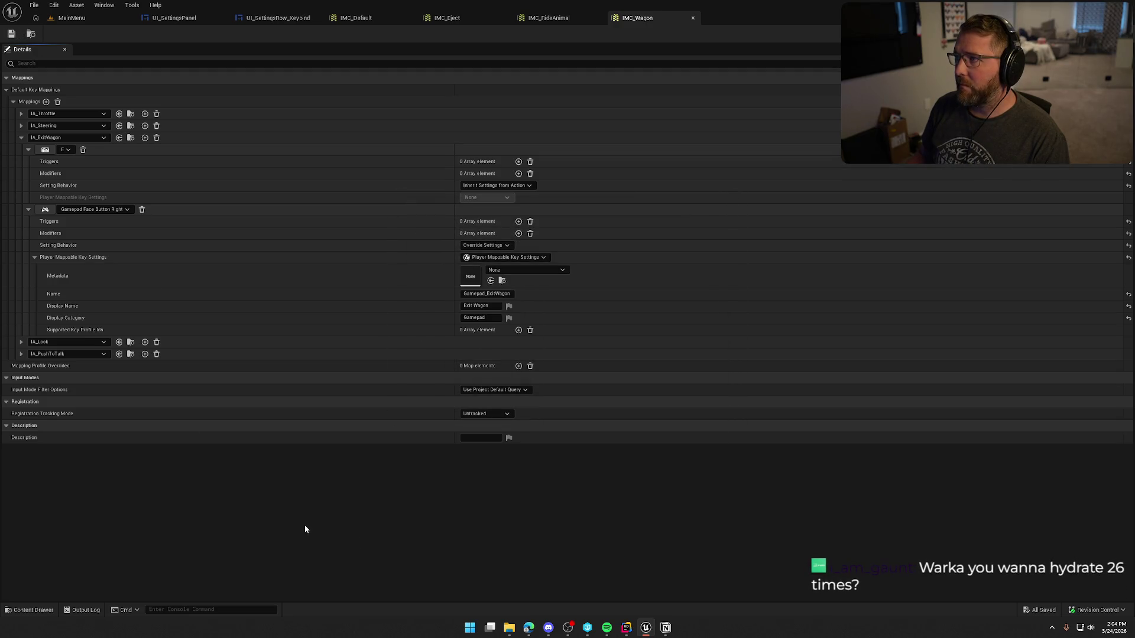
pyautogui.hotkey('alt', 'p')
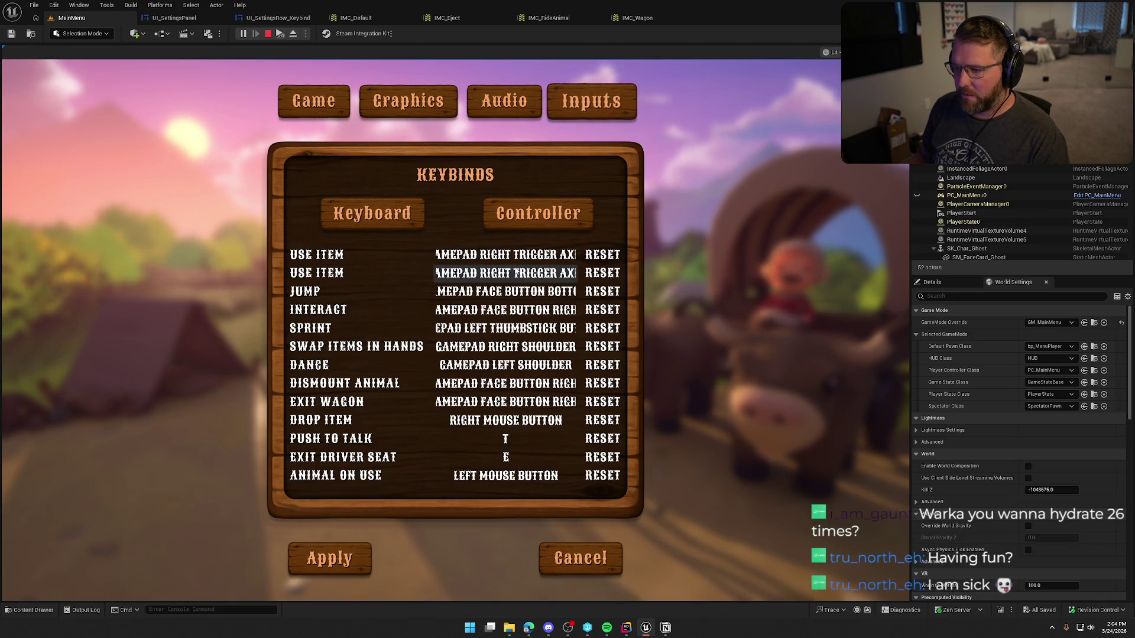
# Reset the Use Item, Jump, Interact, Sprint, Swap Items, Dance, Dismount Animal and Exit Wagon keybinds.
pyautogui.click(602, 272)
pyautogui.click(608, 257)
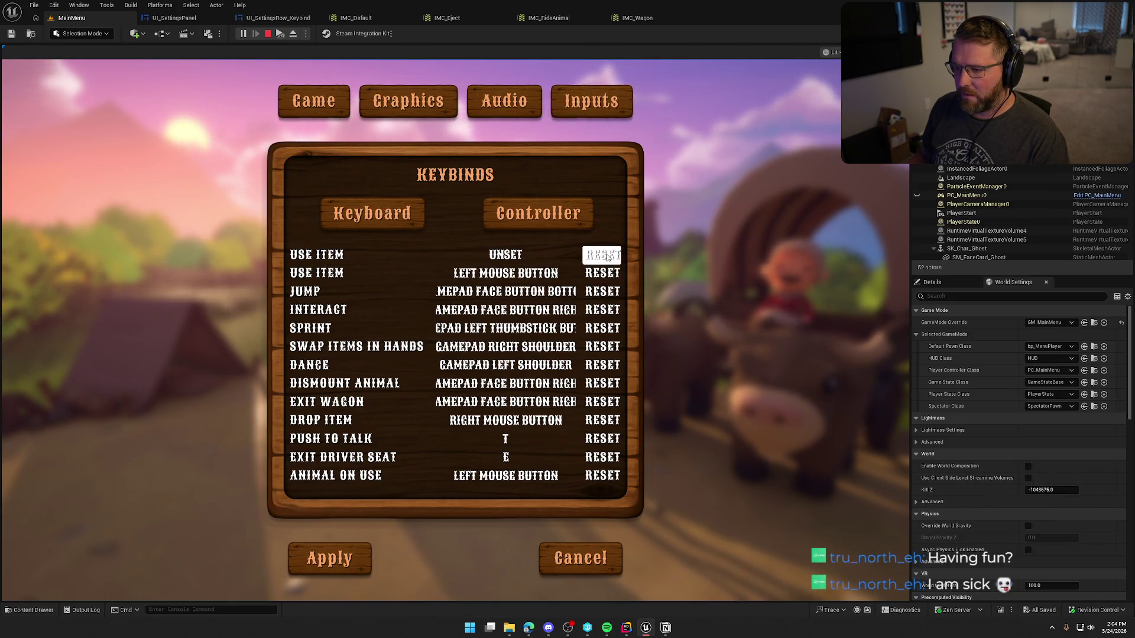
pyautogui.click(602, 291)
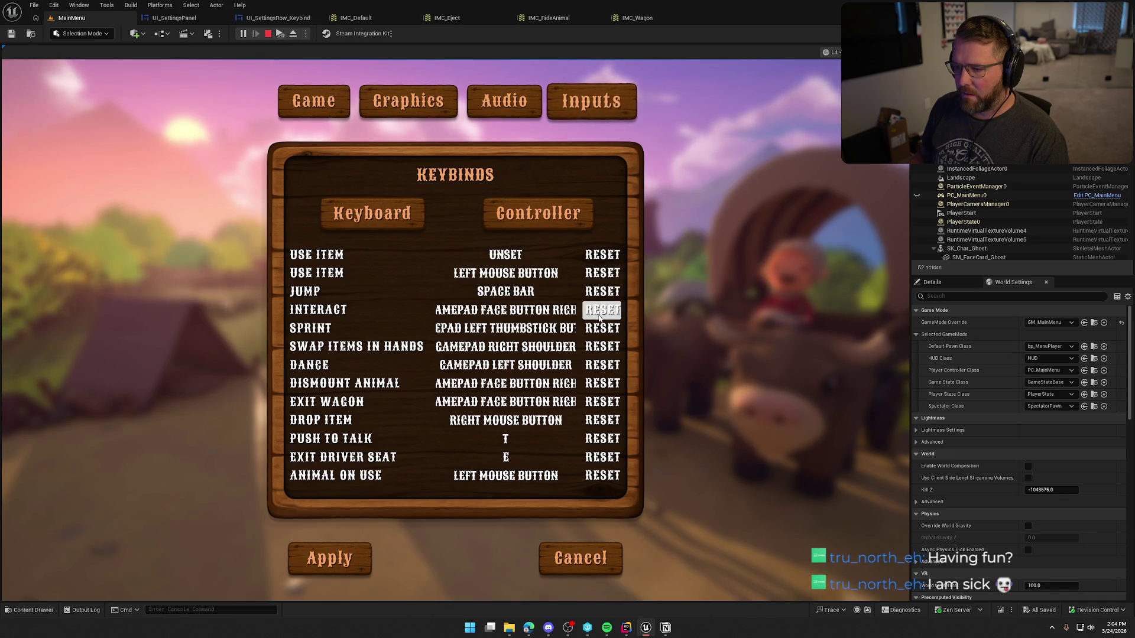
pyautogui.click(603, 310)
pyautogui.click(602, 328)
pyautogui.click(603, 349)
pyautogui.click(604, 365)
pyautogui.click(604, 384)
pyautogui.click(605, 402)
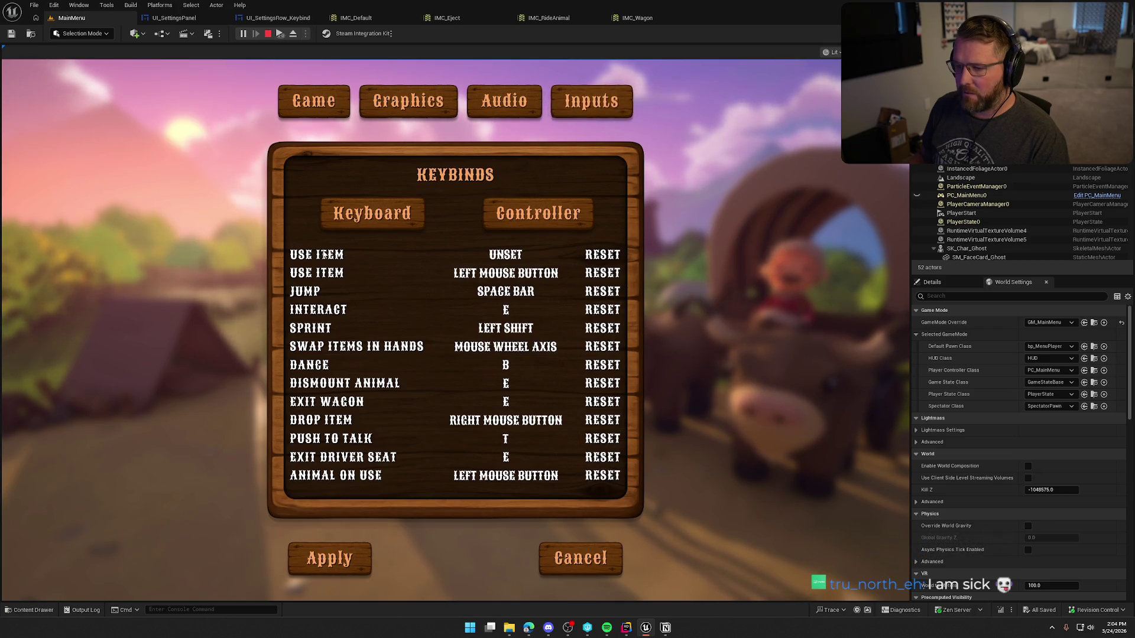
# View the controller keybinds list, switch back to keyboard, and stop play.
pyautogui.click(529, 220)
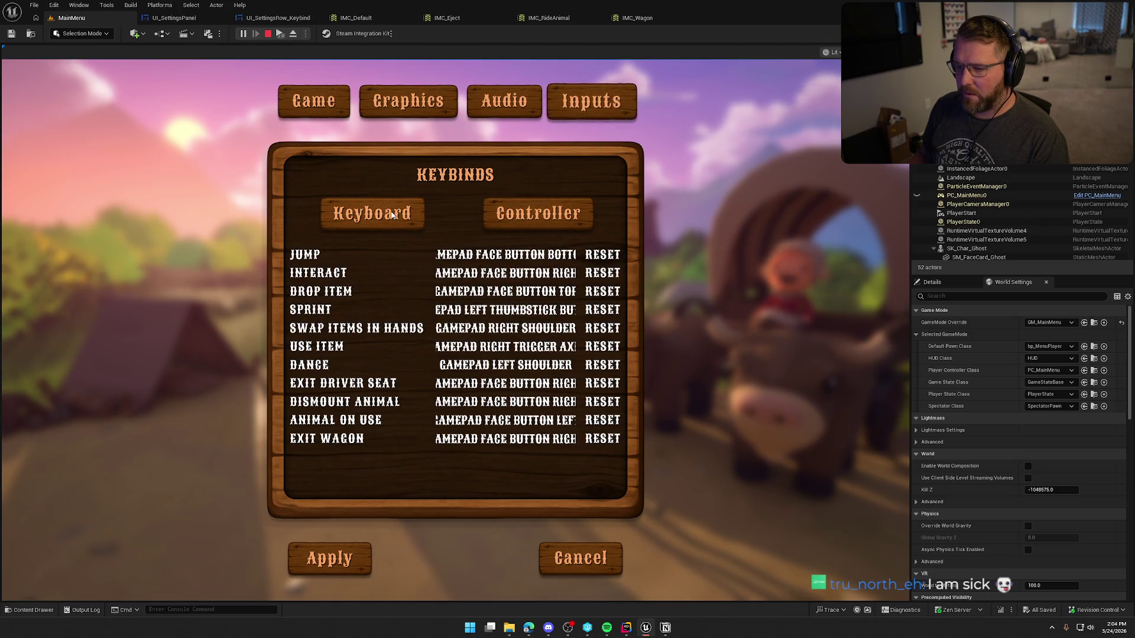
pyautogui.click(391, 215)
pyautogui.press('Escape')
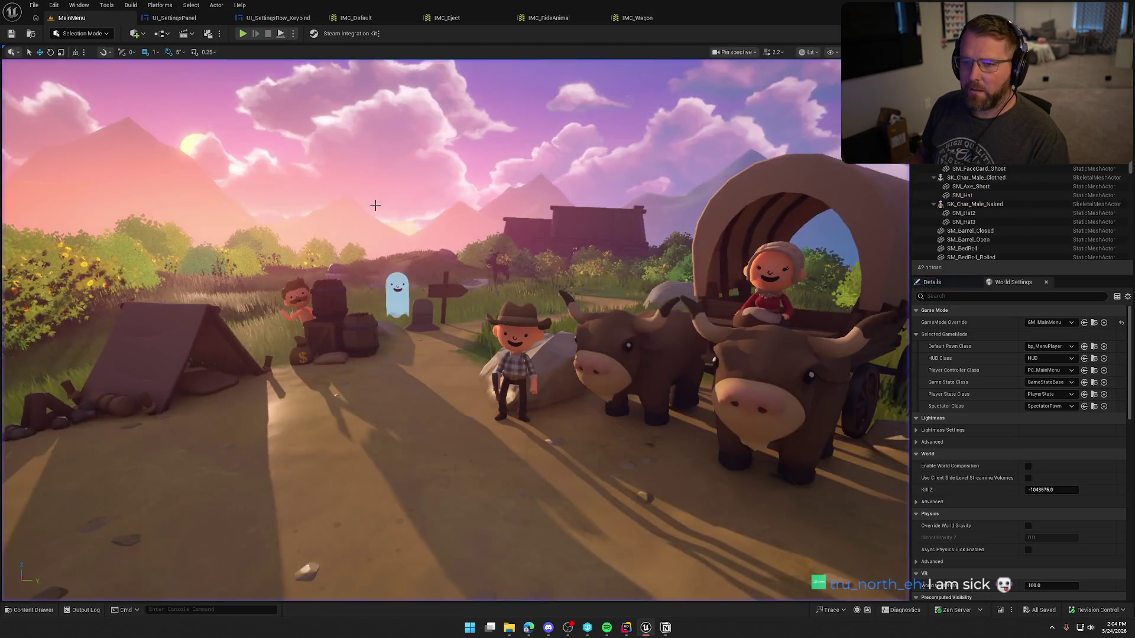
pyautogui.click(355, 18)
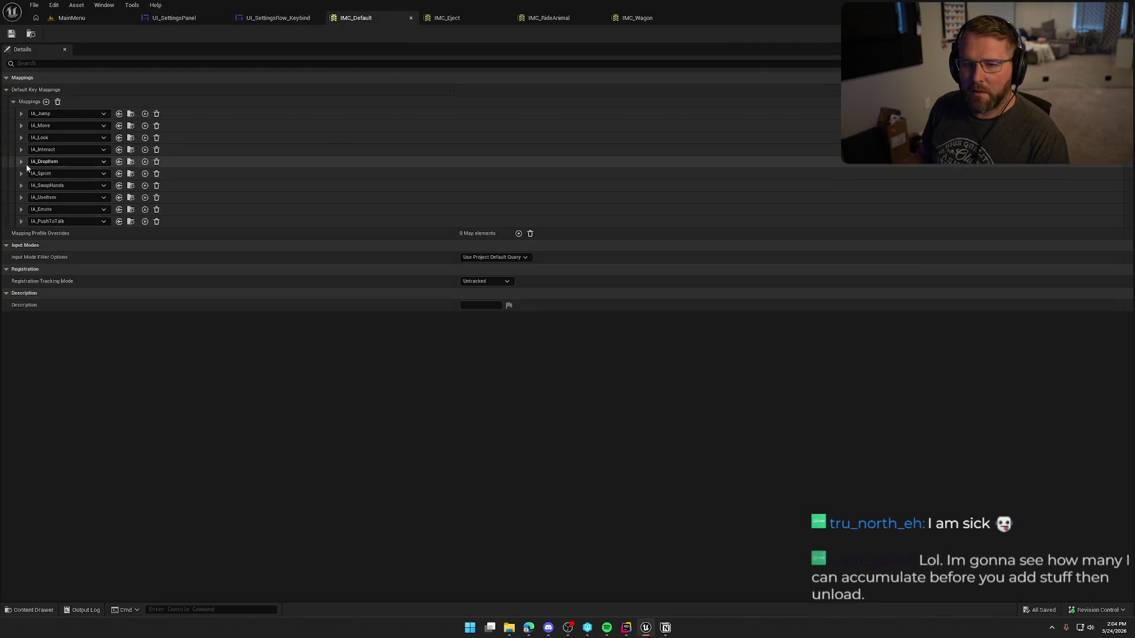
# In IMC_Default, expand IA_UseItem's Gamepad Right Trigger Axis key settings.
pyautogui.click(21, 198)
pyautogui.click(28, 221)
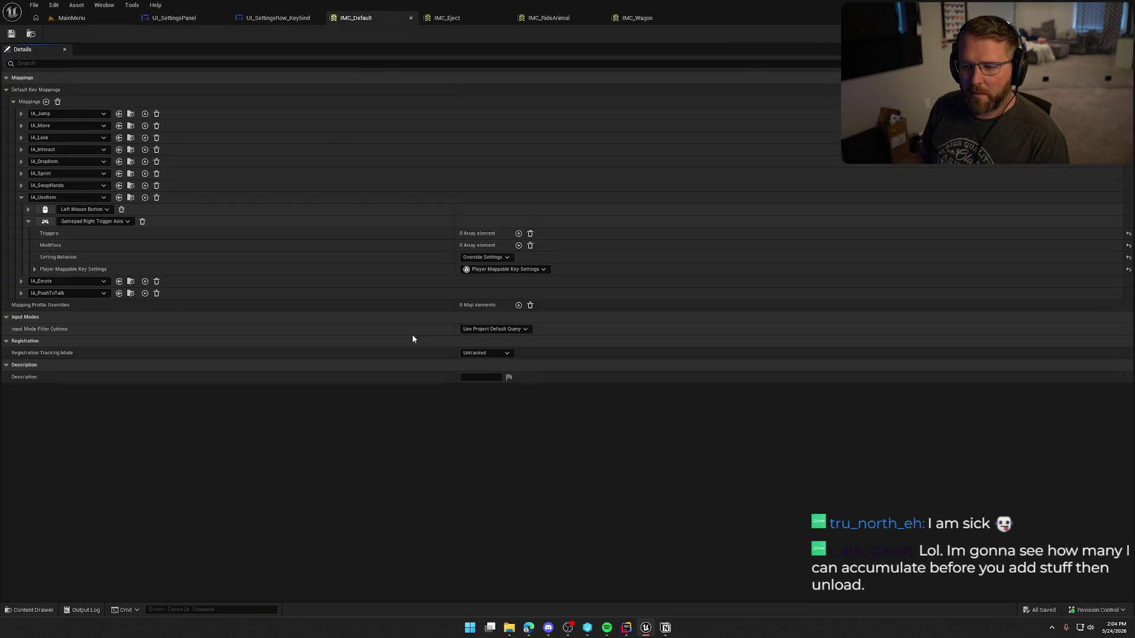
pyautogui.click(34, 269)
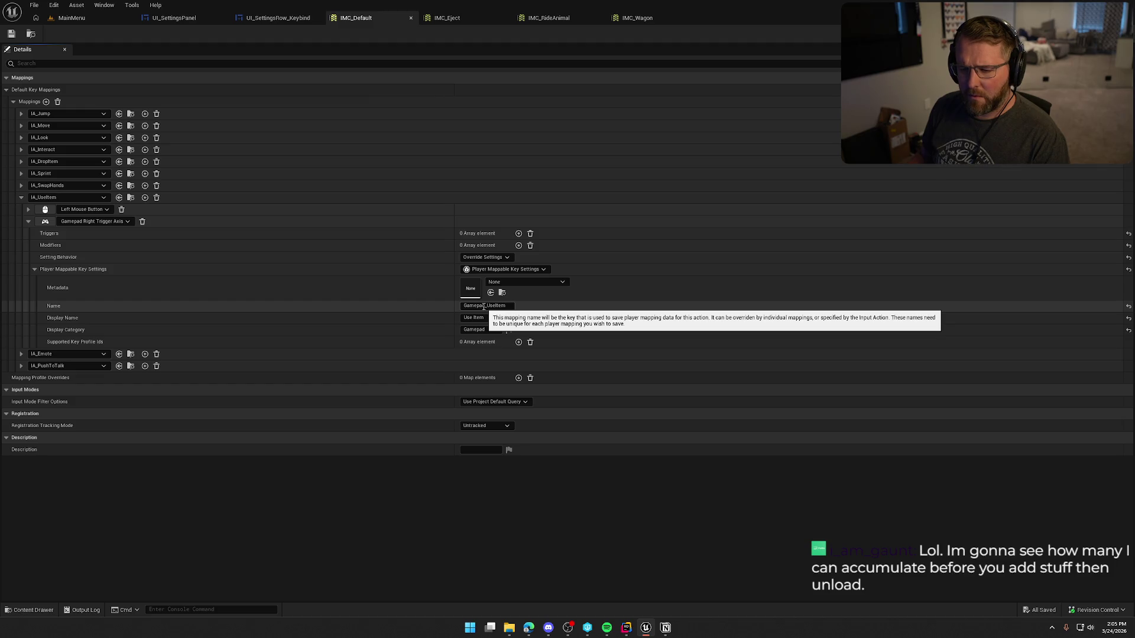
# Look through the IMC_Eject and IMC_RideAnimal mappings, ending on IMC_Wagon.
pyautogui.click(446, 18)
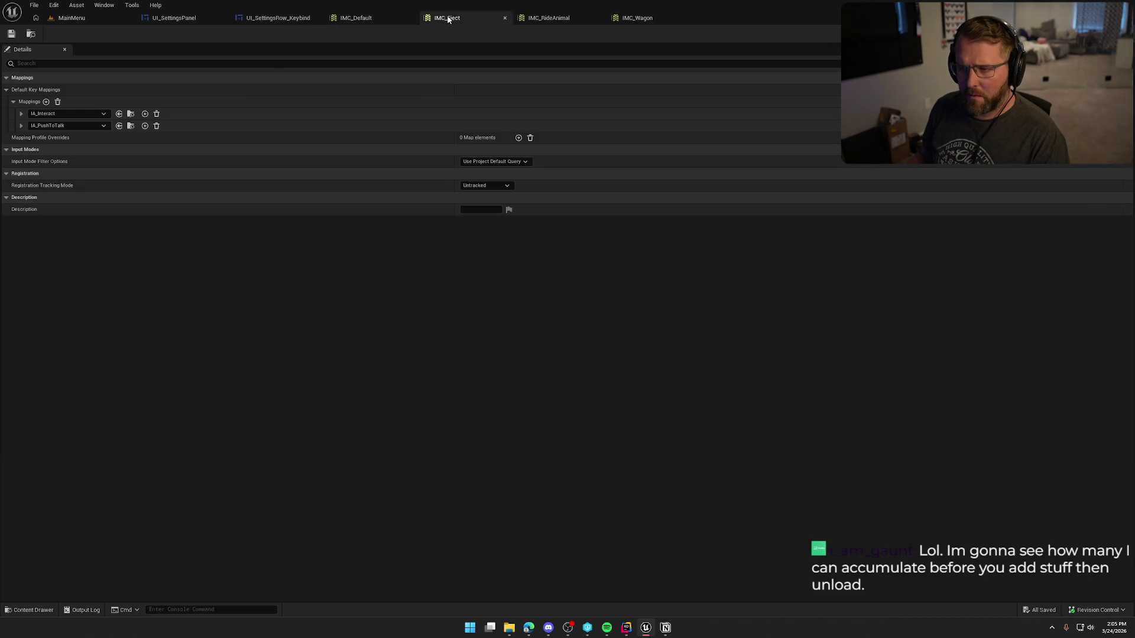
pyautogui.click(547, 23)
pyautogui.scroll(-2, 161, 438)
pyautogui.scroll(-2, 161, 438)
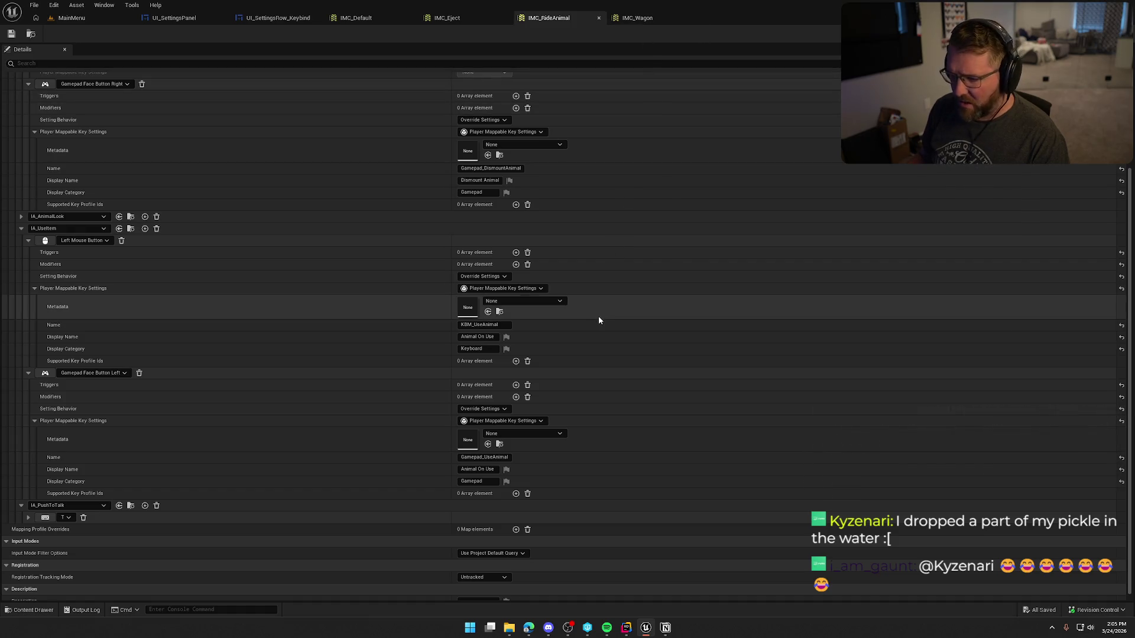
pyautogui.scroll(4, 612, 336)
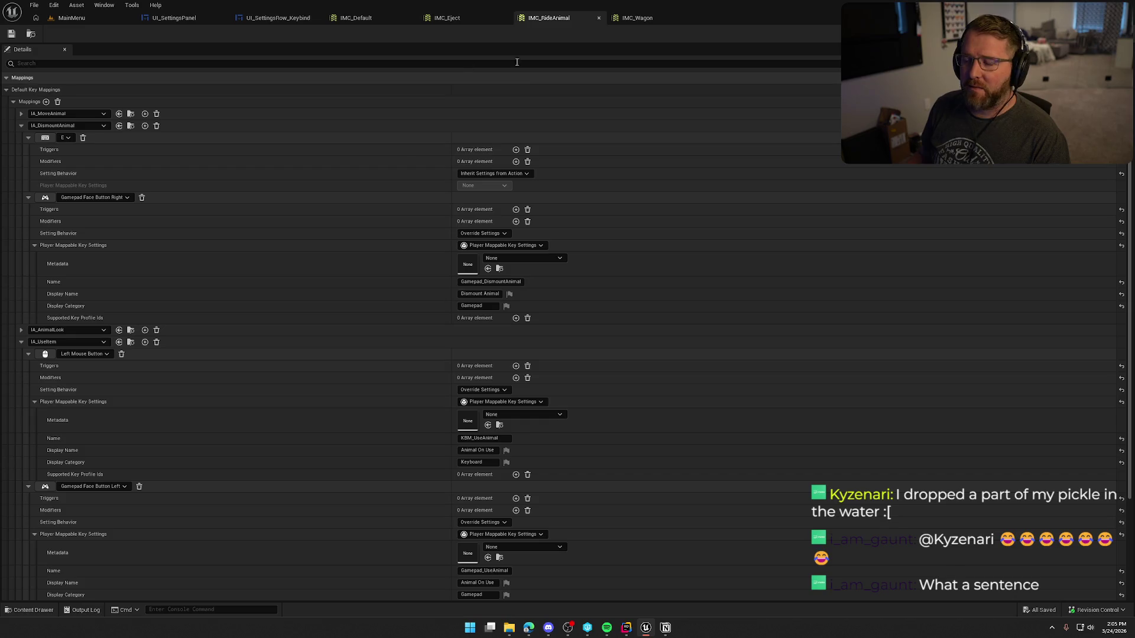
pyautogui.click(637, 19)
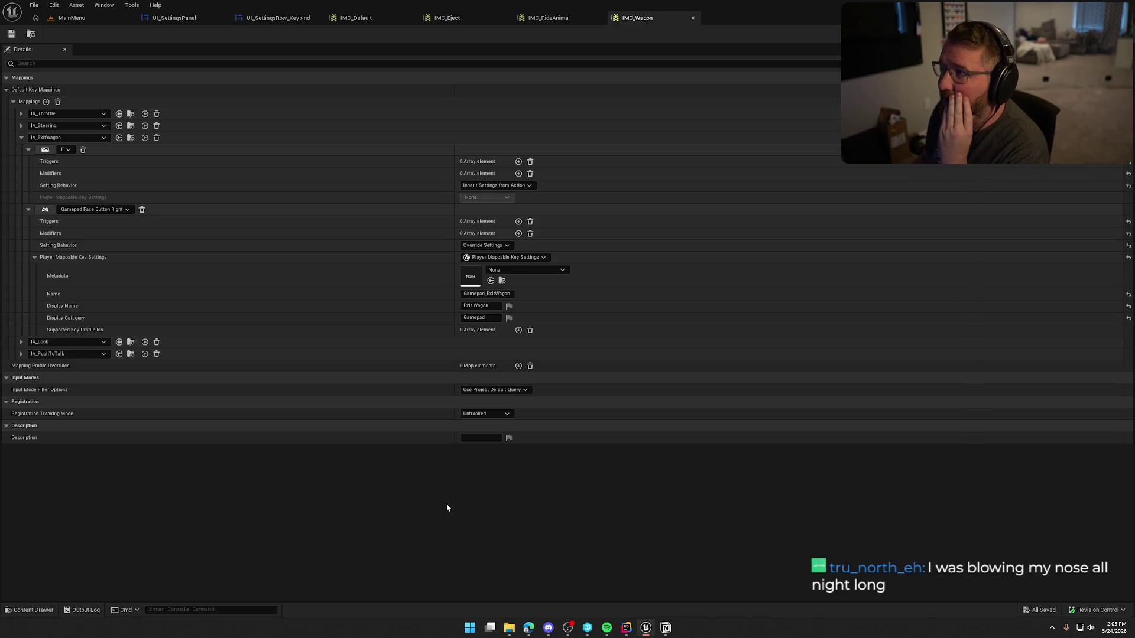
# Back on the MainMenu level in the running game, bring up the Settings Inputs keybind list.
pyautogui.click(270, 19)
pyautogui.click(174, 18)
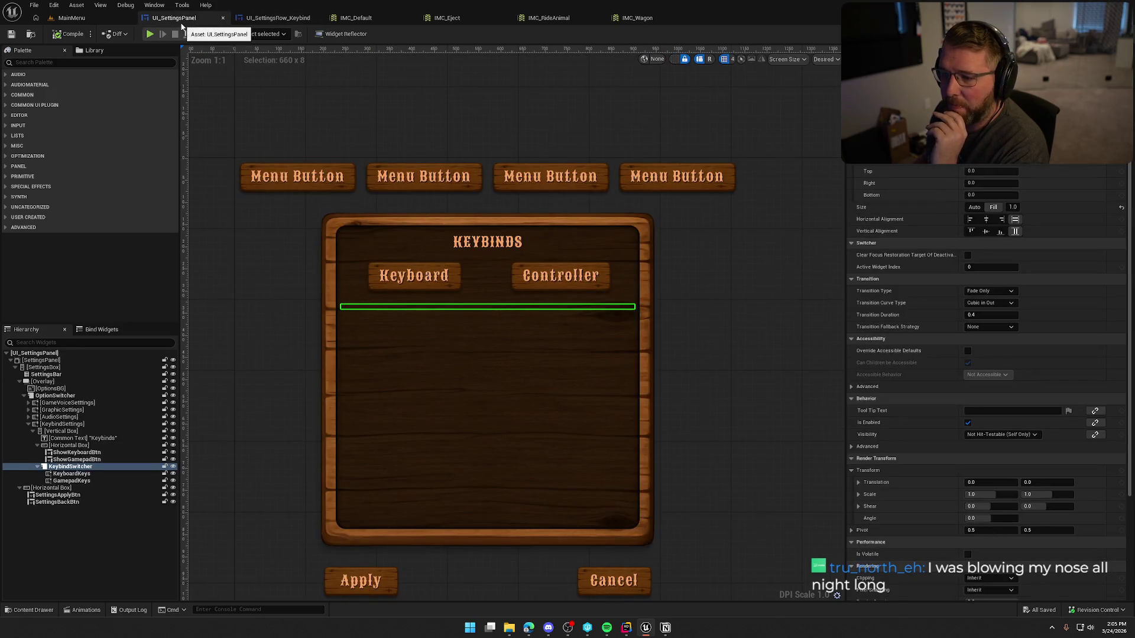
pyautogui.click(72, 18)
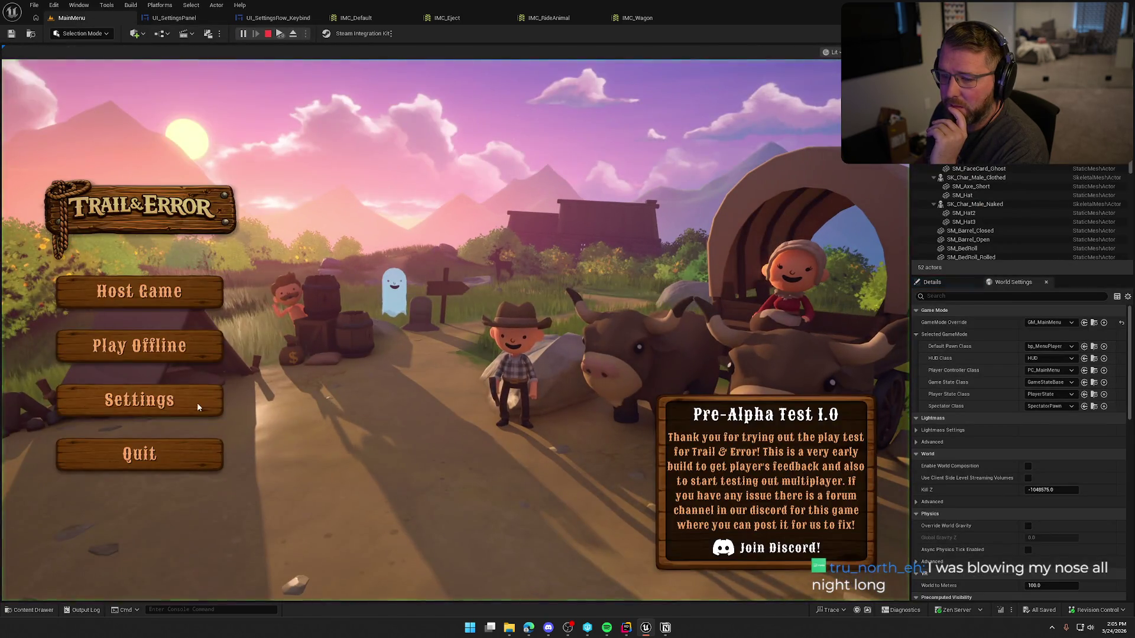
pyautogui.click(198, 407)
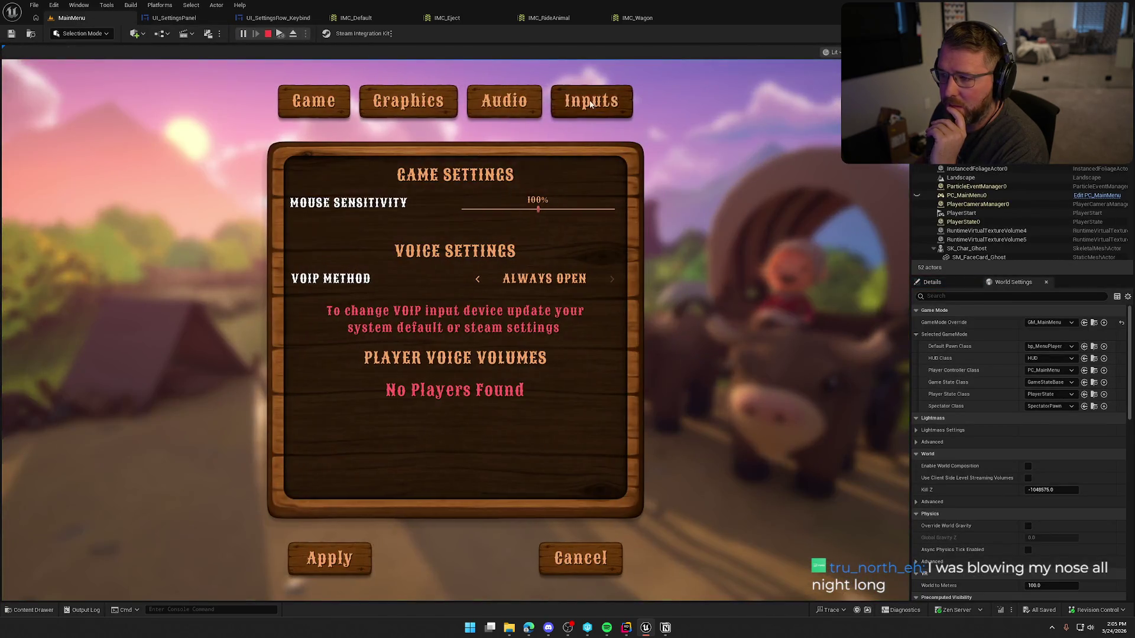
pyautogui.click(591, 101)
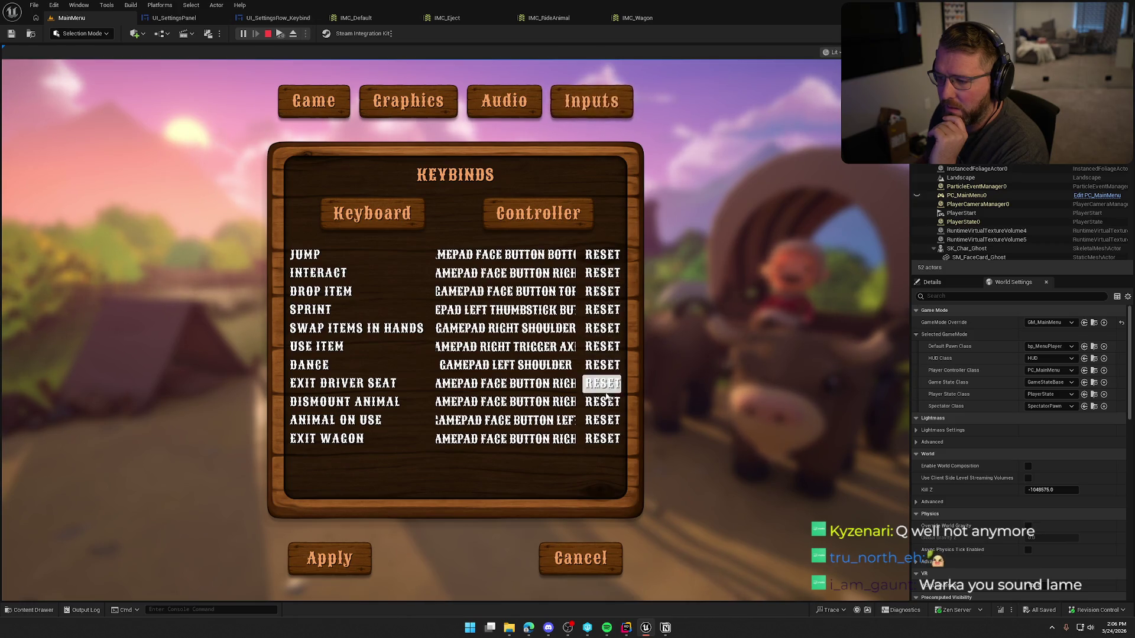
# Reset the keyboard Use Item binding to default and stop the play session.
pyautogui.click(372, 217)
pyautogui.click(601, 270)
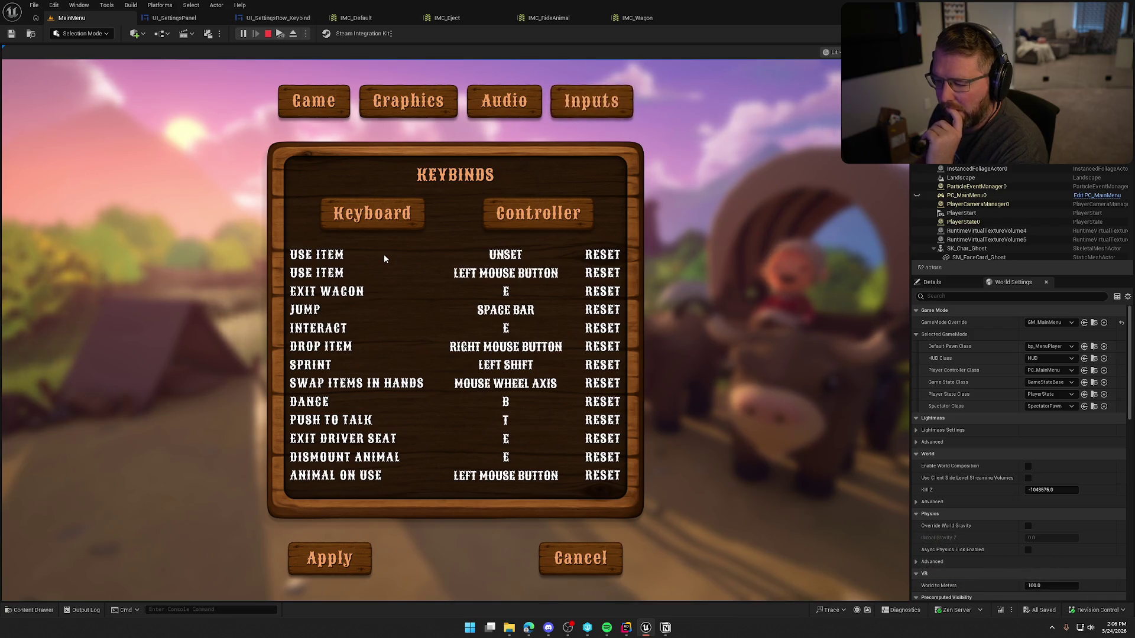
pyautogui.press('Escape')
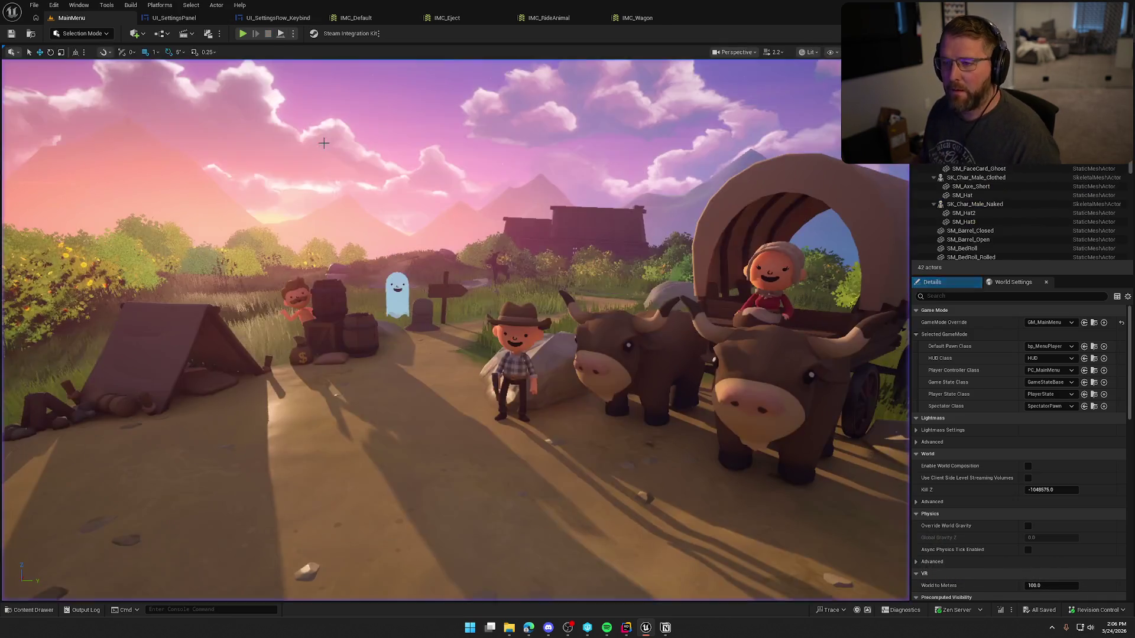
pyautogui.click(355, 17)
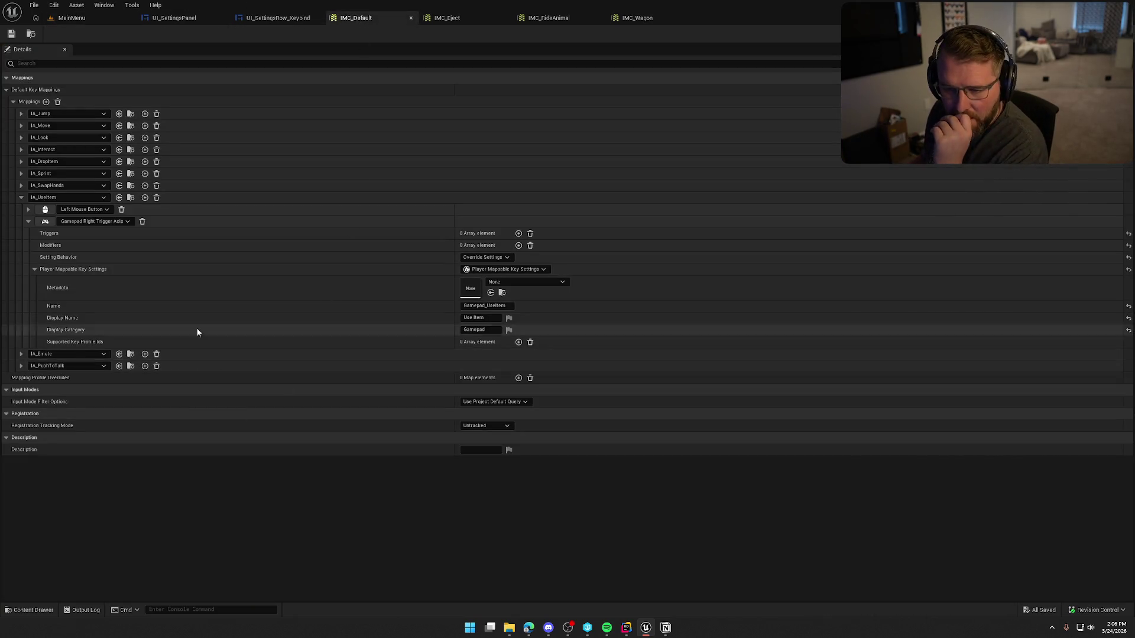
# Append ' Gamepad' to the gamepad Use Item mapping's display name in IMC_Default.
pyautogui.click(28, 210)
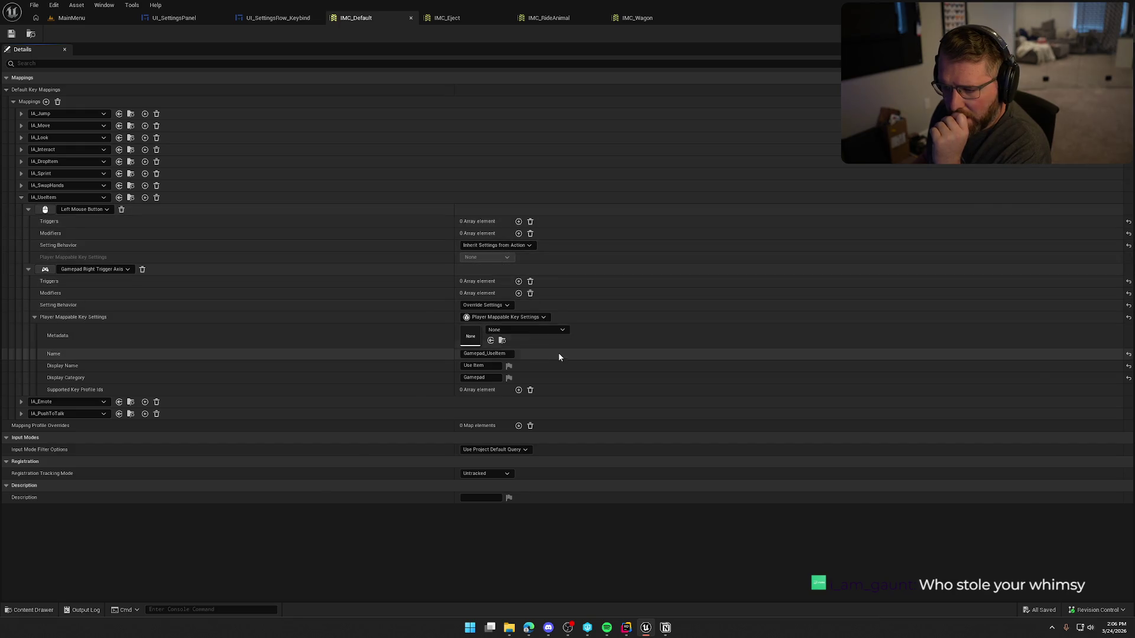
pyautogui.click(480, 365)
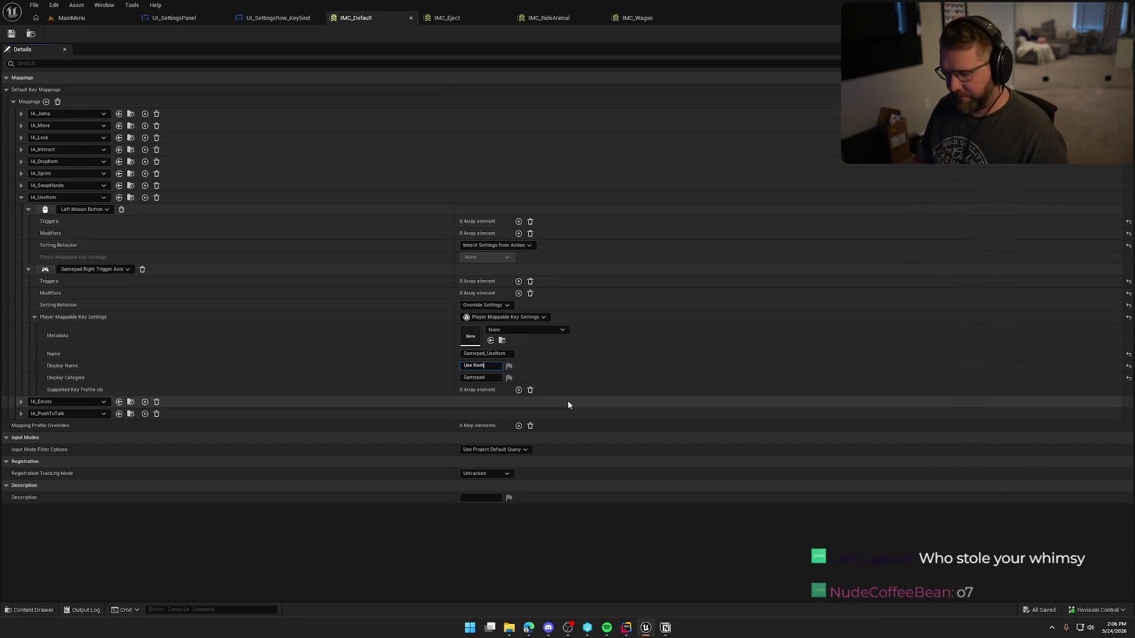
pyautogui.write(' Gamepad')
pyautogui.press('Return')
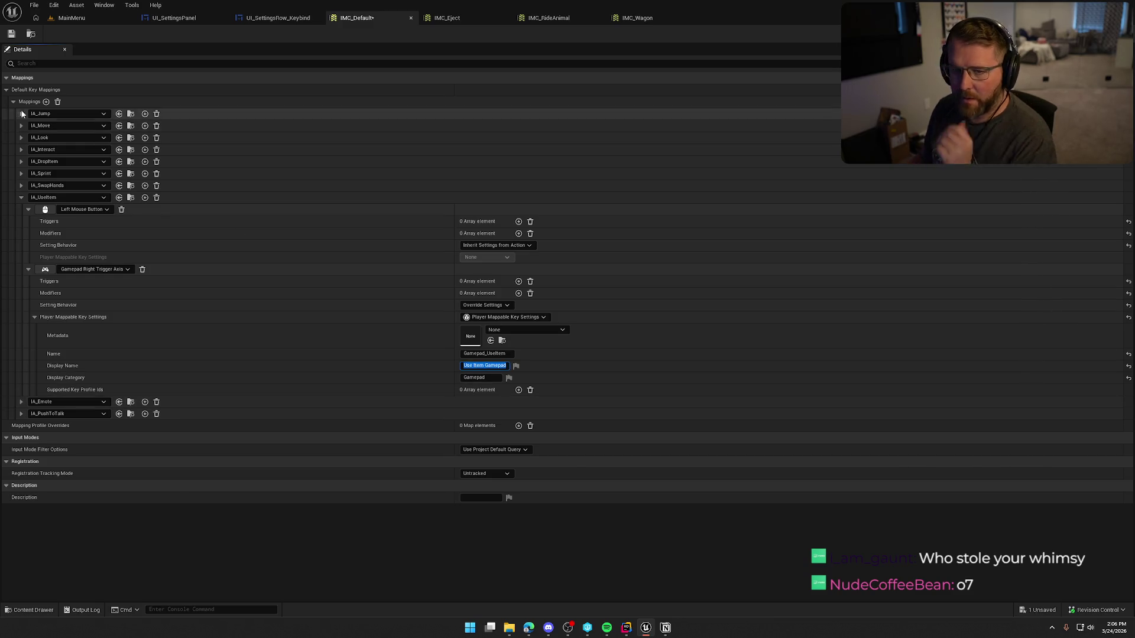
# Save the edited mapping context from the MainMenu level and start a play session.
pyautogui.click(72, 18)
pyautogui.hotkey('ctrl', 'shift', 's')
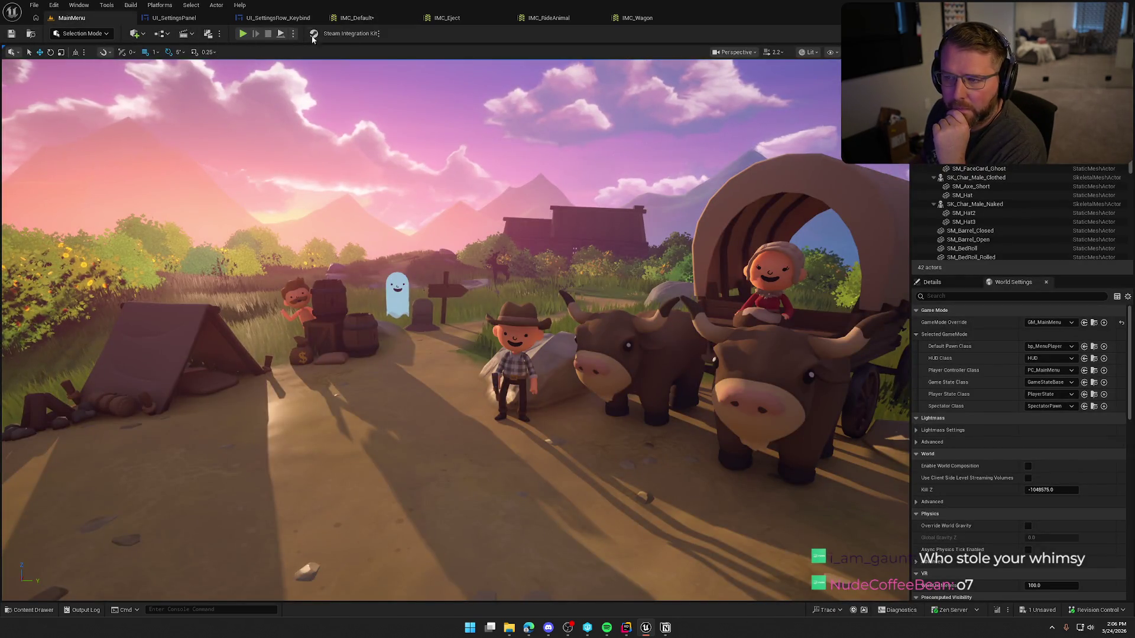
pyautogui.hotkey('alt', 'p')
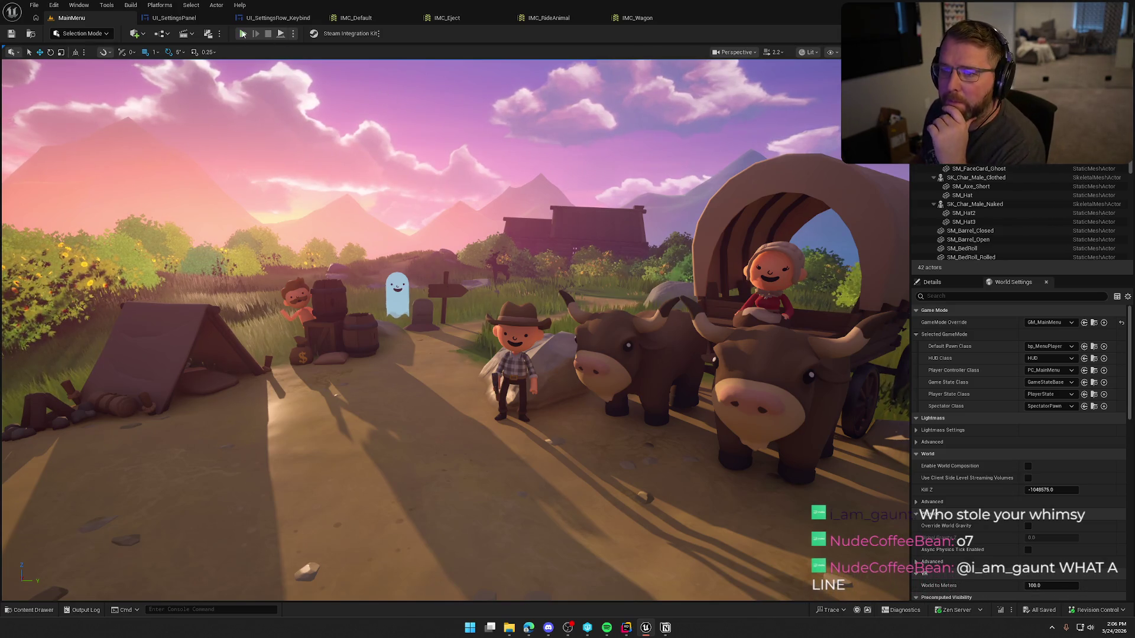
# Reset the first Use Item binding in the in-game keybinds list, then stop play.
pyautogui.click(591, 102)
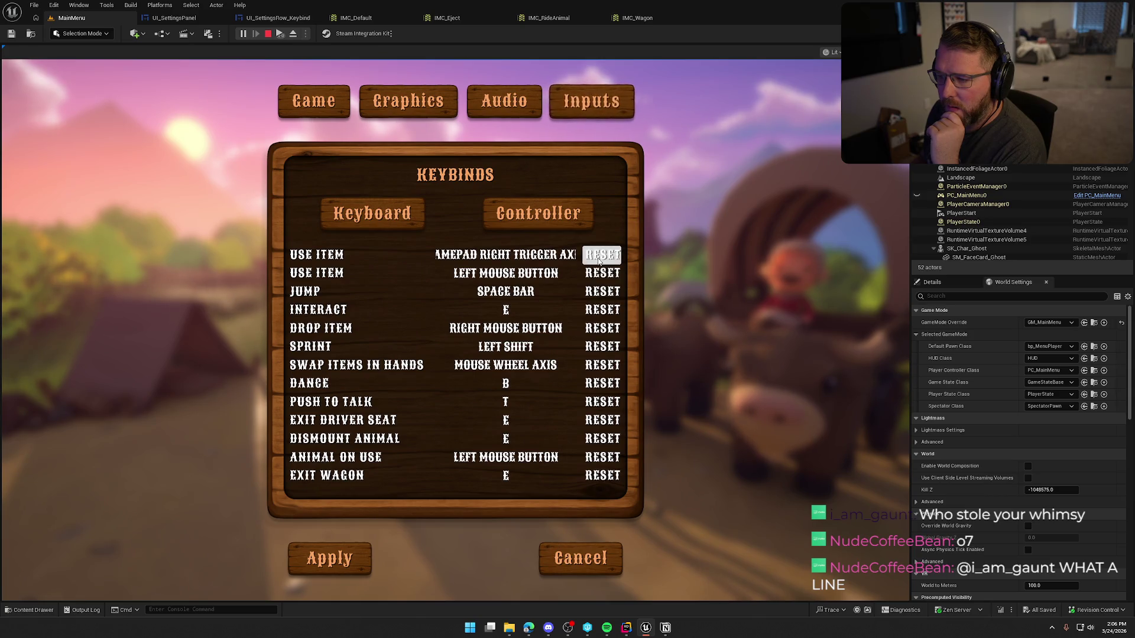
pyautogui.click(603, 254)
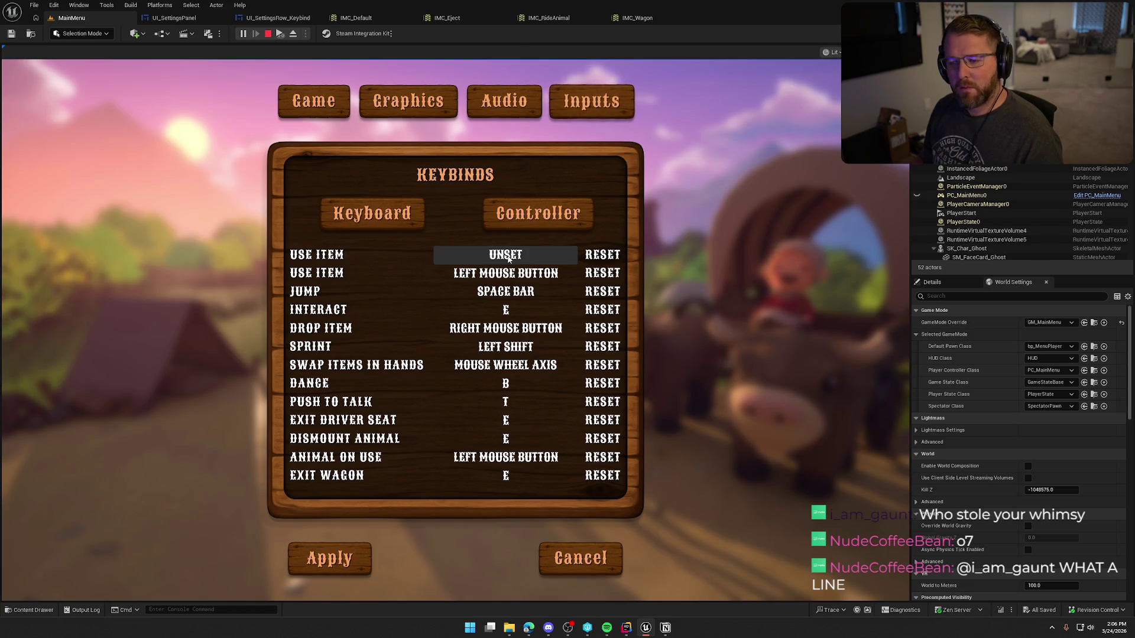
pyautogui.press('Escape')
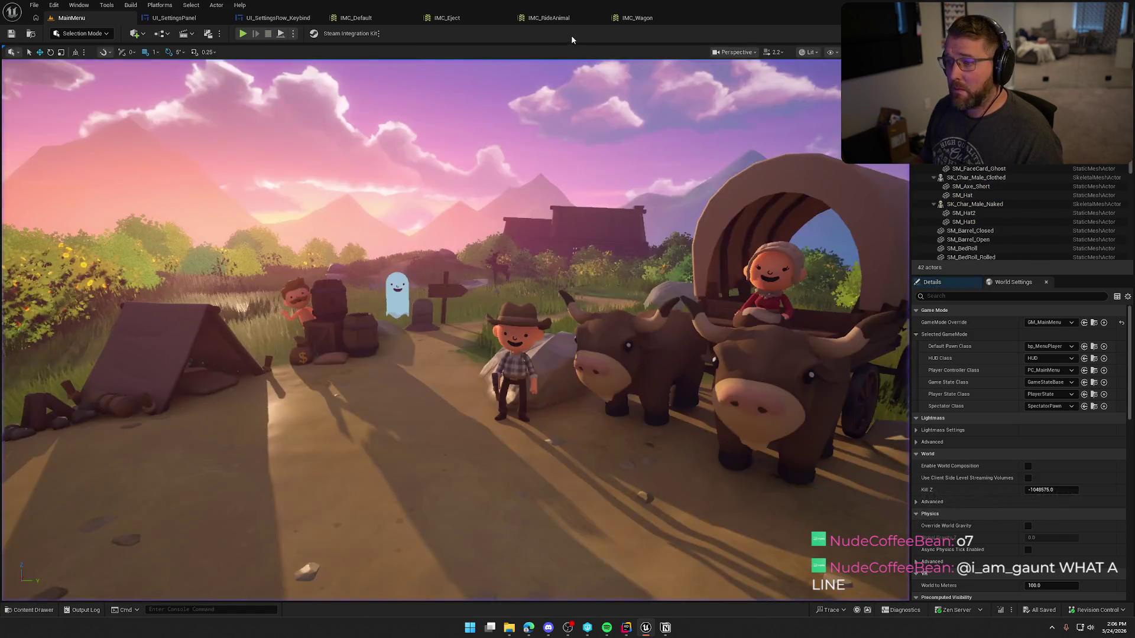
# Relaunch the game and open the Settings keybinds list again.
pyautogui.click(243, 33)
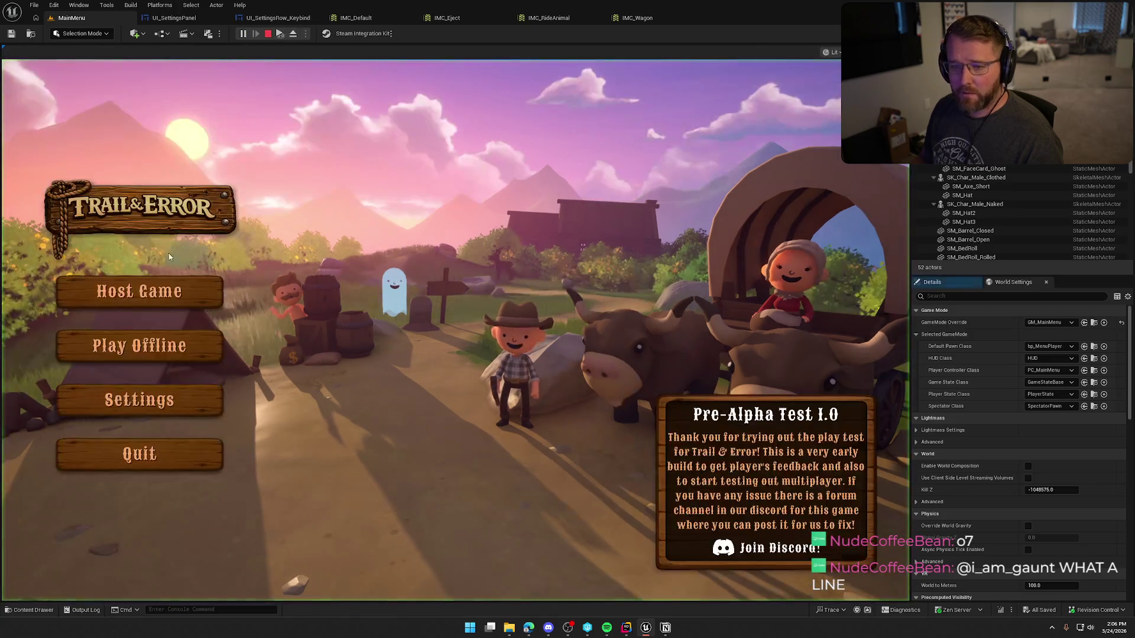
pyautogui.click(140, 400)
pyautogui.click(591, 100)
# Check the controller keybinds, then restore the gamepad display name to 'Use Item' in IMC_Default.
pyautogui.click(537, 212)
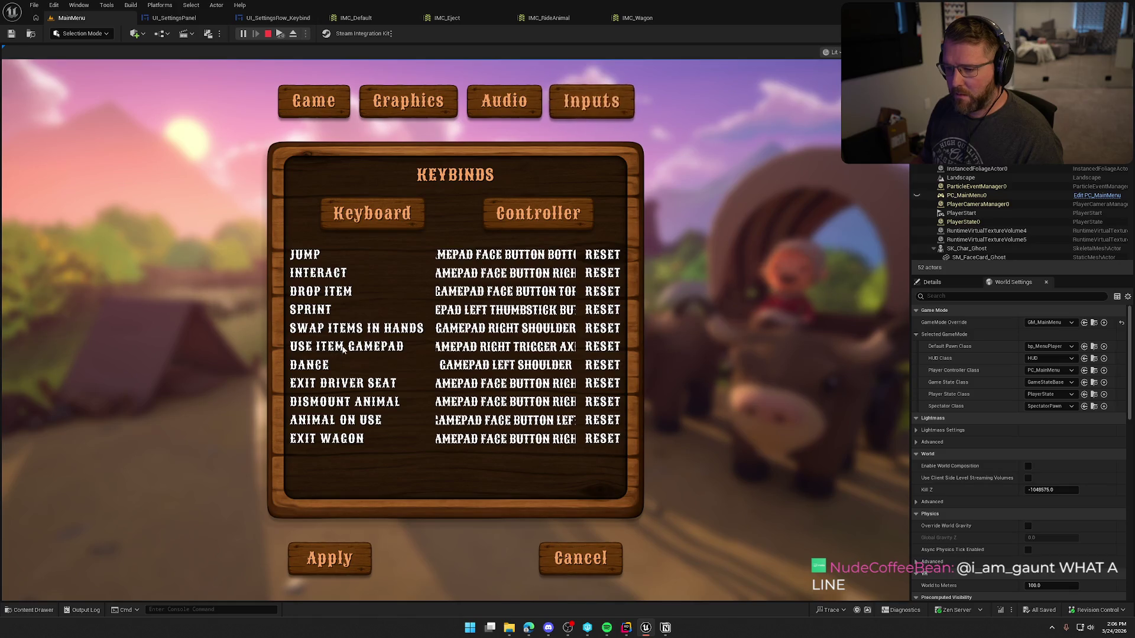
pyautogui.press('Escape')
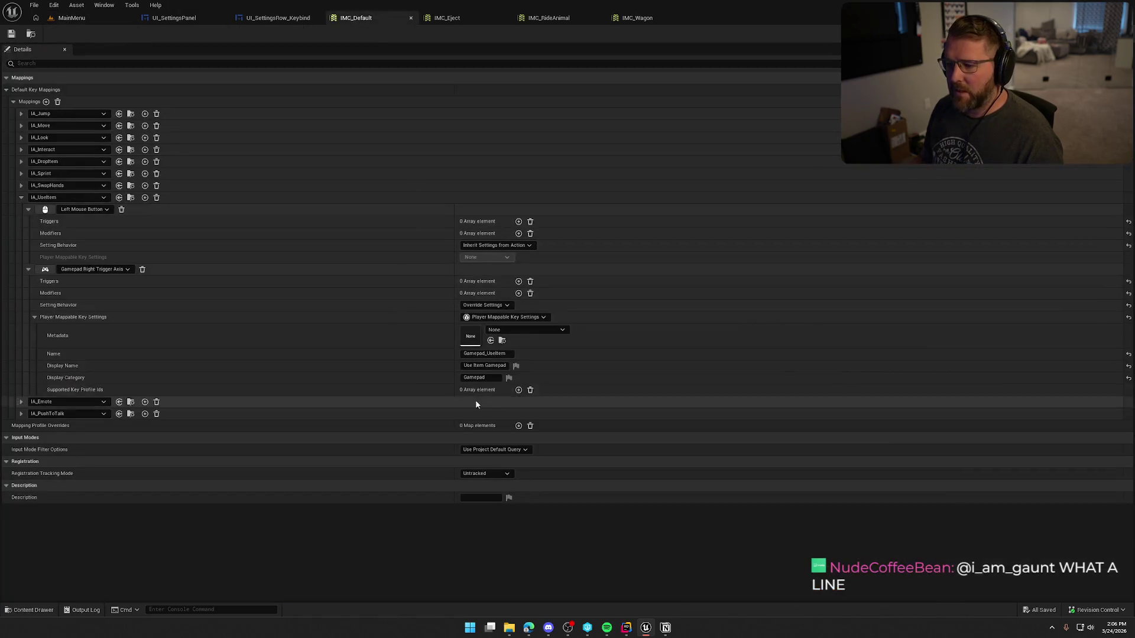
pyautogui.click(499, 366)
pyautogui.press('BackSpace')
pyautogui.press('BackSpace')
pyautogui.press('BackSpace')
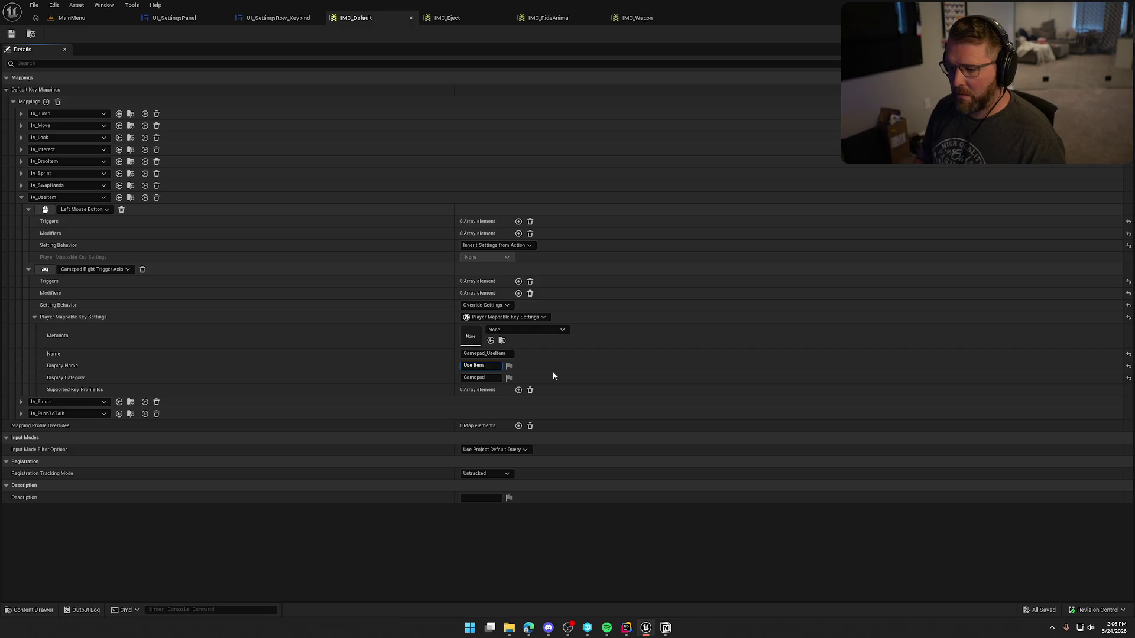
pyautogui.click(11, 33)
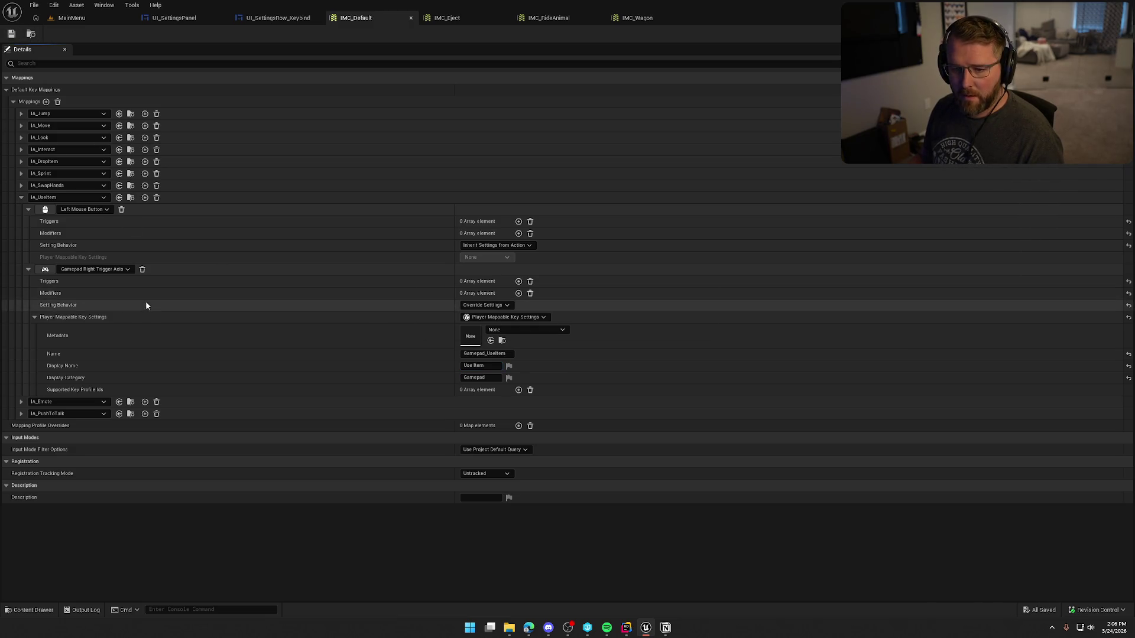
# Look through the IMC_Eject and IMC_RideAnimal mapping contexts.
pyautogui.click(452, 18)
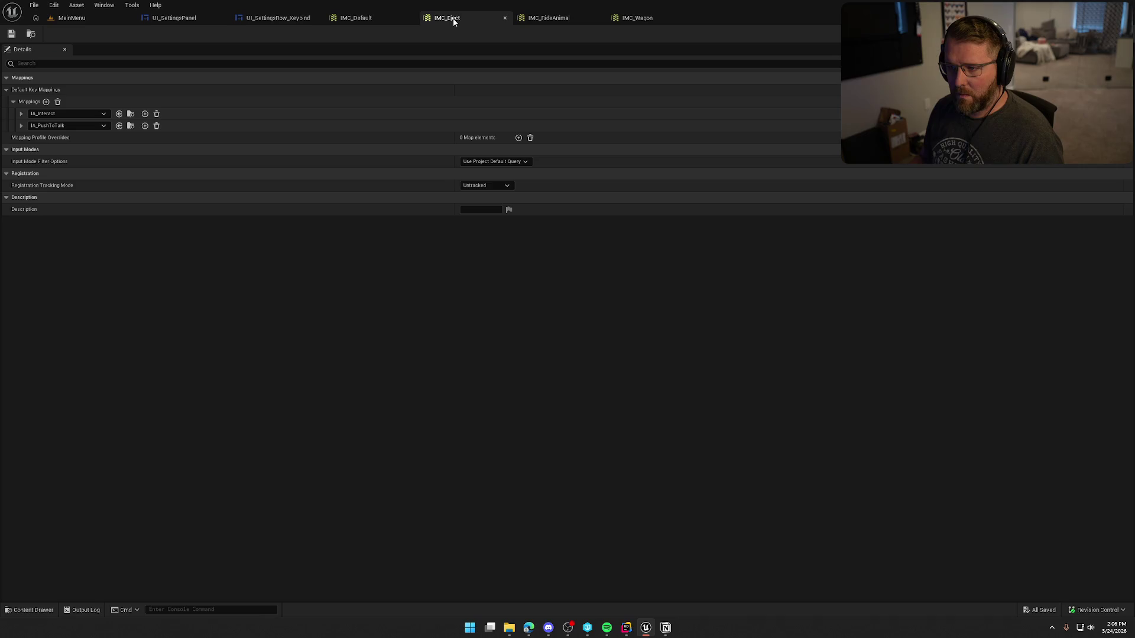
pyautogui.click(539, 17)
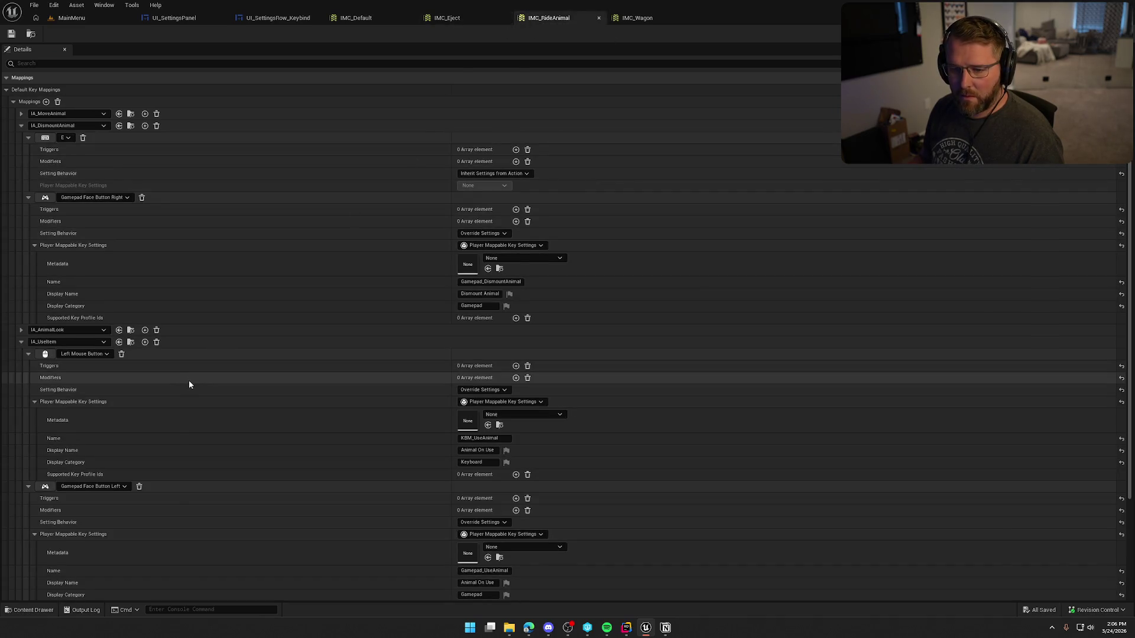
pyautogui.scroll(-3, 189, 385)
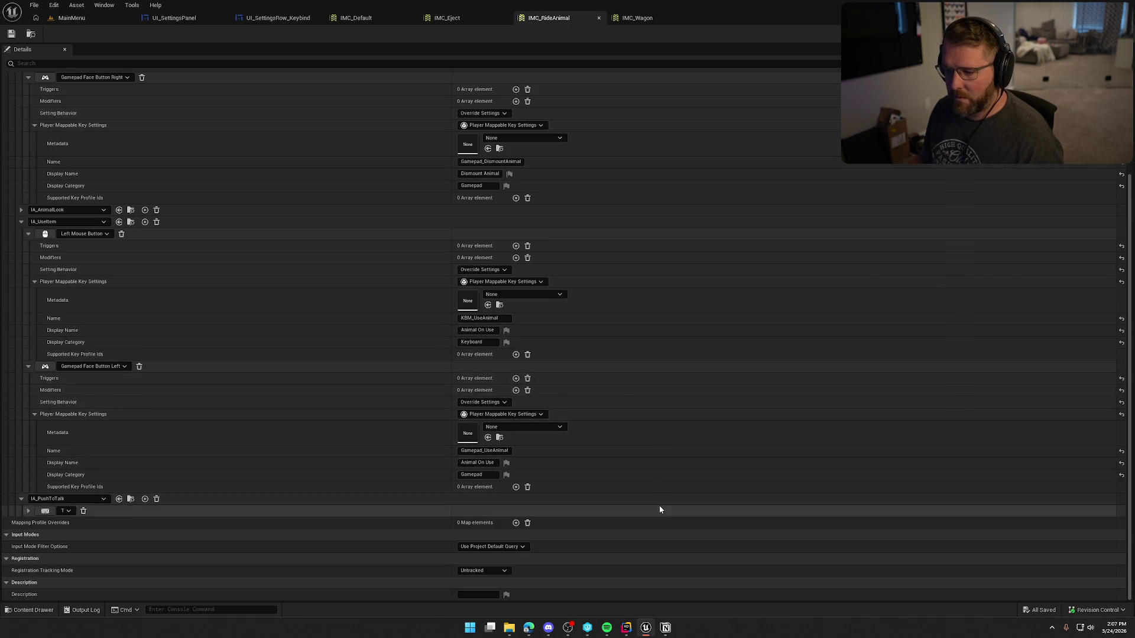
pyautogui.scroll(3, 643, 501)
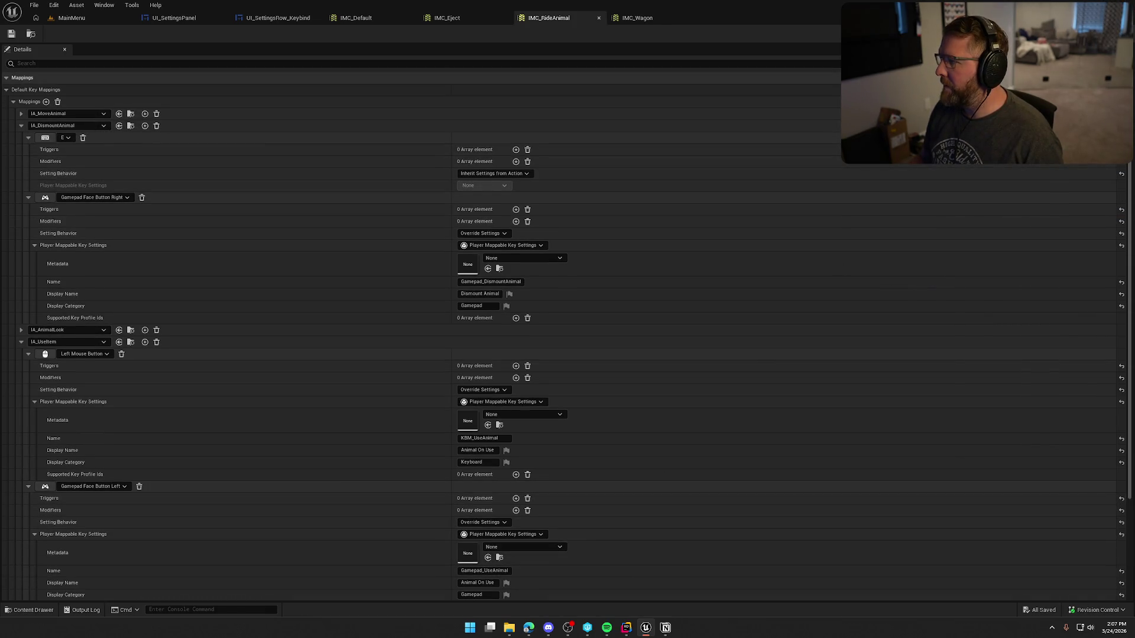
pyautogui.hotkey('alt', 'Tab')
# Close Rider's Unreal Editor Log panel and return to the relaunched Unreal Editor.
pyautogui.click(767, 170)
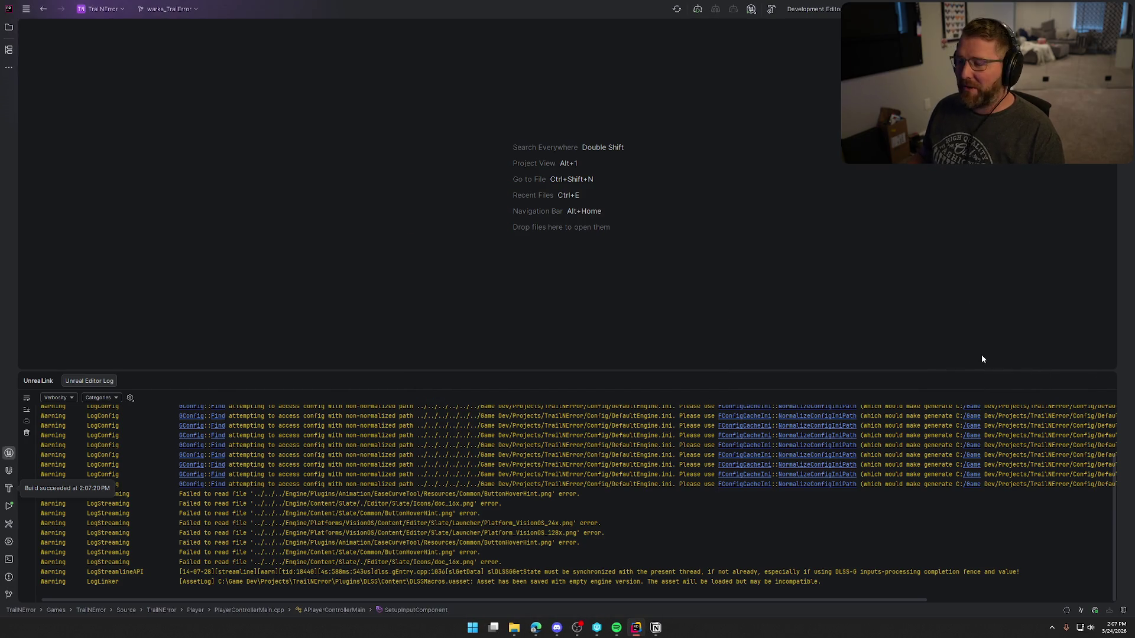
pyautogui.click(1094, 381)
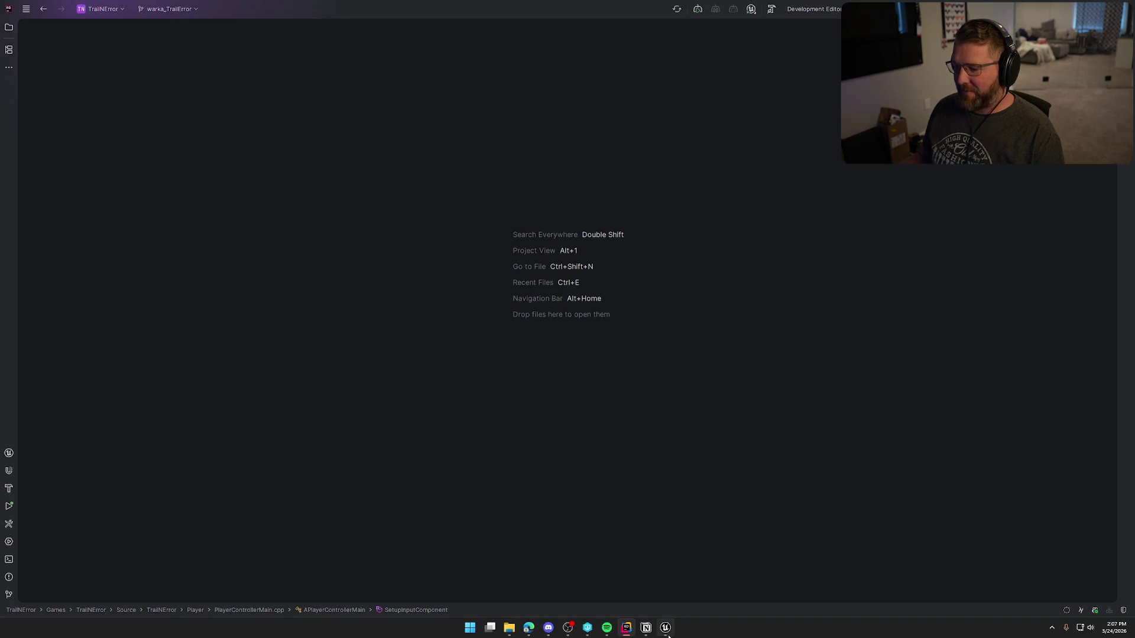
pyautogui.click(667, 636)
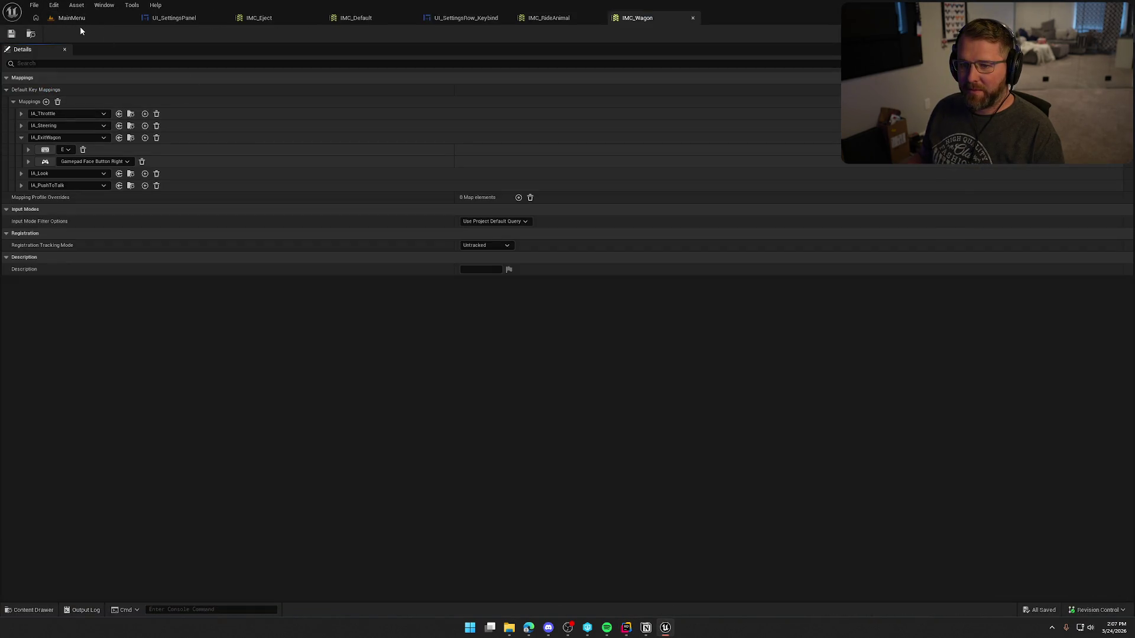
# Reopen the asset editors, play, and reset the first Use Item binding in the keybinds list.
pyautogui.click(80, 22)
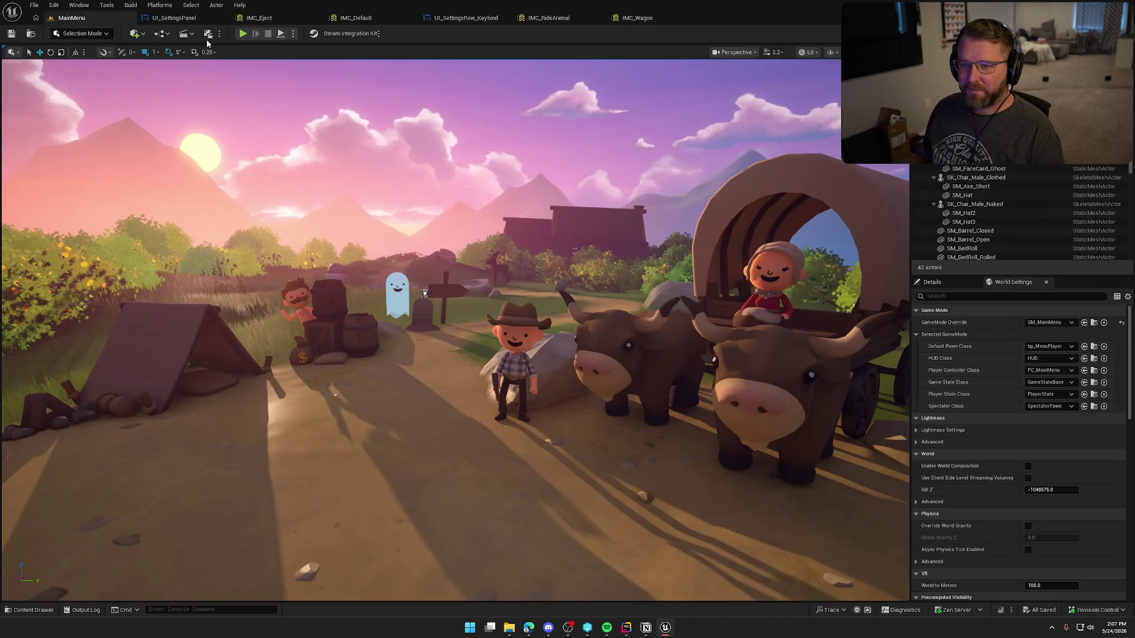
pyautogui.click(242, 36)
pyautogui.click(139, 398)
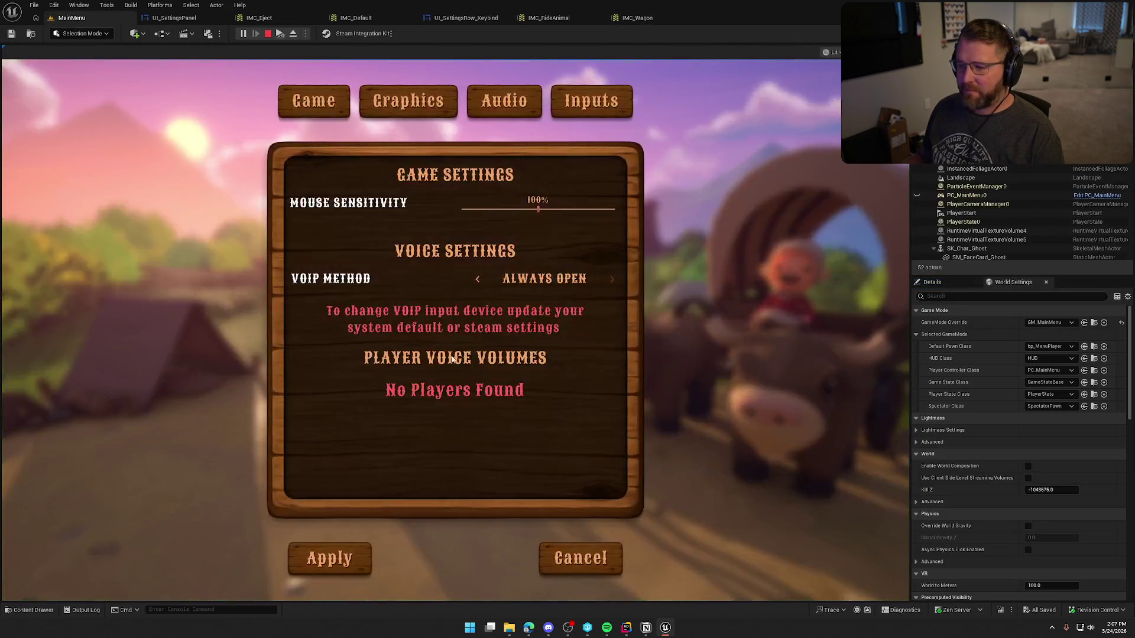
pyautogui.click(588, 102)
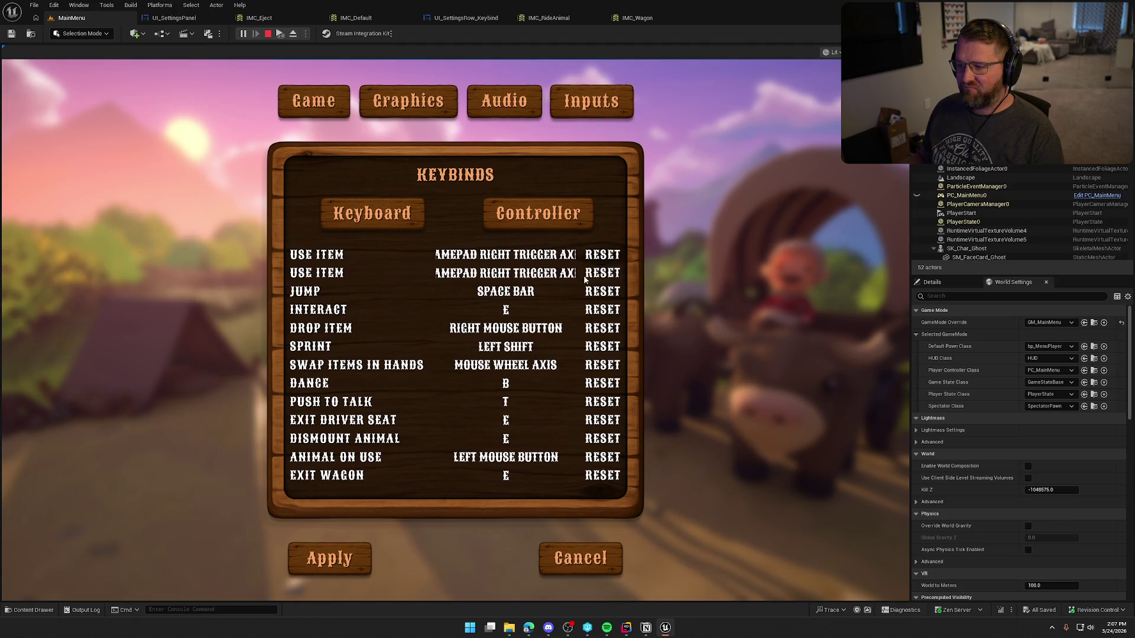
pyautogui.click(600, 257)
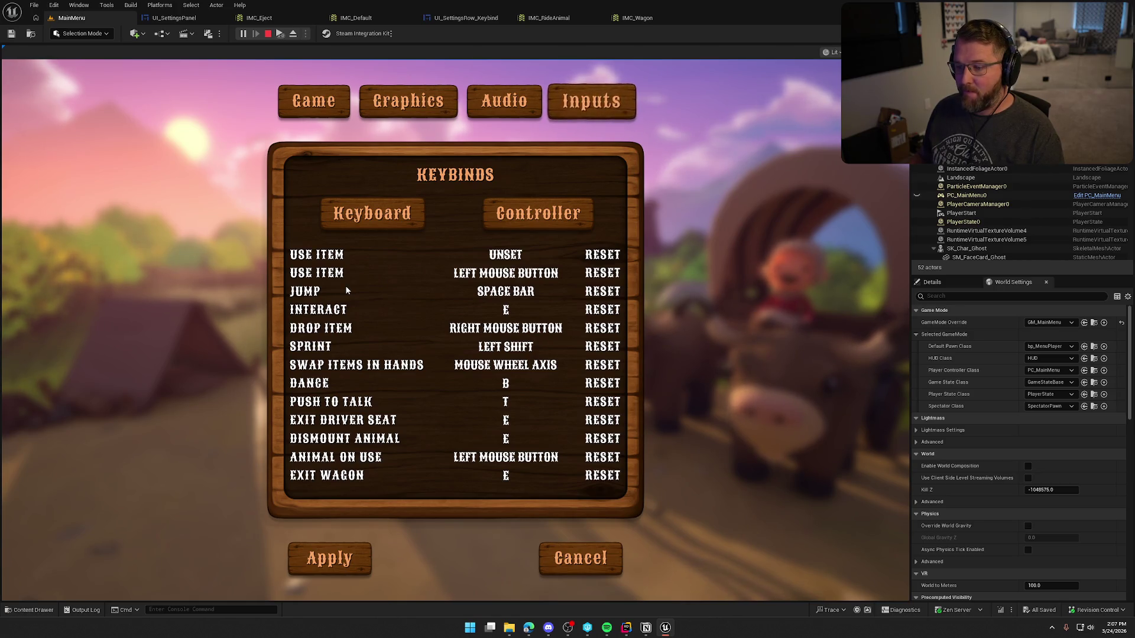
# Stop play and reorder the editor tabs to bring IMC_Default forward.
pyautogui.press('Escape')
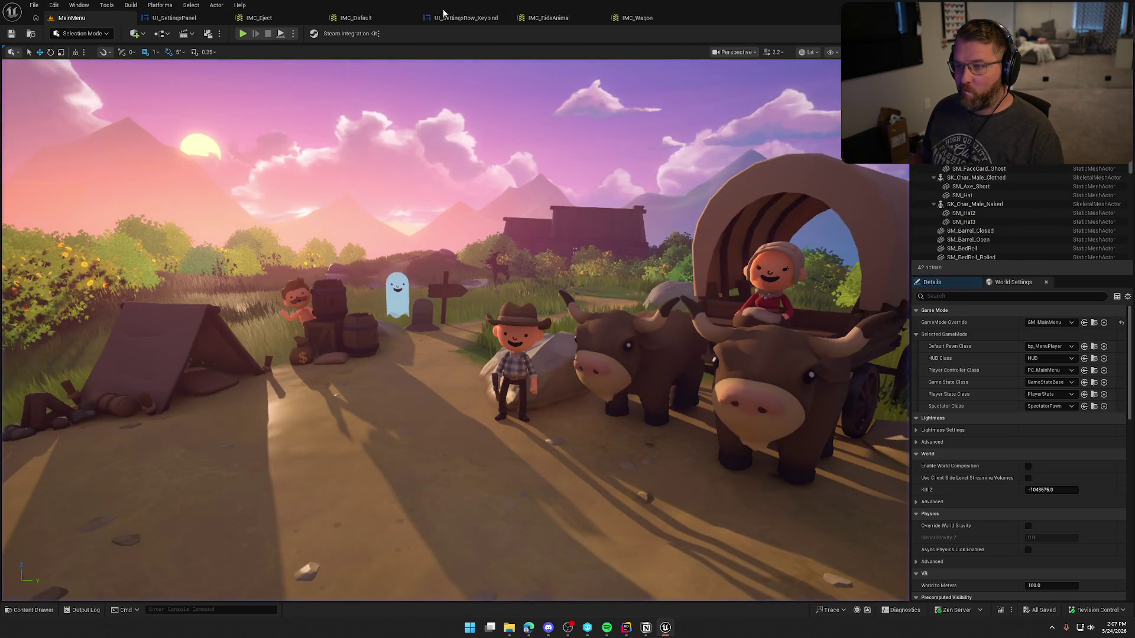
pyautogui.moveTo(461, 18); pyautogui.dragTo(304, 19)
pyautogui.moveTo(461, 17); pyautogui.dragTo(374, 18)
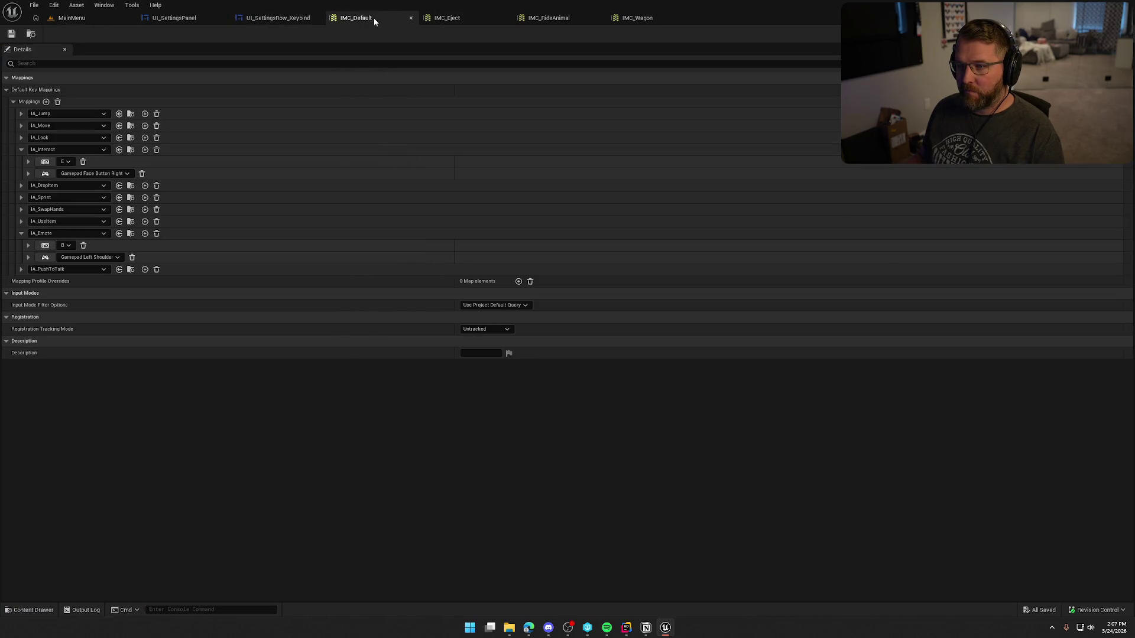
# Expand IA_UseItem in IMC_Default to show the gamepad binding's Gamepad_UseItem key settings.
pyautogui.click(21, 150)
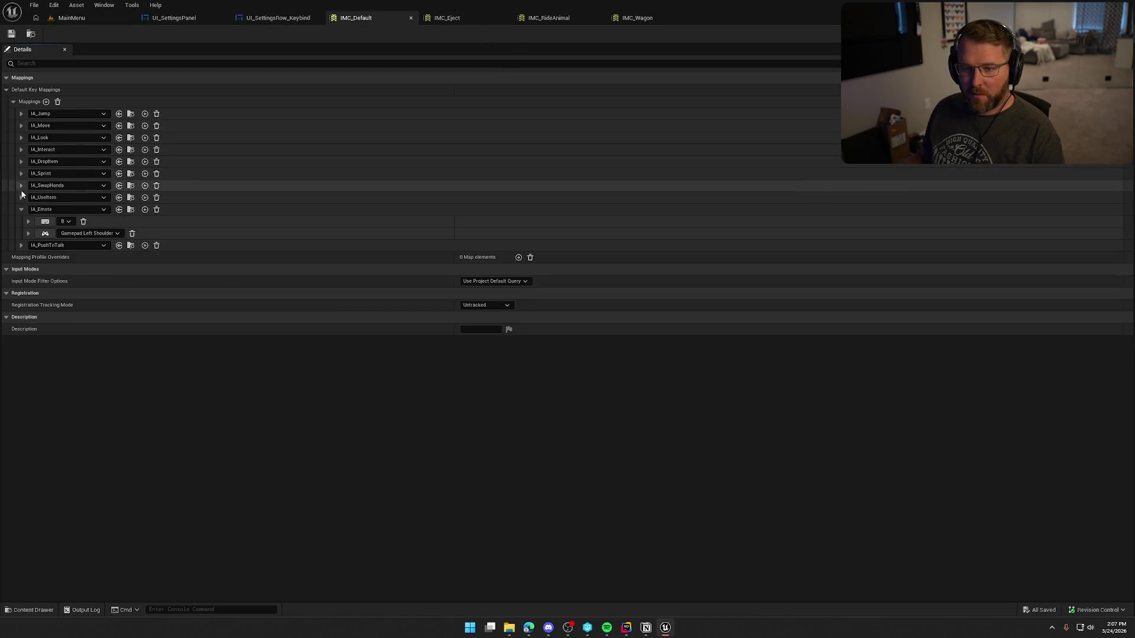
pyautogui.click(21, 209)
pyautogui.click(21, 197)
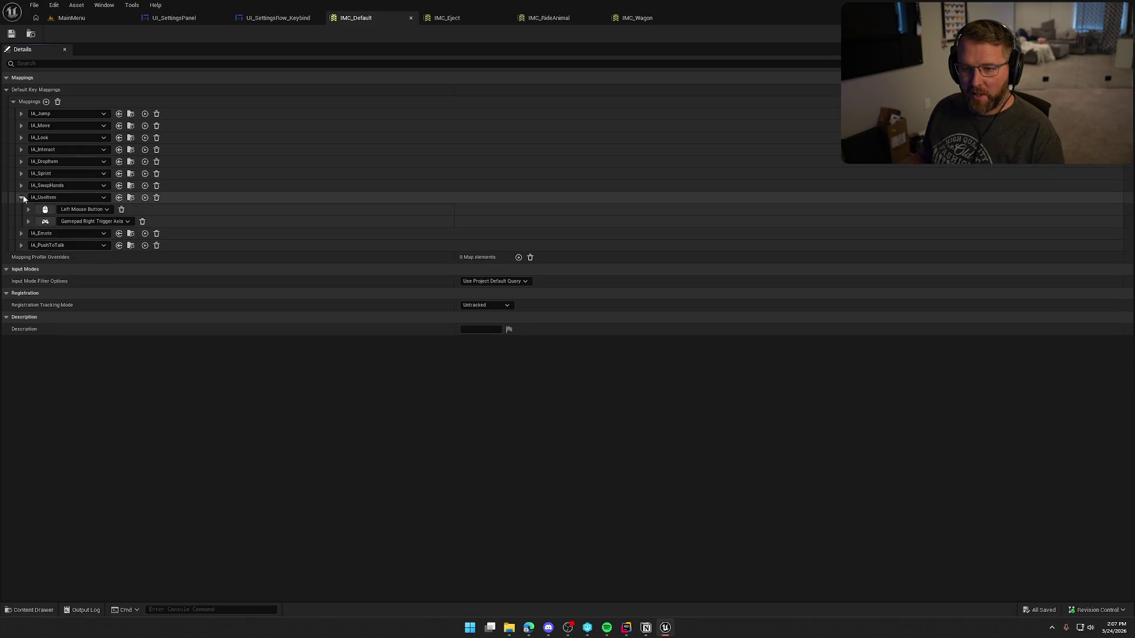
pyautogui.click(28, 210)
pyautogui.click(28, 268)
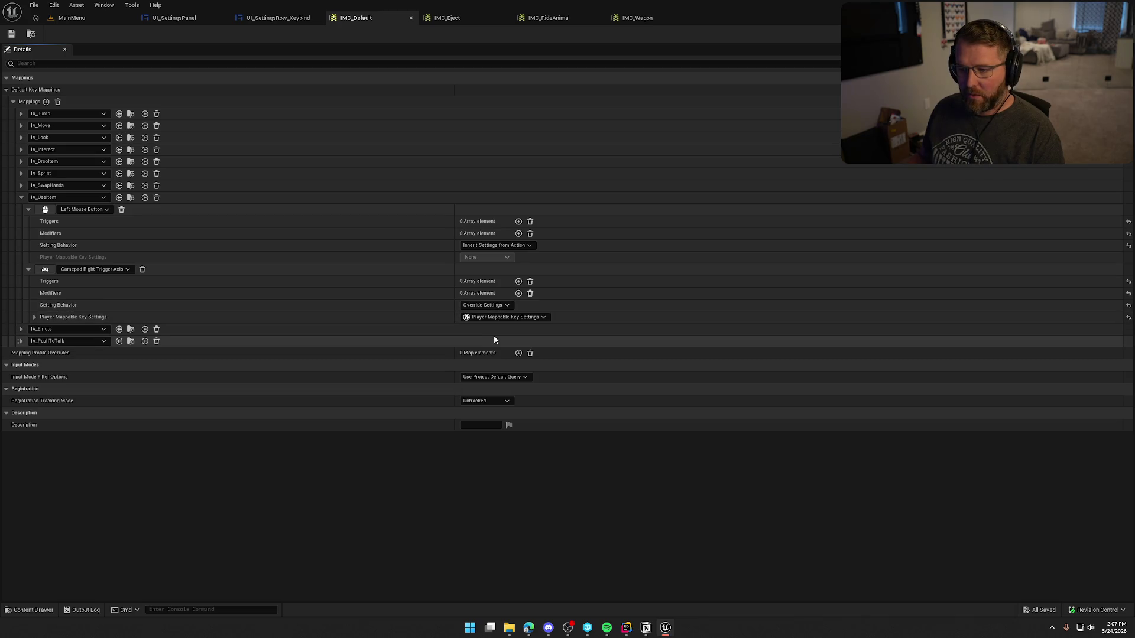
pyautogui.click(35, 317)
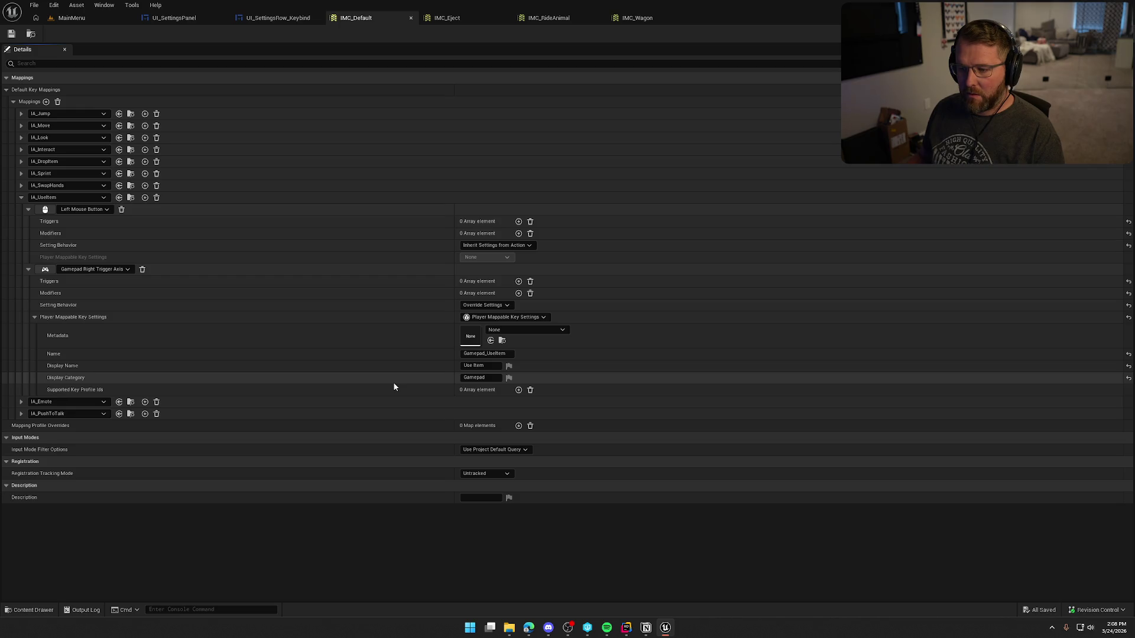
# Open the IA_UseItem action to view its KBM_UseItem key settings.
pyautogui.click(131, 199)
pyautogui.doubleClick(637, 472)
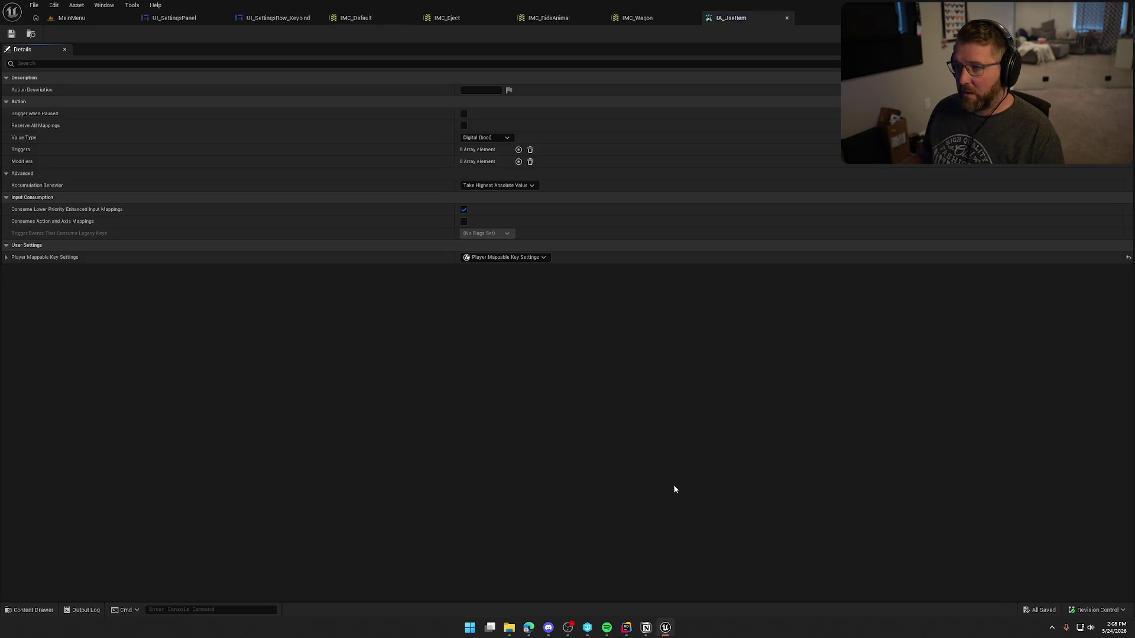
pyautogui.click(27, 259)
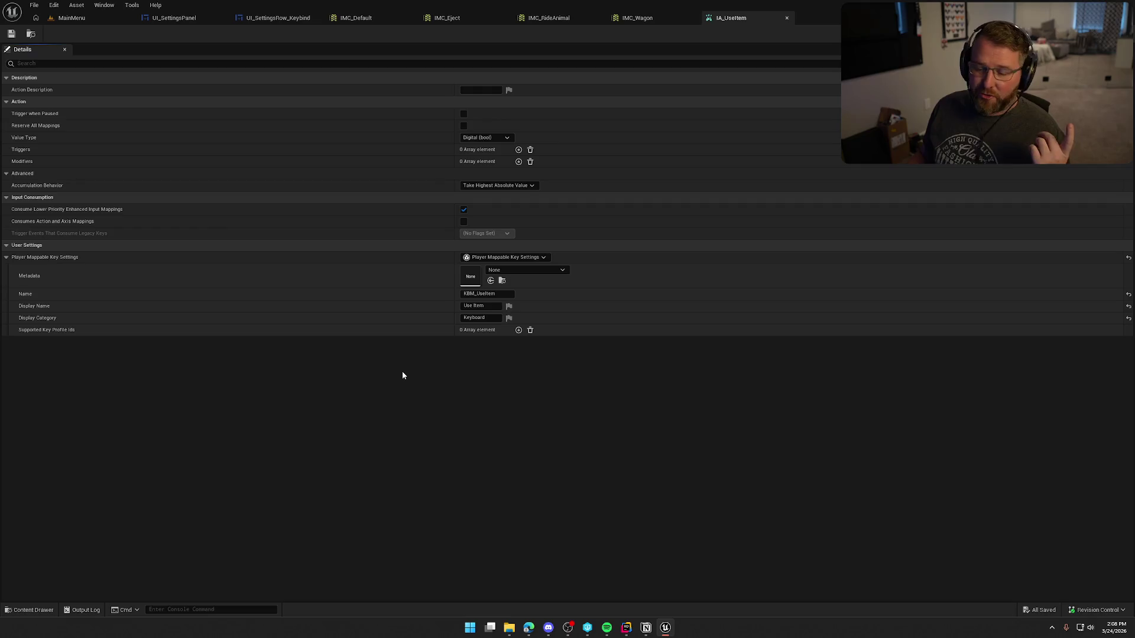
pyautogui.click(350, 20)
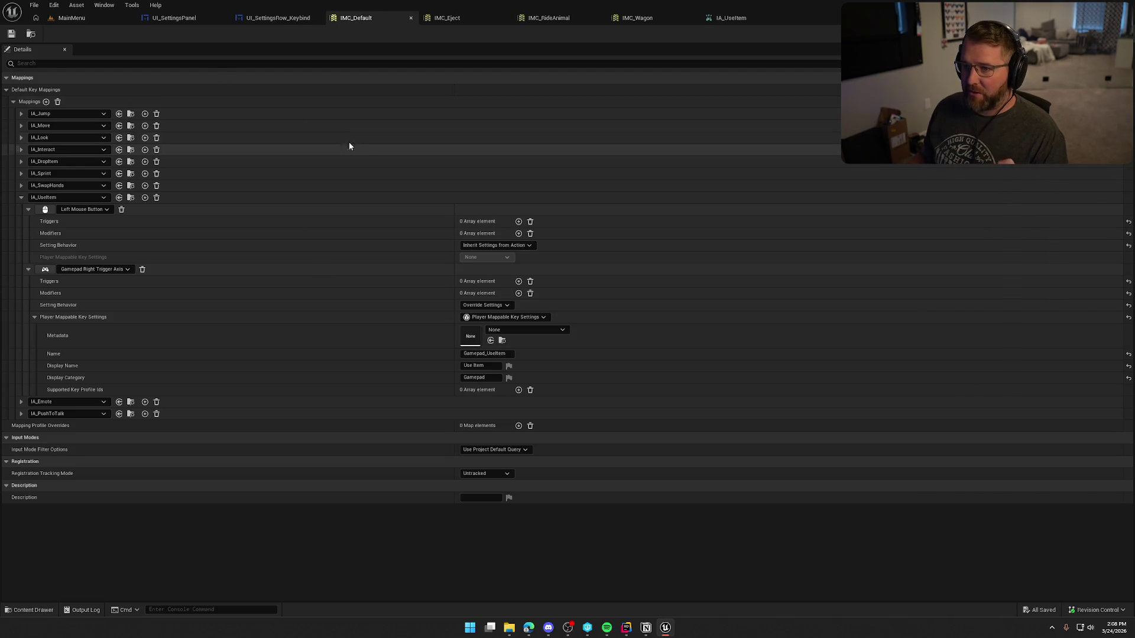
# Open UI_SettingsPanel's graph from KeyboardKeys and go to the Create Key Slots function.
pyautogui.click(288, 18)
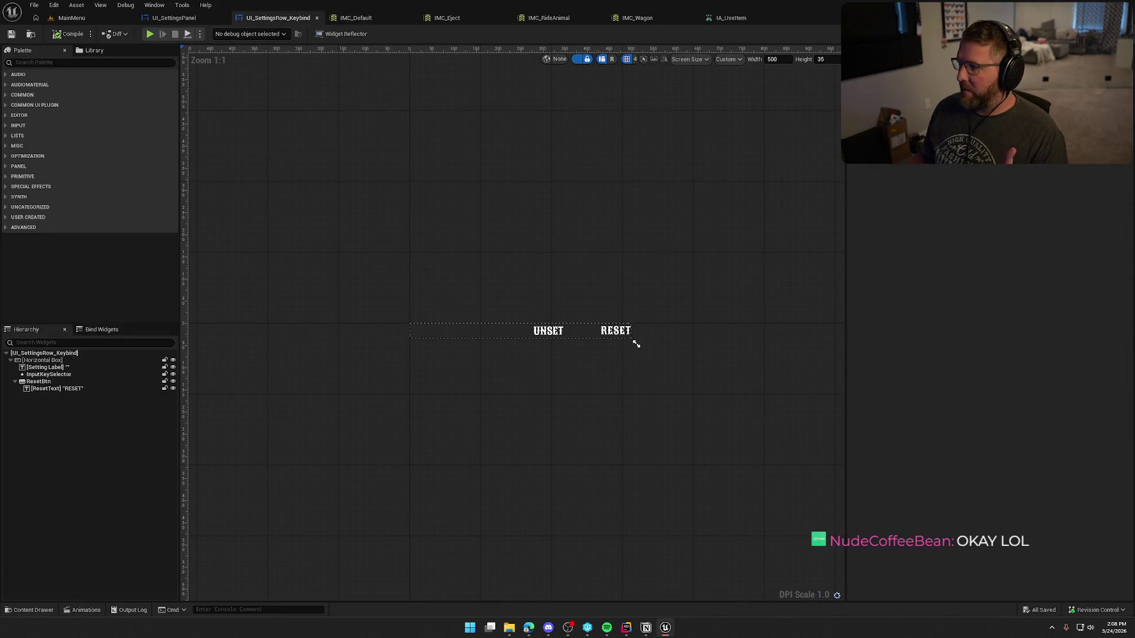
pyautogui.click(173, 18)
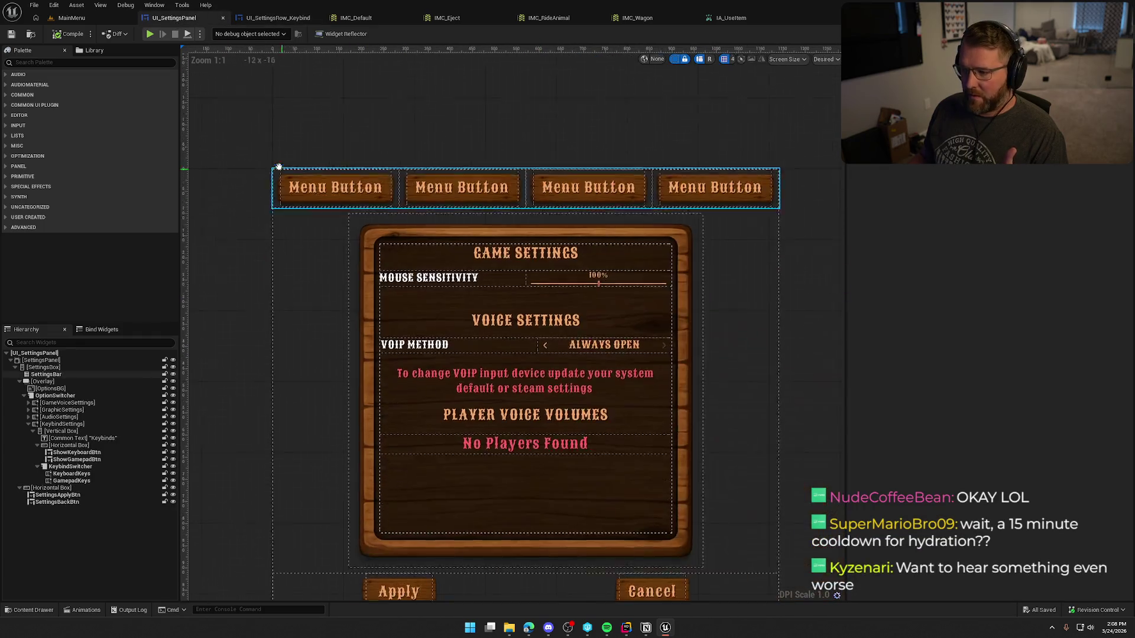
pyautogui.click(71, 473)
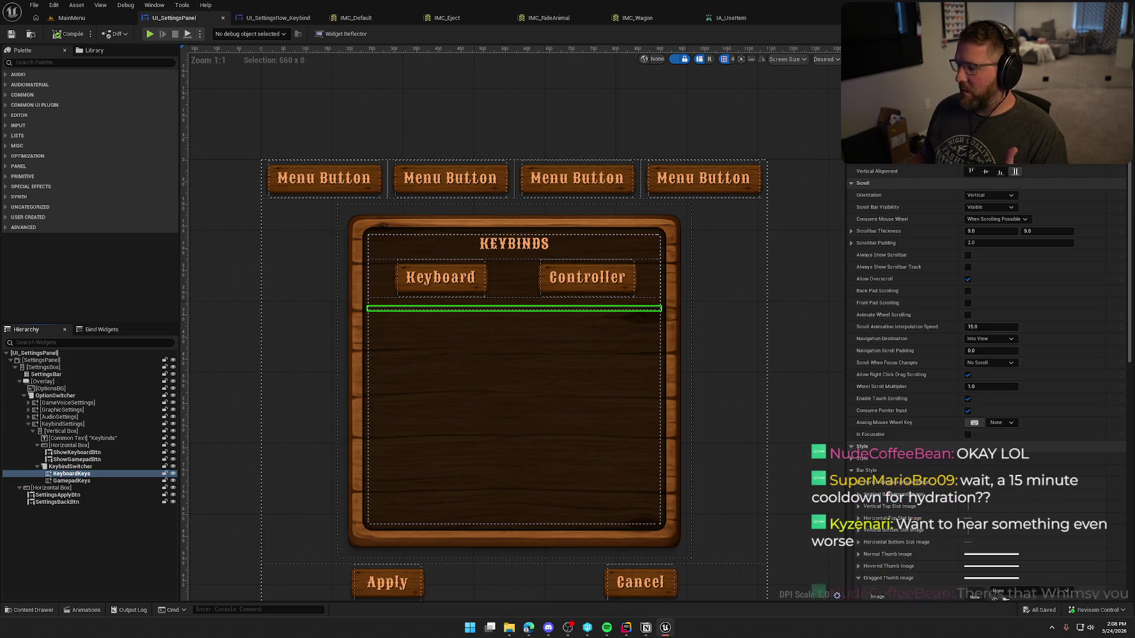
pyautogui.doubleClick(660, 335)
pyautogui.click(483, 51)
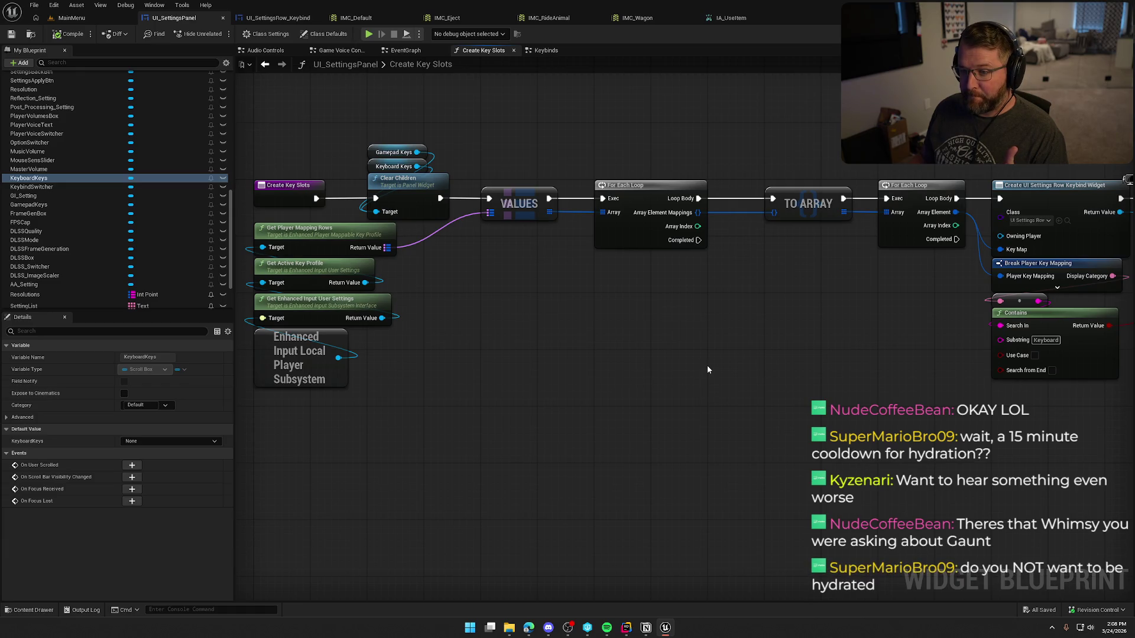
# Pan along Create Key Slots to see rows routed to Keyboard or Gamepad Keys by category.
pyautogui.moveTo(451, 390); pyautogui.dragTo(337, 230)
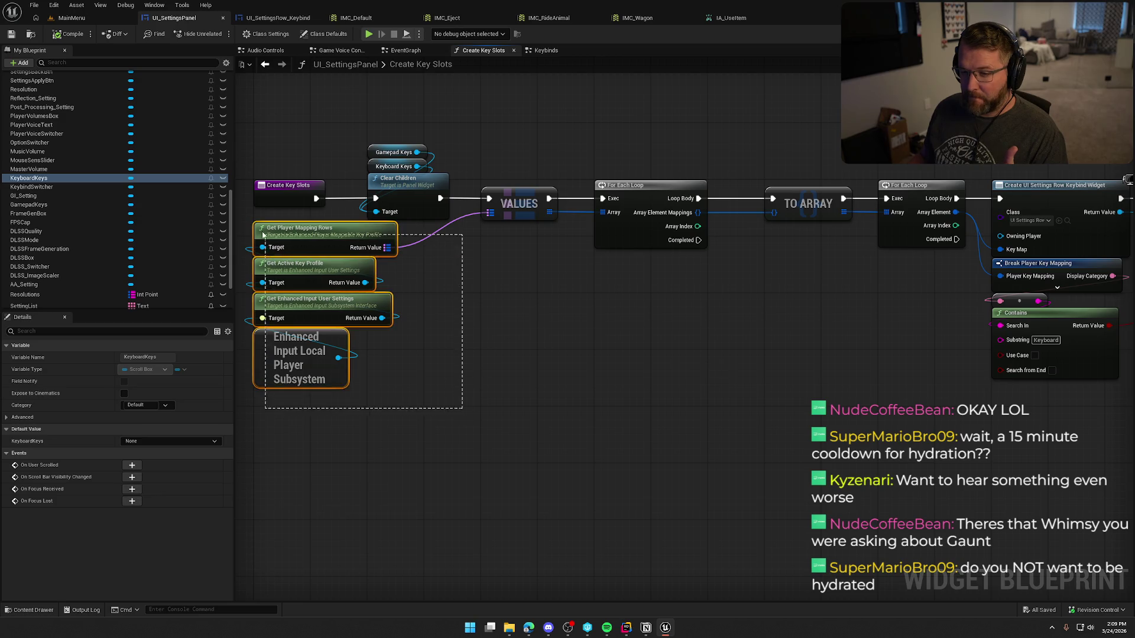
pyautogui.click(519, 372)
pyautogui.moveTo(688, 345)
pyautogui.mouseDown()
pyautogui.moveTo(582, 392)
pyautogui.moveTo(454, 341)
pyautogui.mouseUp()
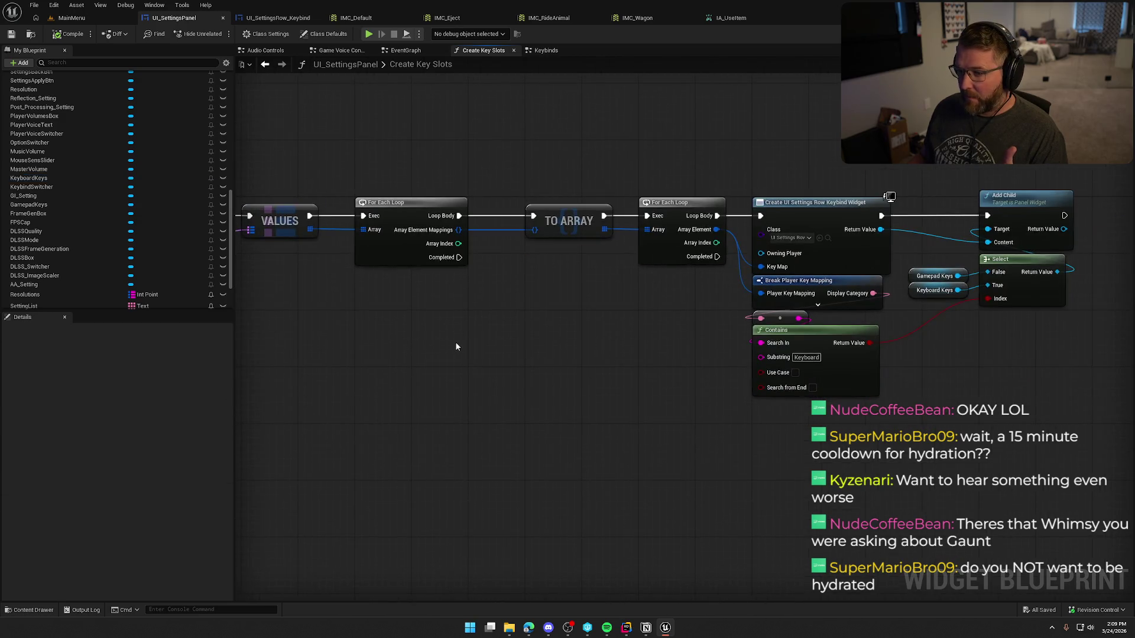
pyautogui.moveTo(562, 351); pyautogui.dragTo(360, 349)
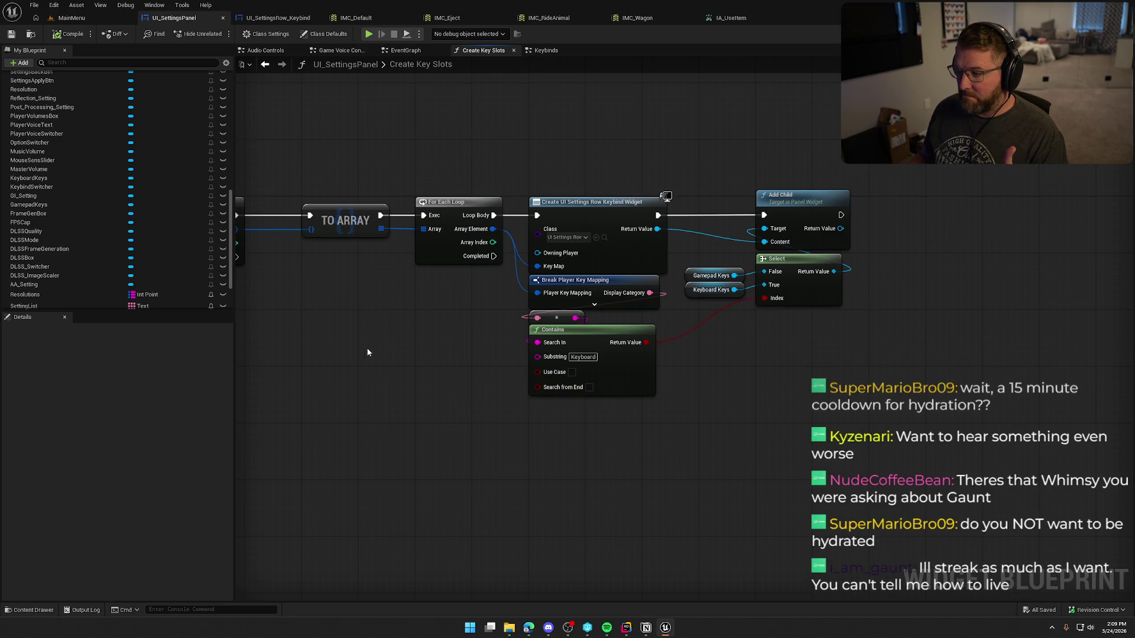
pyautogui.moveTo(701, 438); pyautogui.dragTo(575, 435)
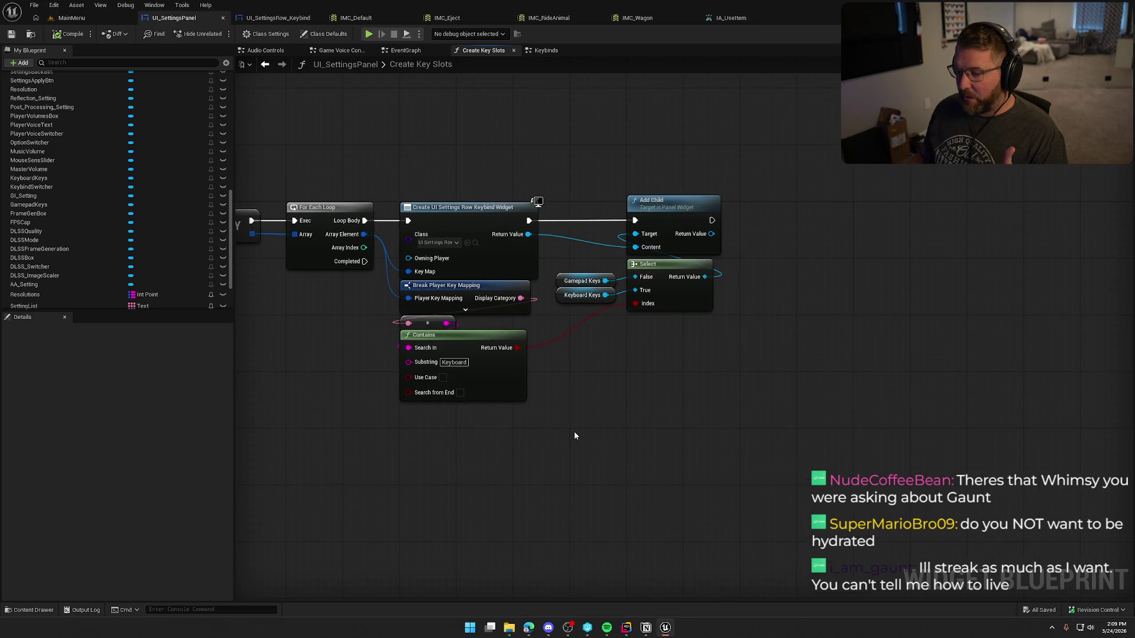
pyautogui.moveTo(742, 416); pyautogui.dragTo(328, 161)
pyautogui.click(338, 133)
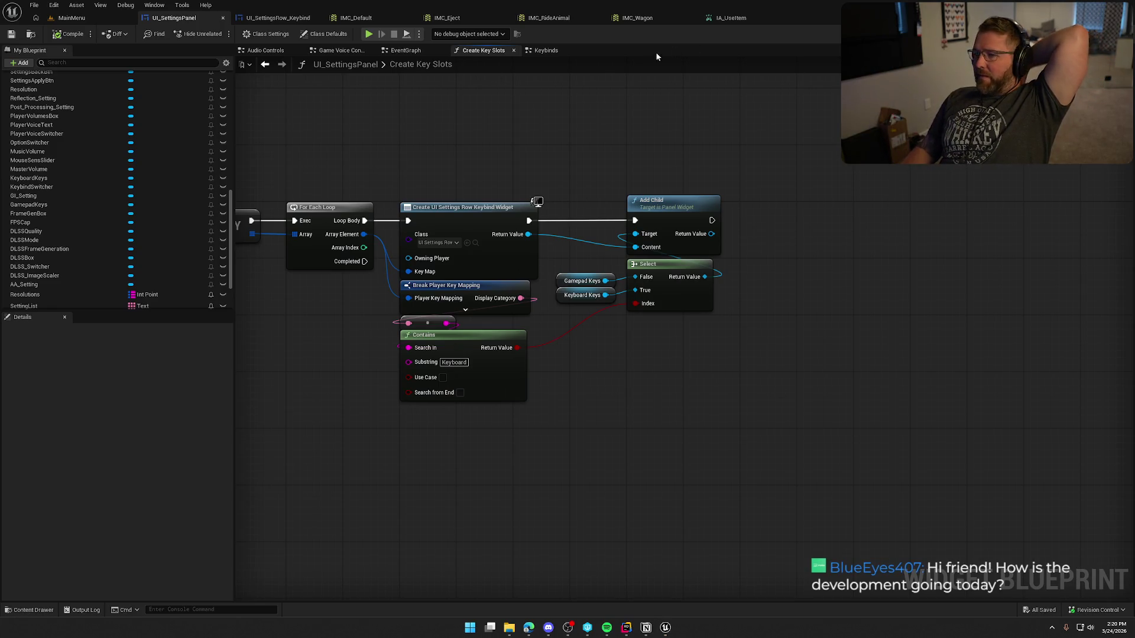
# Bring up the Trail & Error LaunchForge dashboard in Edge and maximize it.
pyautogui.click(528, 627)
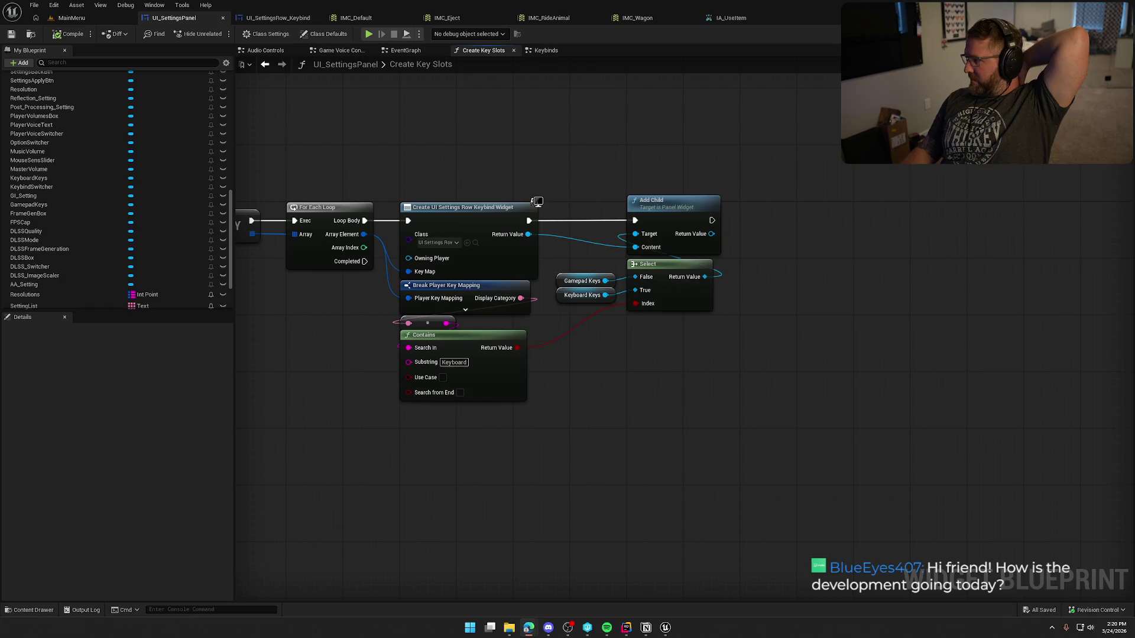
pyautogui.doubleClick(689, 106)
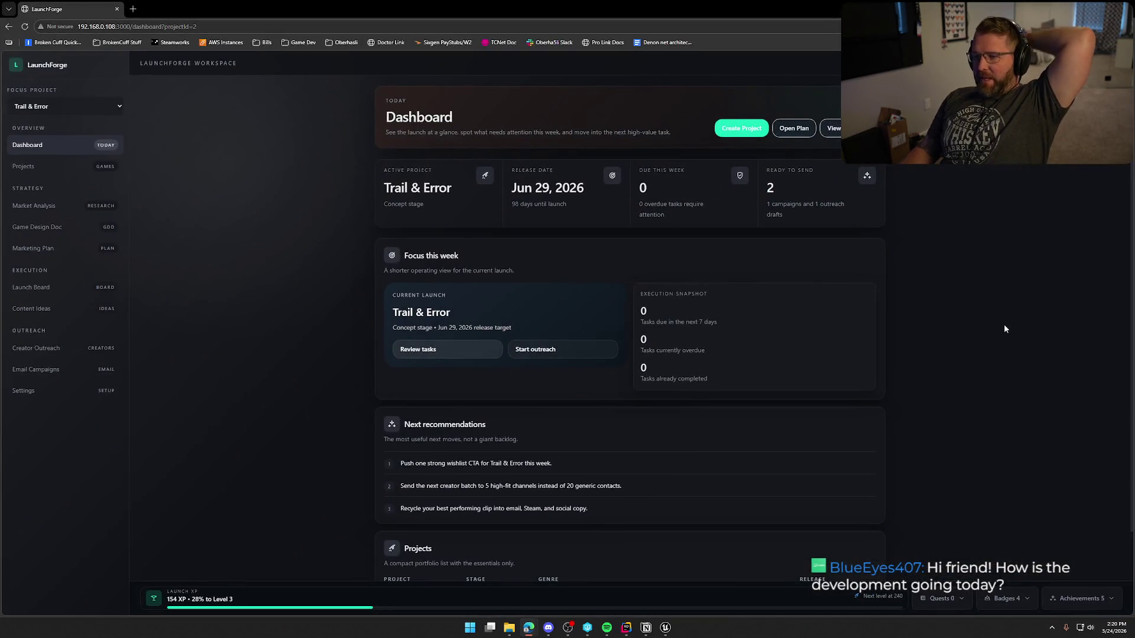